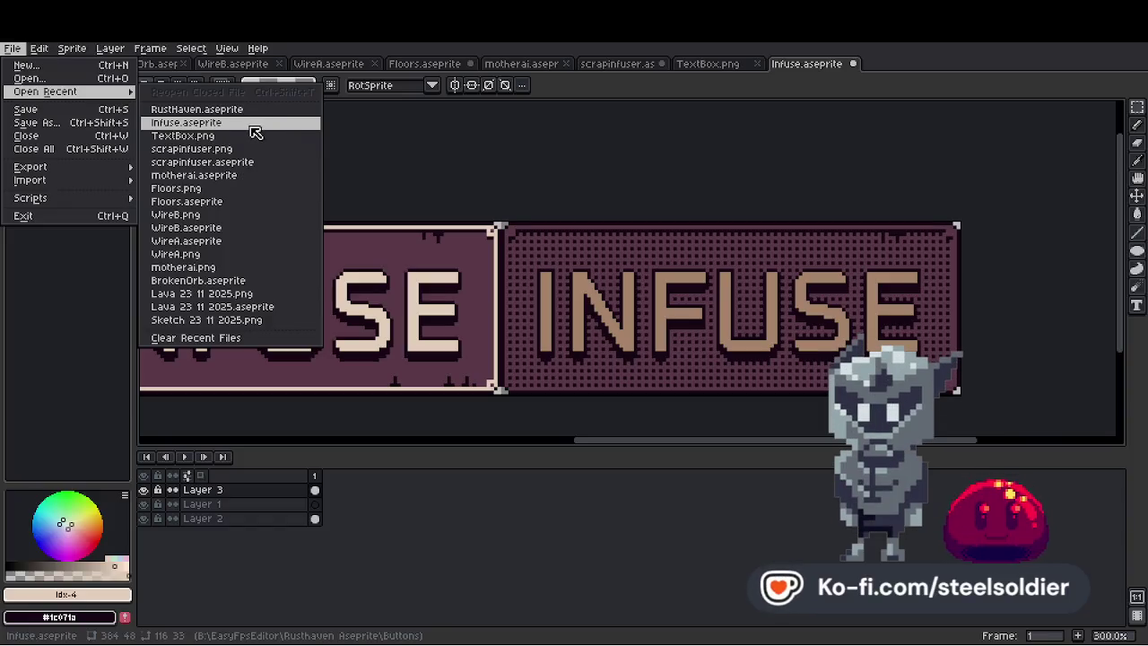
Open Infuse.aseprite, close Pull, and paint-bucket the right INFUSE lettering with #593847
{"action": "left_click", "coordinate": [490, 320]}
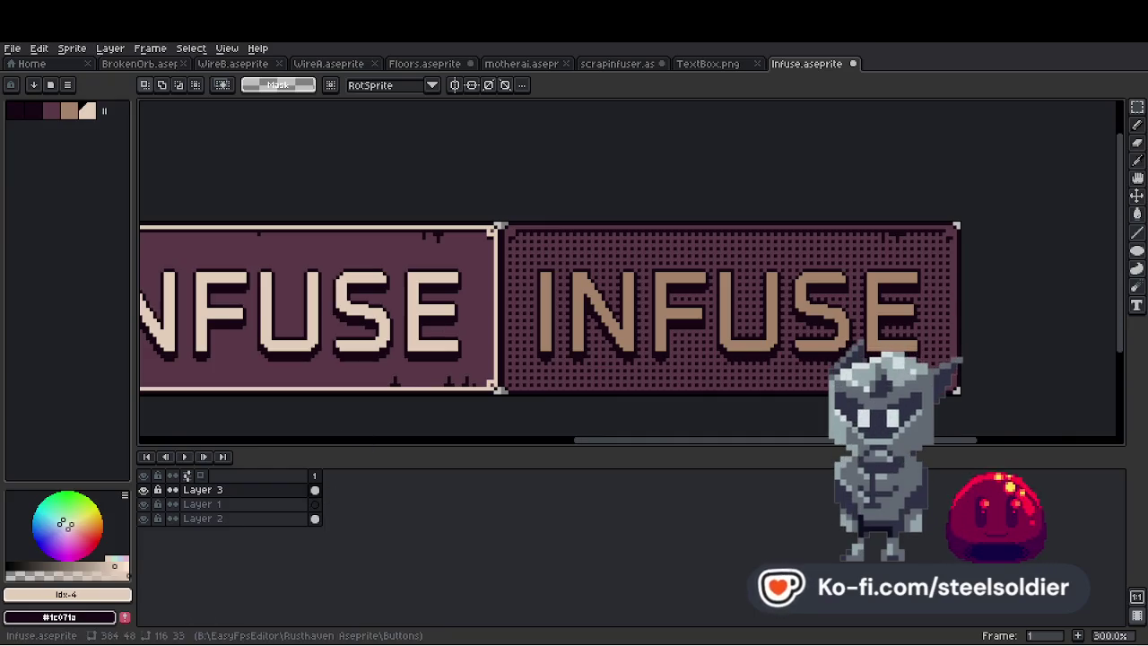
{"action": "scroll", "coordinate": [837, 320], "scroll_direction": "up", "scroll_amount": 1}
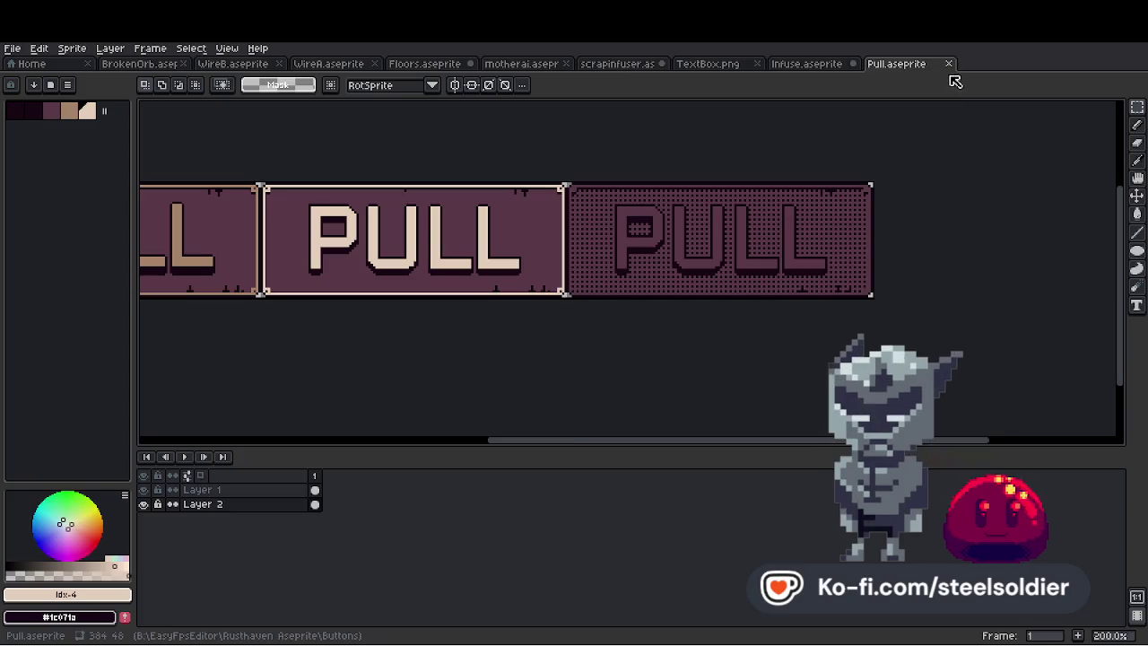
{"action": "left_click", "coordinate": [948, 64]}
{"action": "left_click_drag", "start_coordinate": [525, 248], "coordinate": [929, 370]}
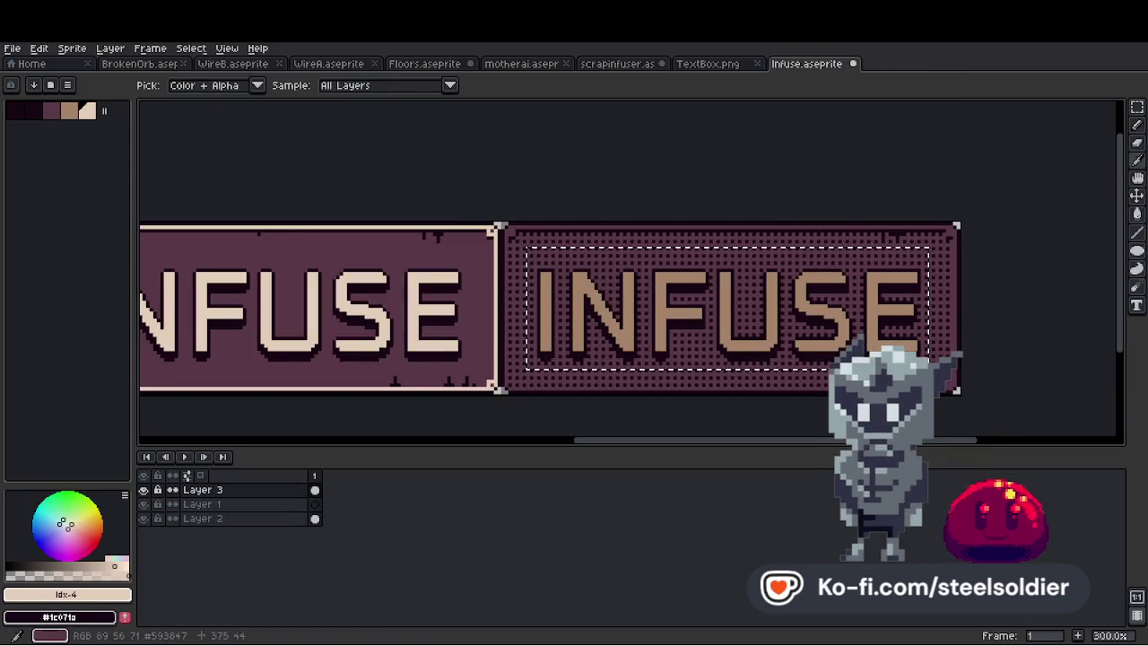
{"action": "left_click", "coordinate": [767, 325]}
{"action": "key", "text": "g"}
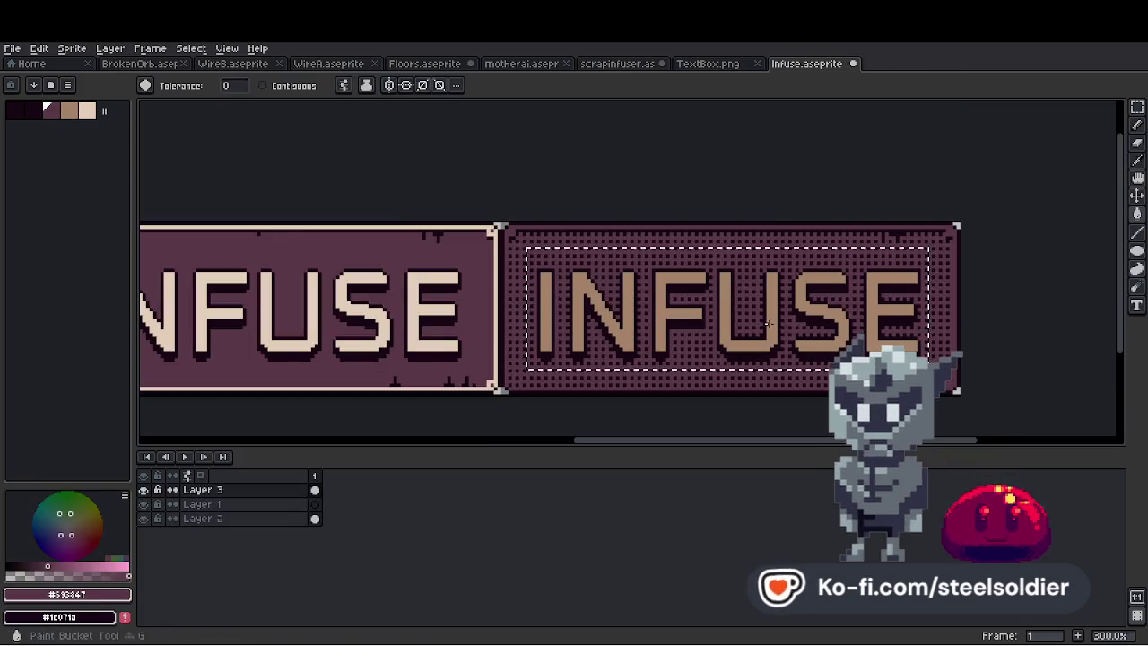
{"action": "left_click", "coordinate": [768, 324]}
Open the export settings for Infuse.png and expand the resize options
{"action": "scroll", "coordinate": [767, 325], "scroll_direction": "down", "scroll_amount": 2}
{"action": "scroll", "coordinate": [771, 323], "scroll_direction": "up", "scroll_amount": 1}
{"action": "scroll", "coordinate": [773, 321], "scroll_direction": "down", "scroll_amount": 1}
{"action": "scroll", "coordinate": [776, 320], "scroll_direction": "up", "scroll_amount": 1}
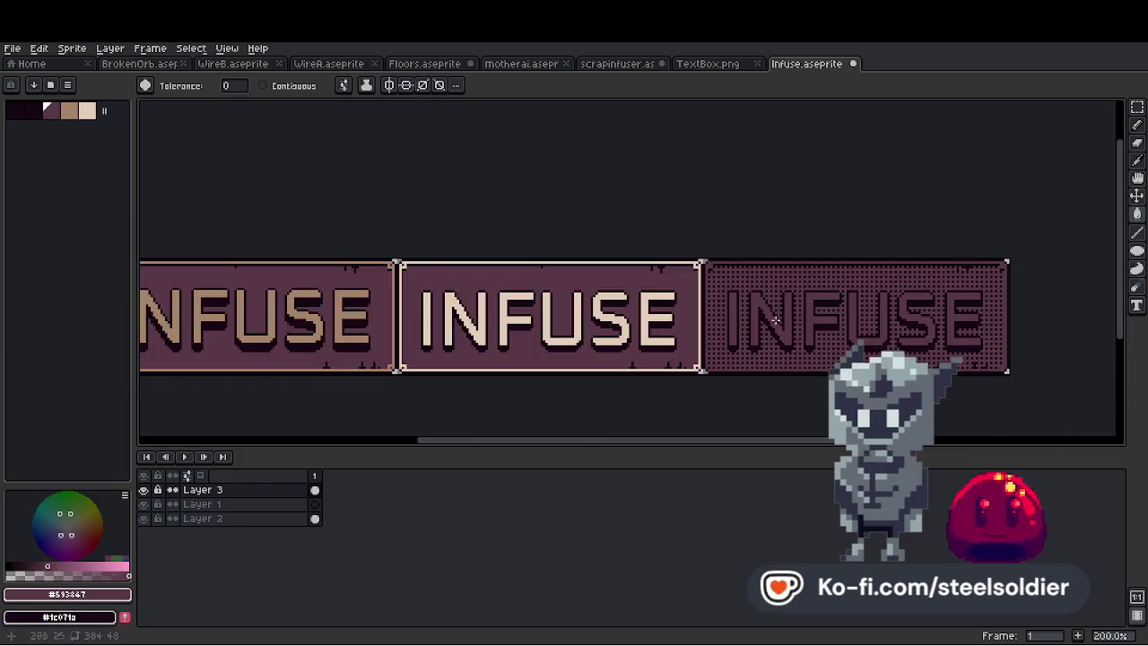
{"action": "left_click", "coordinate": [12, 48]}
{"action": "left_click", "coordinate": [27, 167]}
{"action": "left_click", "coordinate": [156, 96]}
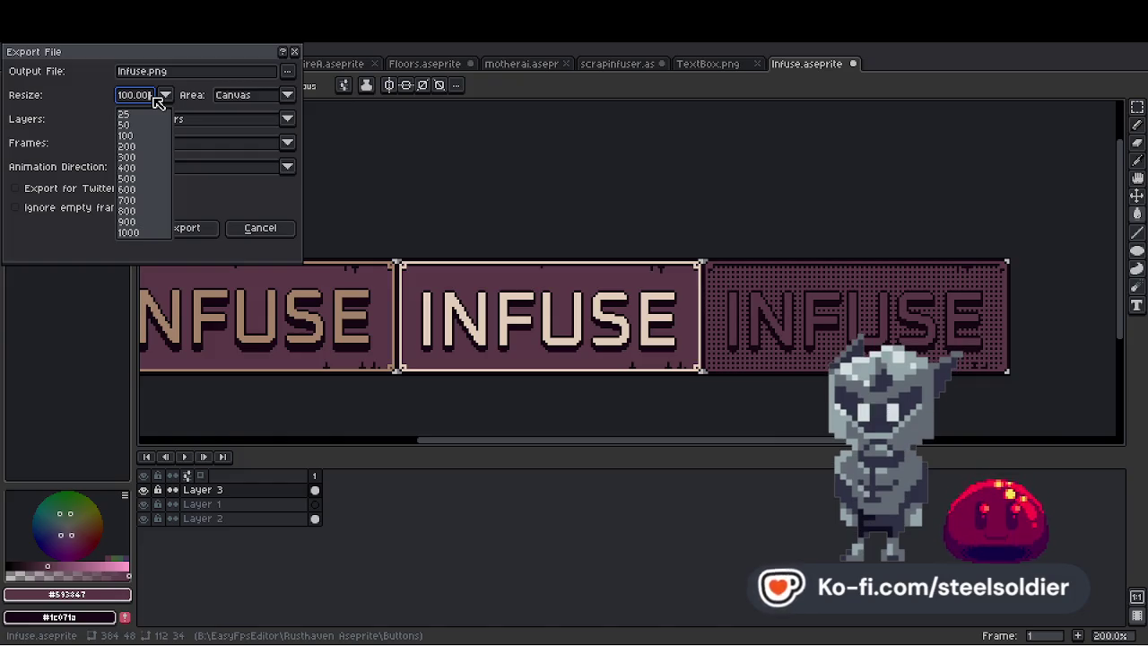
Cancel the Infuse export, then reopen Pull.aseprite, cancel its export, and close it
{"action": "key", "text": "Escape"}
{"action": "key", "text": "Escape"}
{"action": "left_click", "coordinate": [12, 48]}
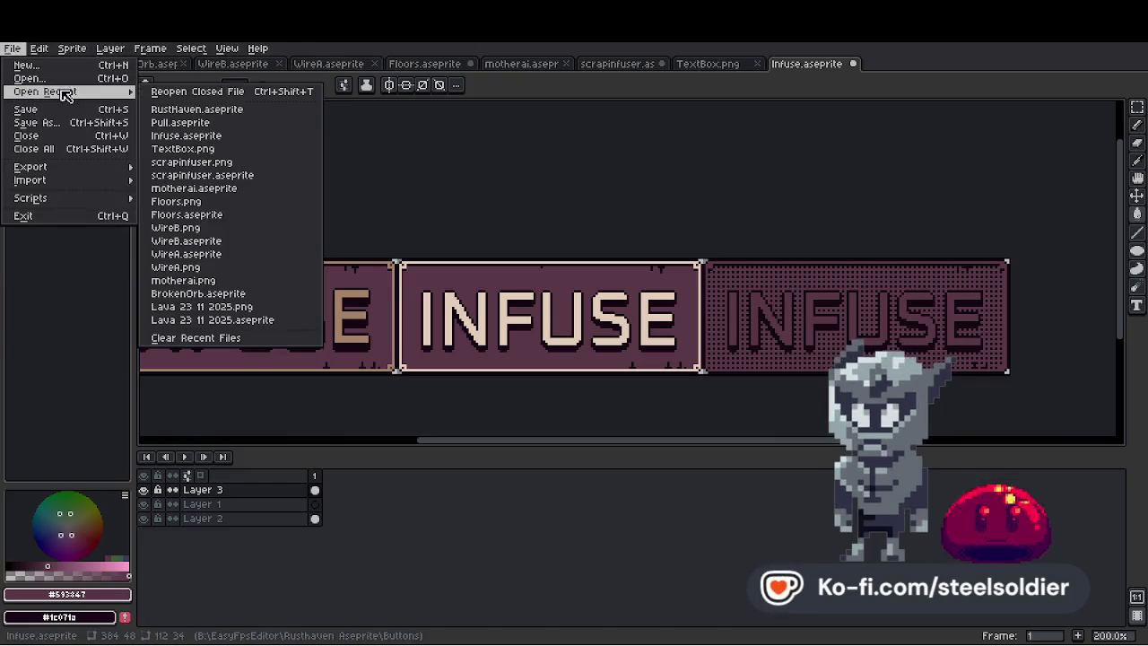
{"action": "mouse_move", "coordinate": [53, 92]}
{"action": "left_click", "coordinate": [215, 123]}
{"action": "left_click", "coordinate": [13, 47]}
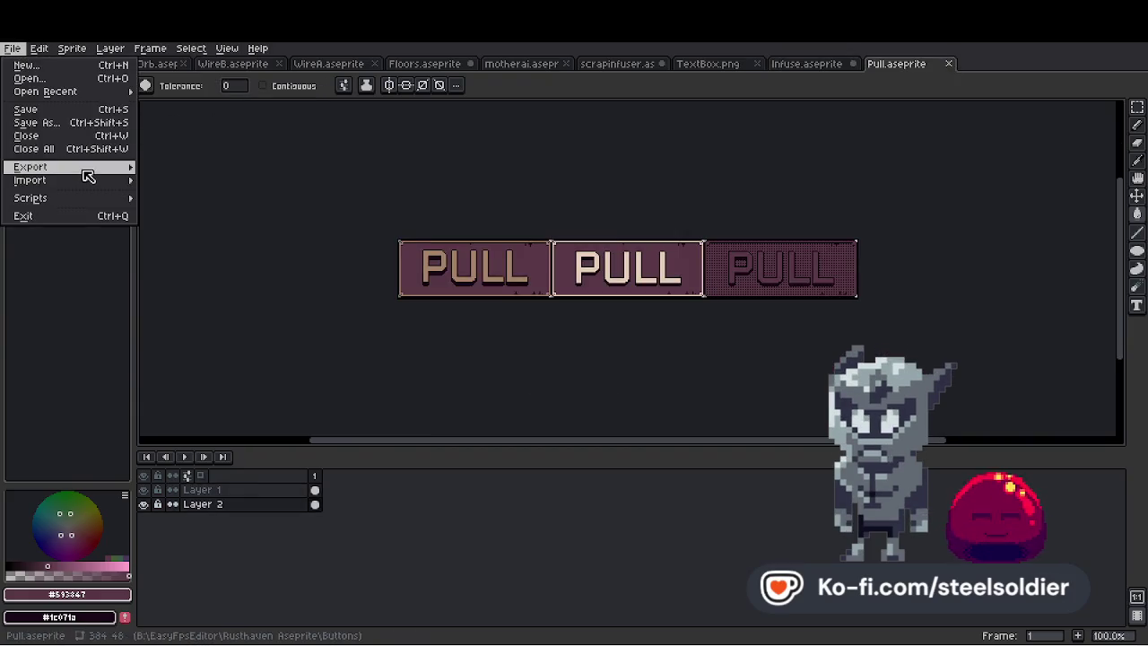
{"action": "mouse_move", "coordinate": [87, 169]}
{"action": "left_click", "coordinate": [152, 167]}
{"action": "key", "text": "Return"}
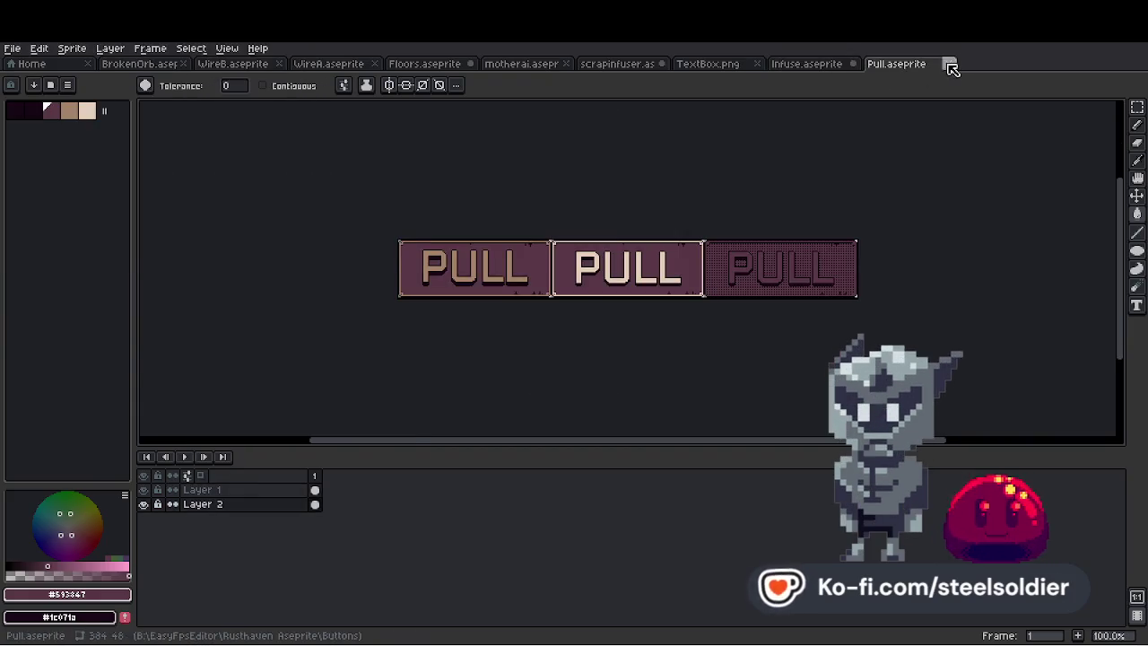
{"action": "left_click", "coordinate": [948, 64]}
Export Infuse.png at 200% resize into the RustHaven project folder
{"action": "left_click", "coordinate": [12, 47]}
{"action": "mouse_move", "coordinate": [90, 167]}
{"action": "left_click", "coordinate": [180, 167]}
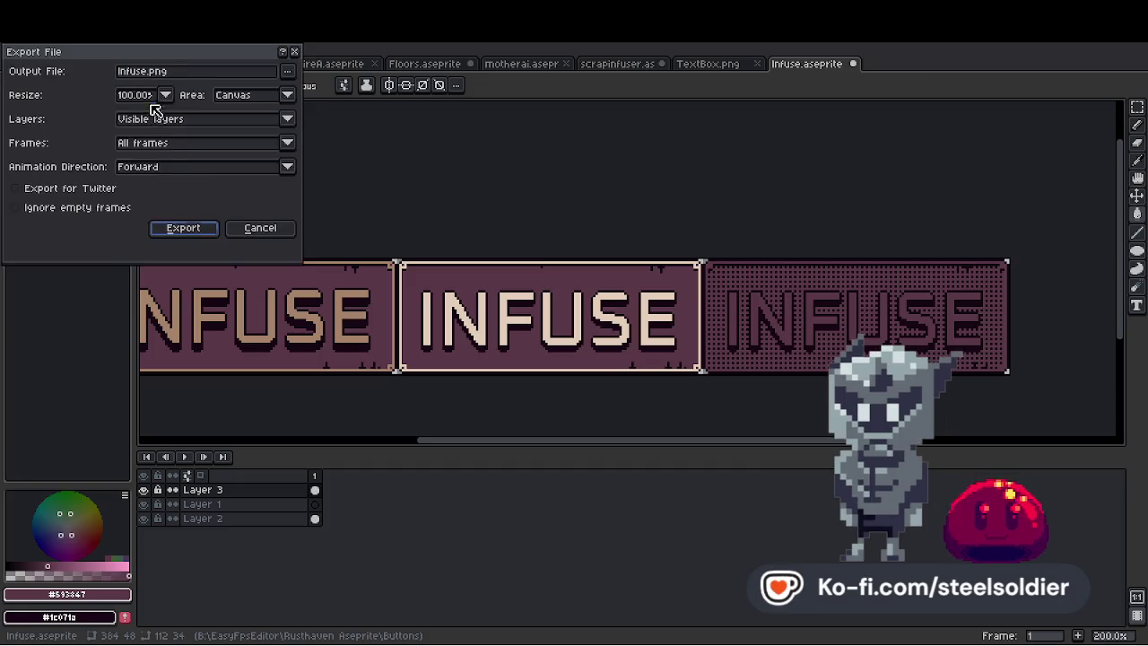
{"action": "left_click", "coordinate": [165, 94]}
{"action": "left_click", "coordinate": [143, 145]}
{"action": "left_click", "coordinate": [287, 71]}
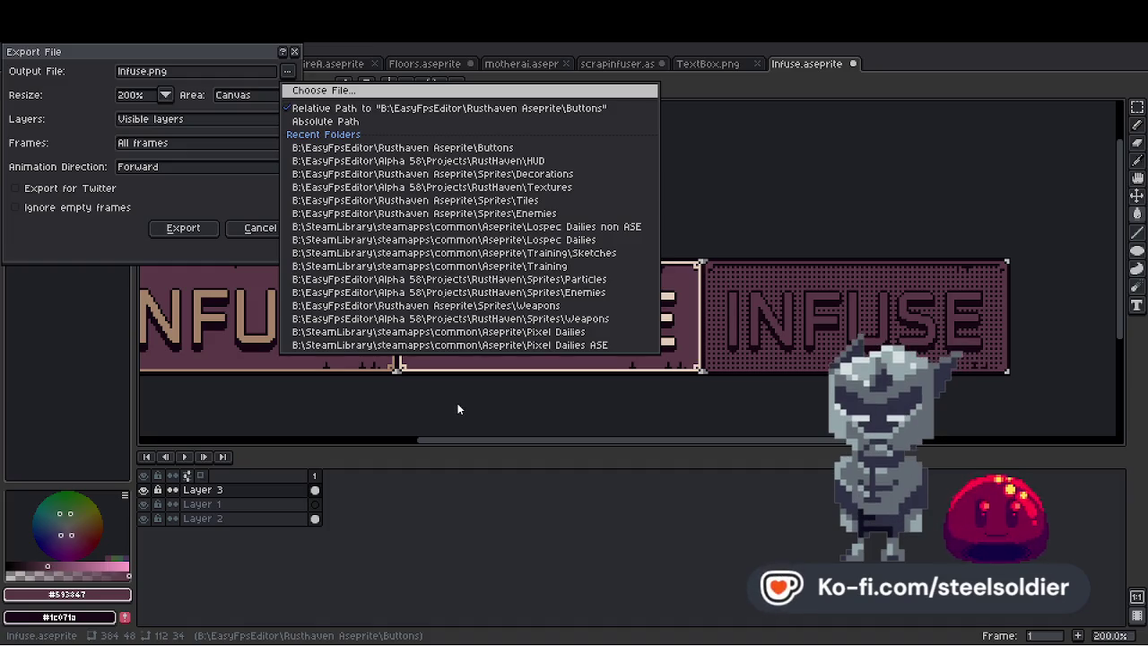
{"action": "left_click", "coordinate": [778, 460]}
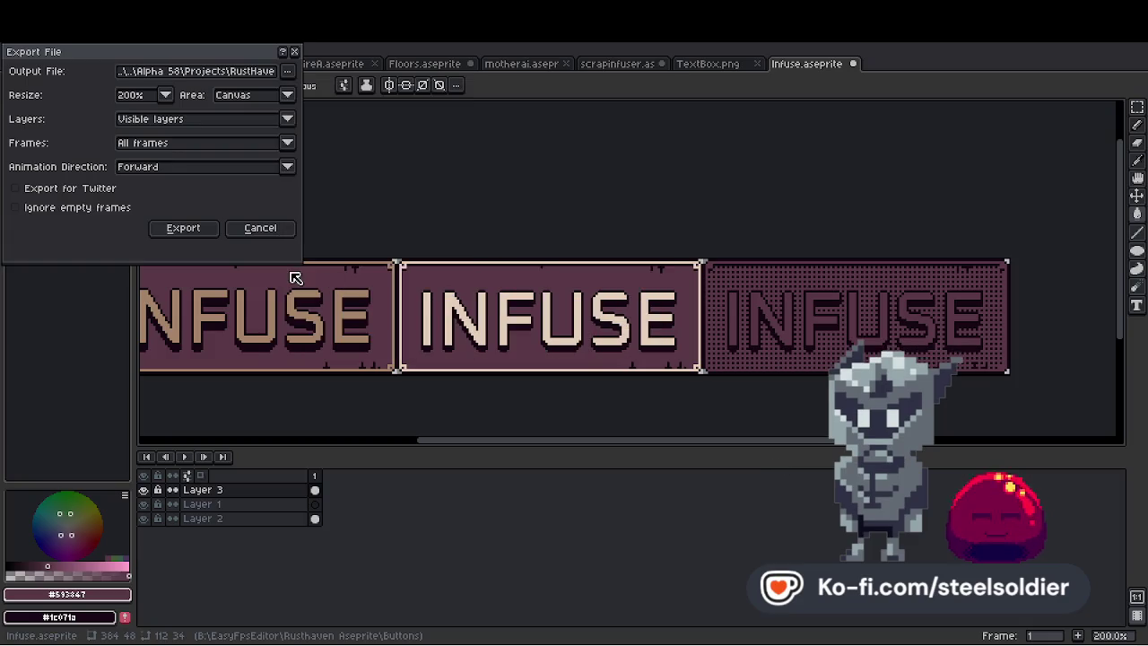
{"action": "left_click", "coordinate": [188, 230]}
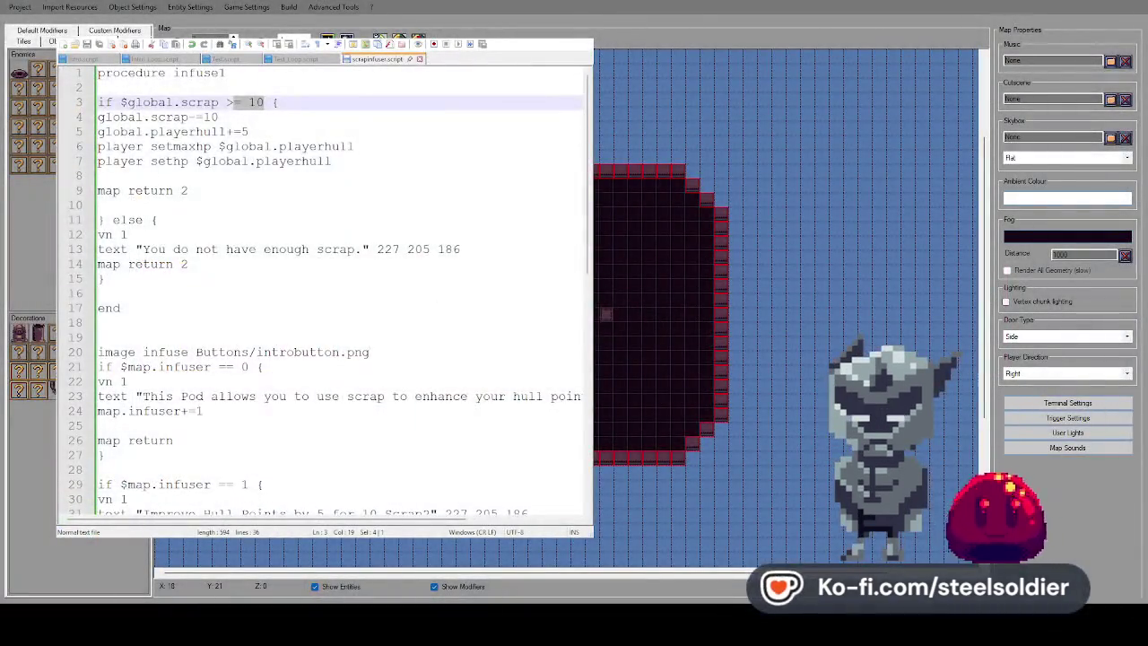
Rename the button on line 33 to infusebutton
{"action": "scroll", "coordinate": [323, 269], "scroll_direction": "down", "scroll_amount": 6}
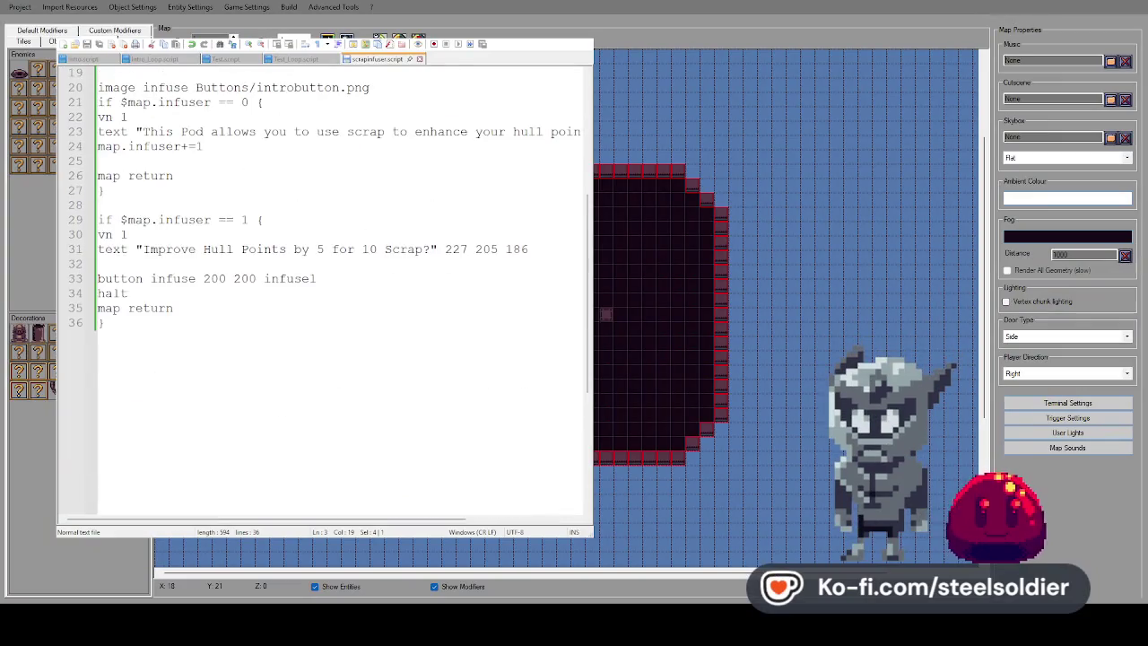
{"action": "scroll", "coordinate": [323, 269], "scroll_direction": "up", "scroll_amount": 1}
{"action": "left_click", "coordinate": [199, 322]}
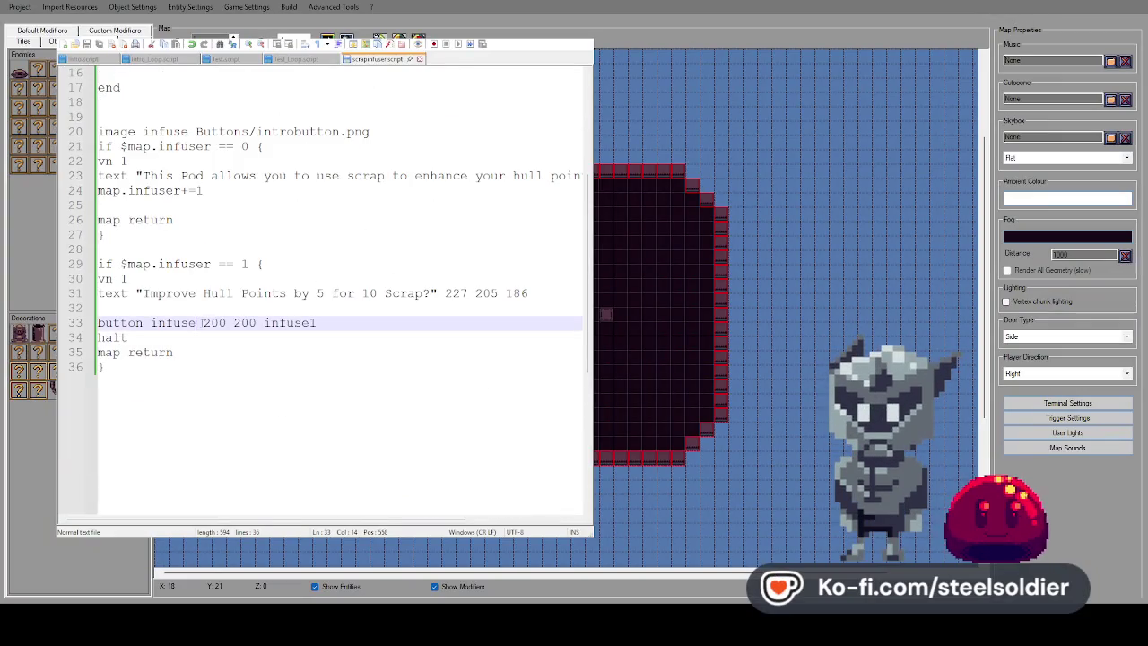
{"action": "type", "text": "Button"}
Tidy the blank lines around the image line on line 19
{"action": "scroll", "coordinate": [201, 291], "scroll_direction": "up", "scroll_amount": 5}
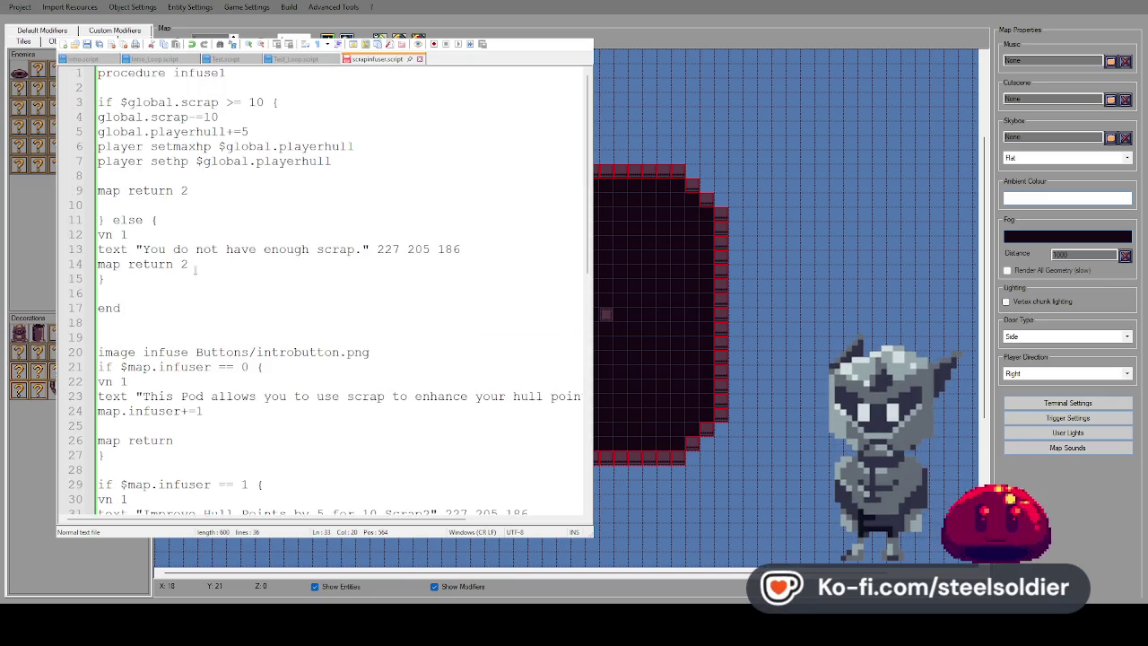
{"action": "left_click", "coordinate": [117, 339]}
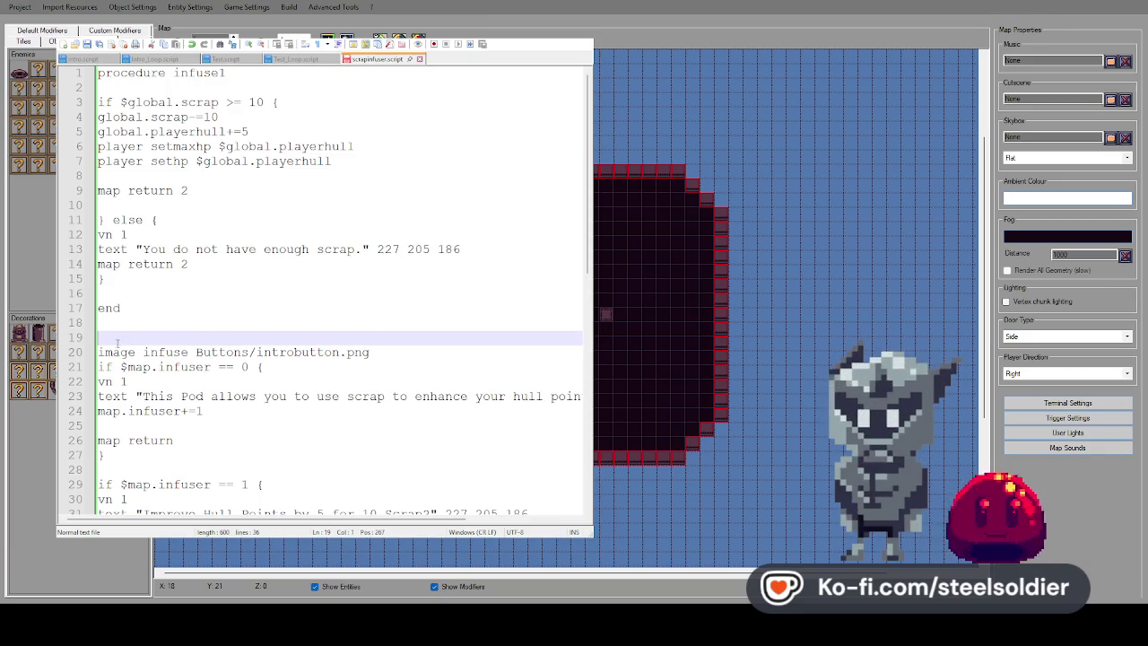
{"action": "left_click", "coordinate": [405, 351]}
{"action": "key", "text": "Return"}
{"action": "left_click", "coordinate": [357, 338]}
{"action": "key", "text": "BackSpace"}
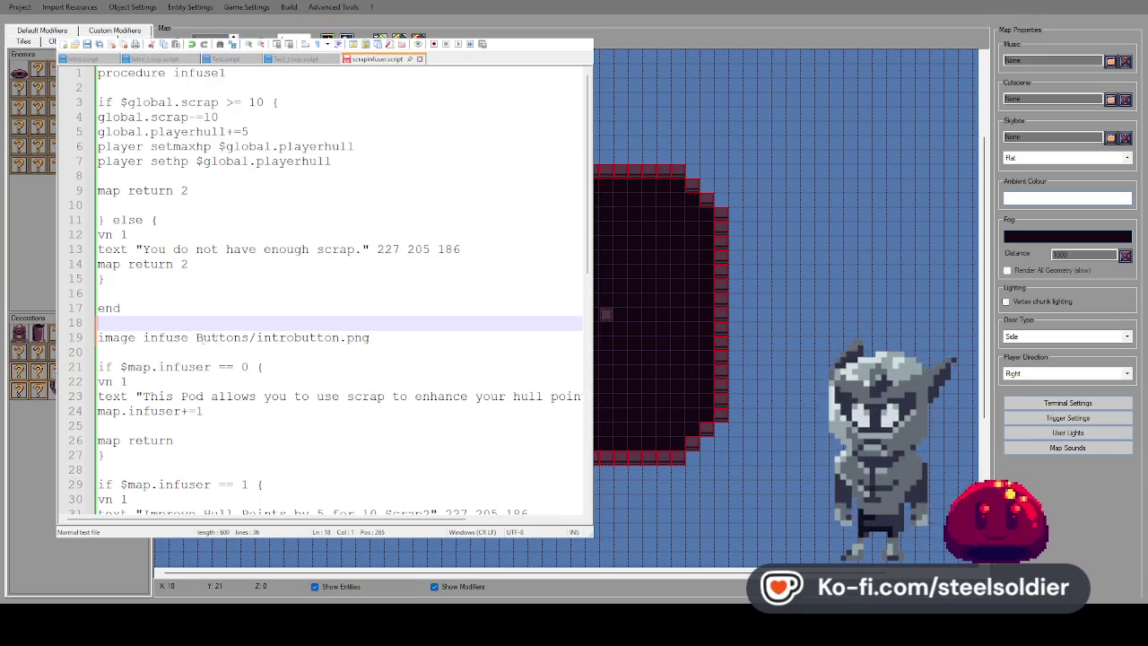
Change line 19 to 'image infusebutton Buttons/infusebutton.png'
{"action": "left_click_drag", "start_coordinate": [339, 338], "coordinate": [257, 339]}
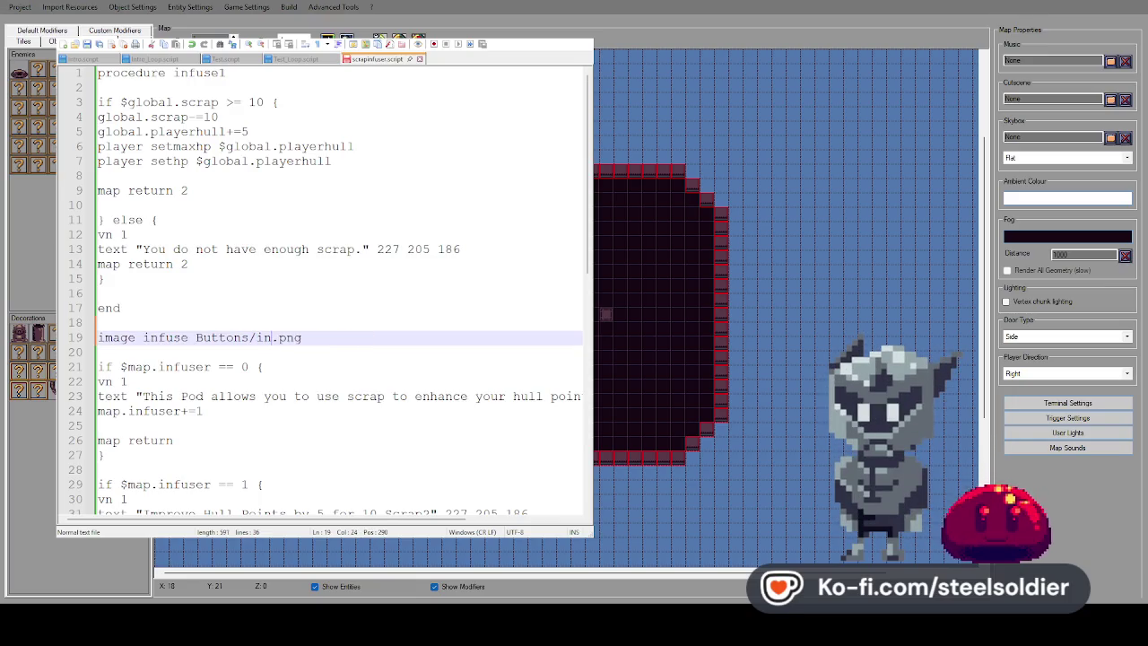
{"action": "type", "text": "fusebutton"}
{"action": "left_click", "coordinate": [189, 337]}
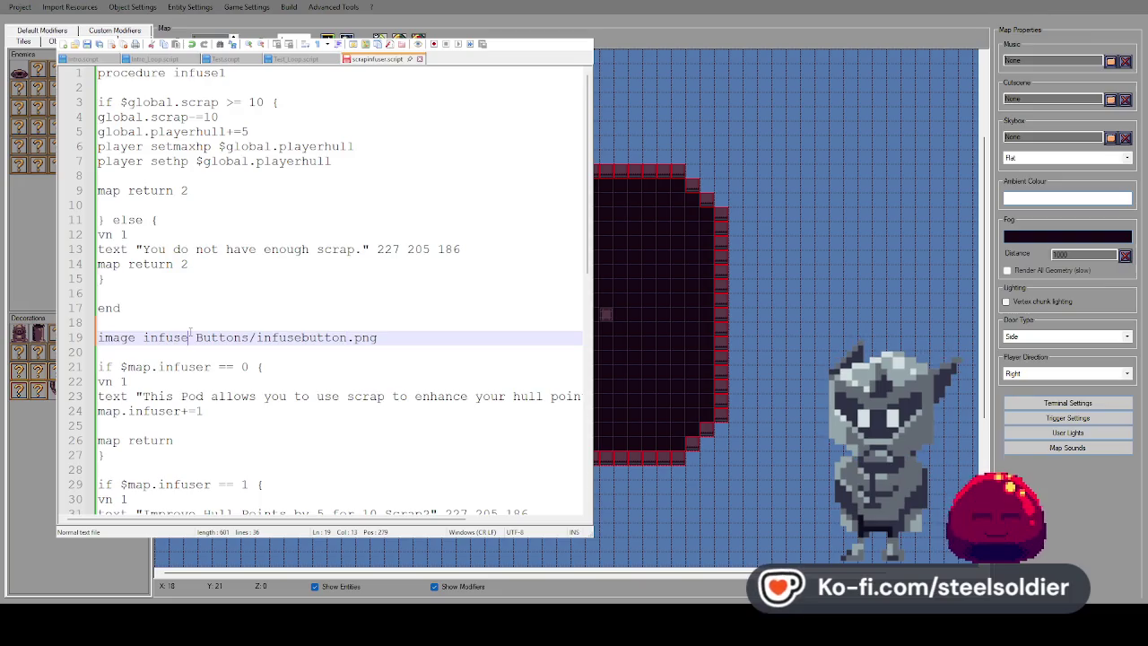
{"action": "type", "text": "bu"}
{"action": "left_click", "coordinate": [229, 314]}
{"action": "scroll", "coordinate": [229, 314], "scroll_direction": "down", "scroll_amount": 3}
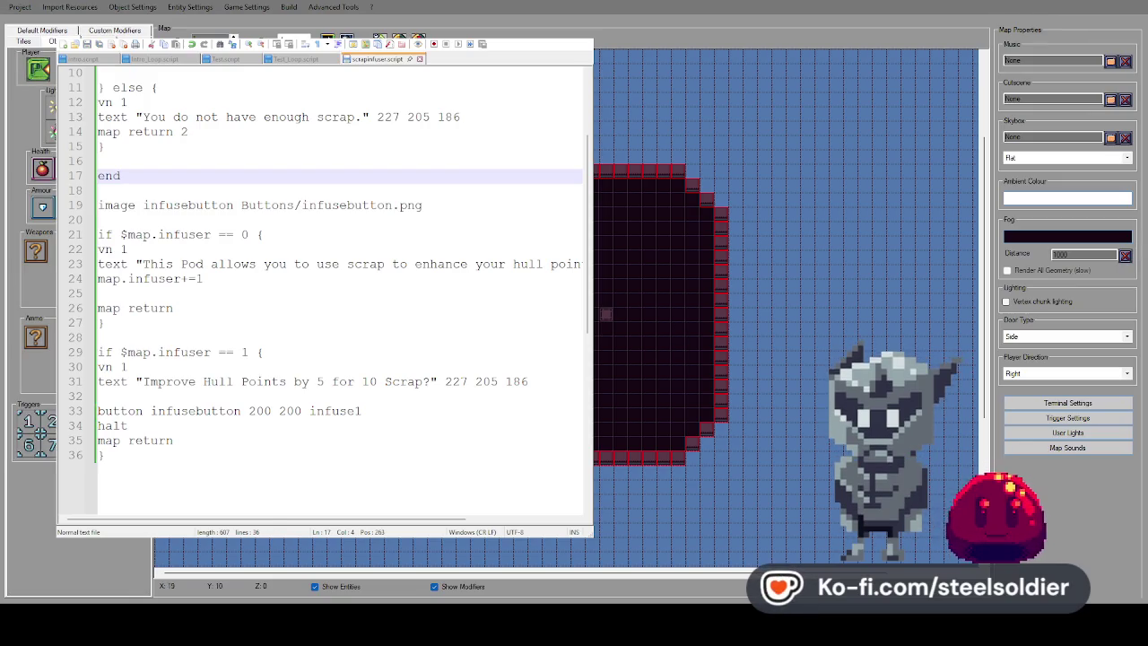
{"action": "key", "text": "F5"}
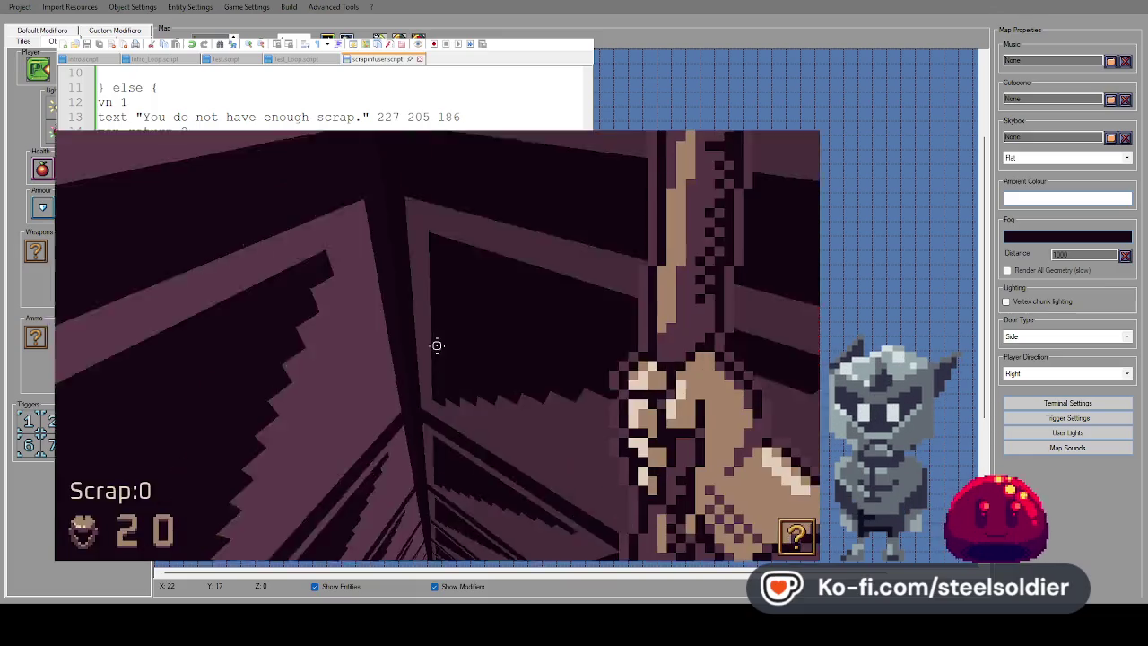
{"action": "key", "text": "w"}
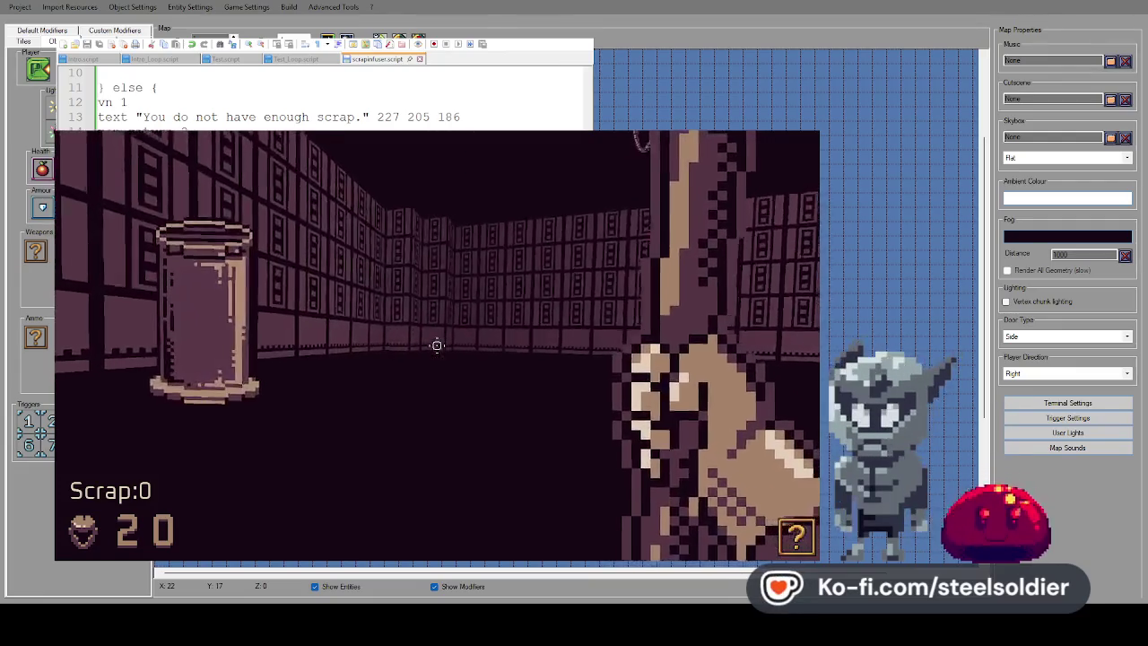
{"action": "left_click", "coordinate": [438, 346]}
{"action": "left_click", "coordinate": [438, 346]}
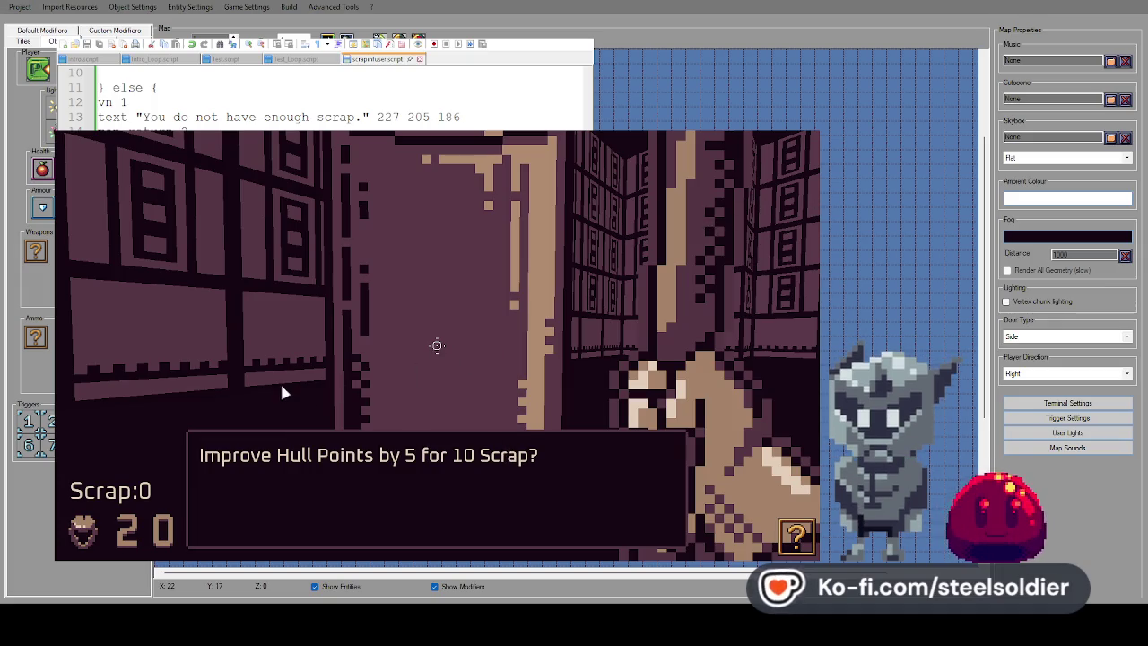
{"action": "key", "text": "Escape"}
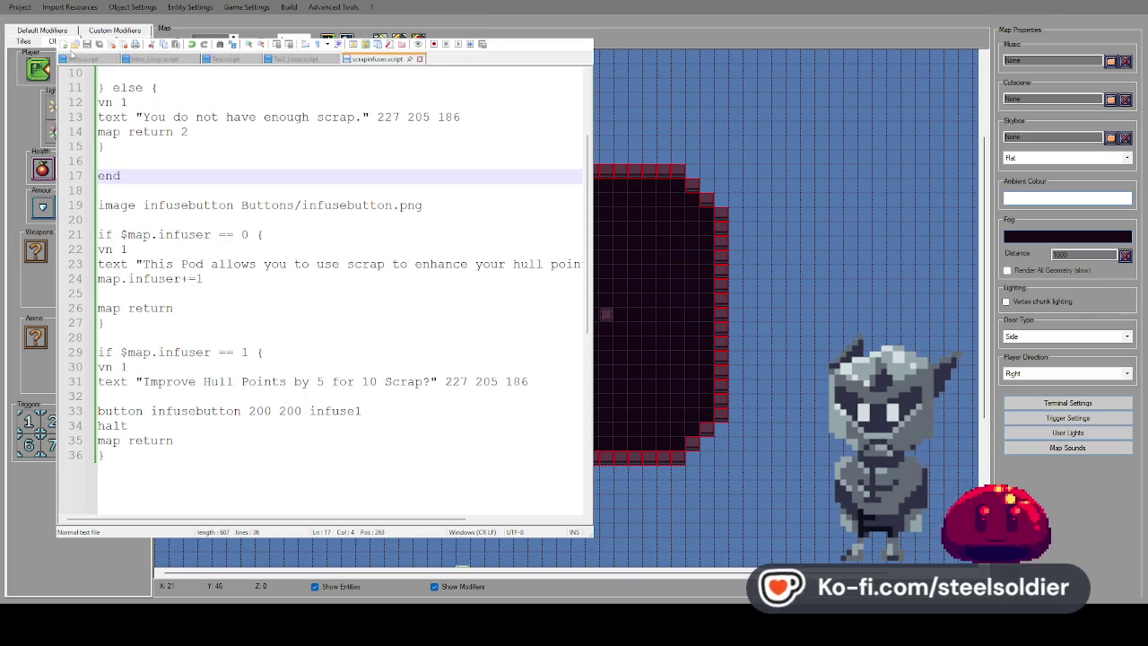
Shorten the line 19 image path to Buttons/infuse.png and start a test play
{"action": "left_click", "coordinate": [440, 292]}
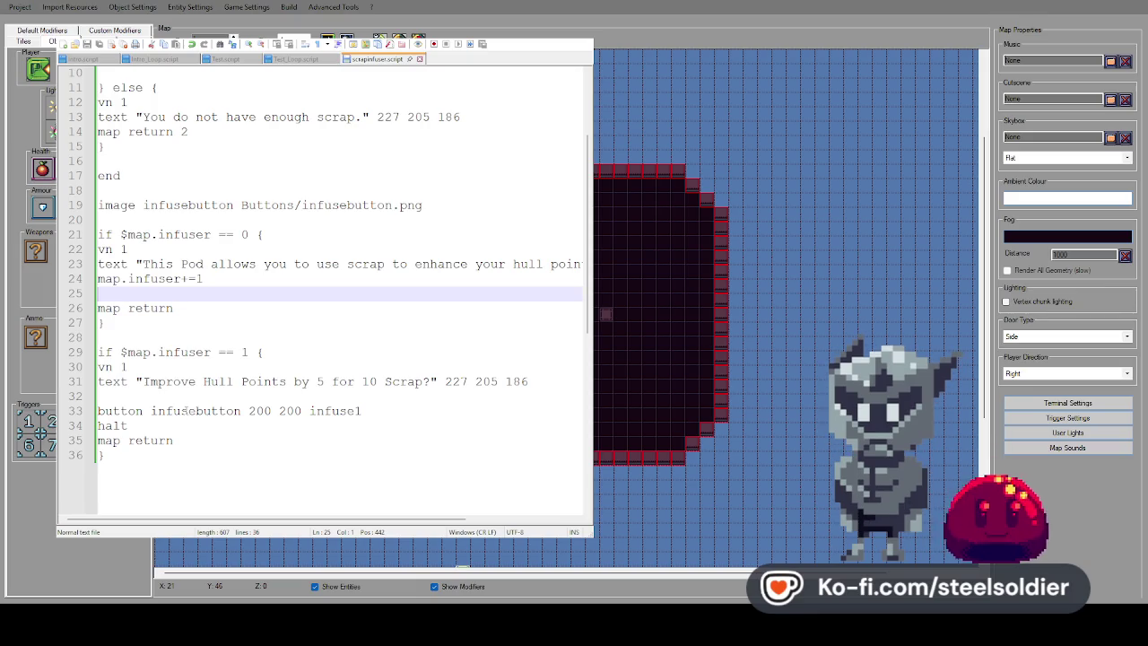
{"action": "scroll", "coordinate": [186, 409], "scroll_direction": "up", "scroll_amount": 3}
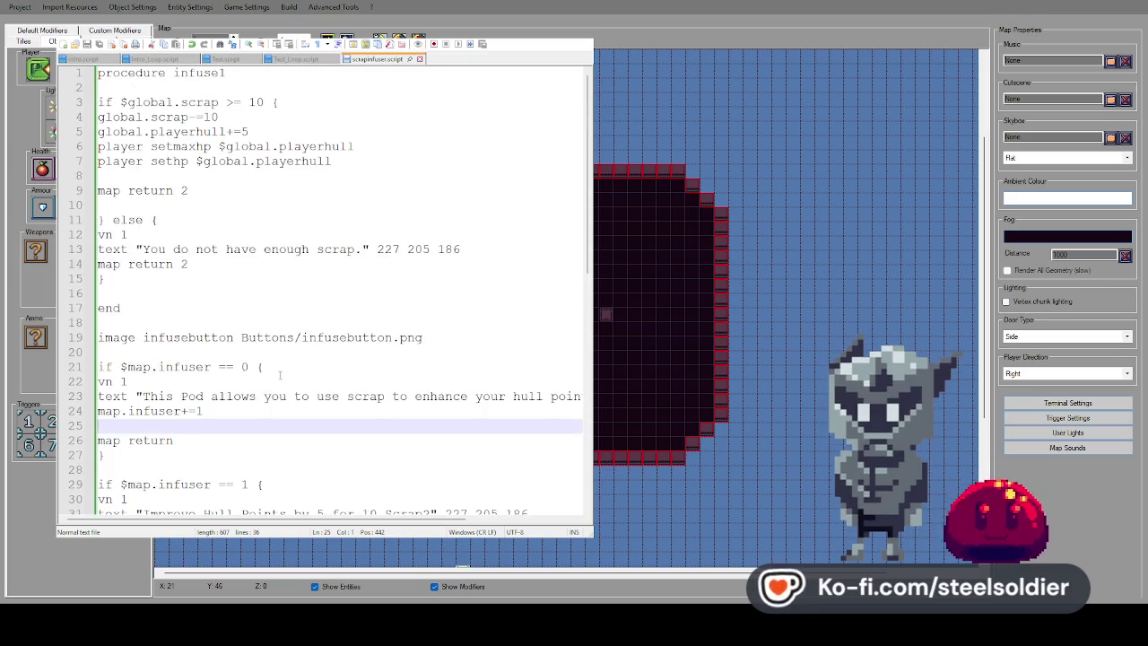
{"action": "scroll", "coordinate": [305, 357], "scroll_direction": "down", "scroll_amount": 1}
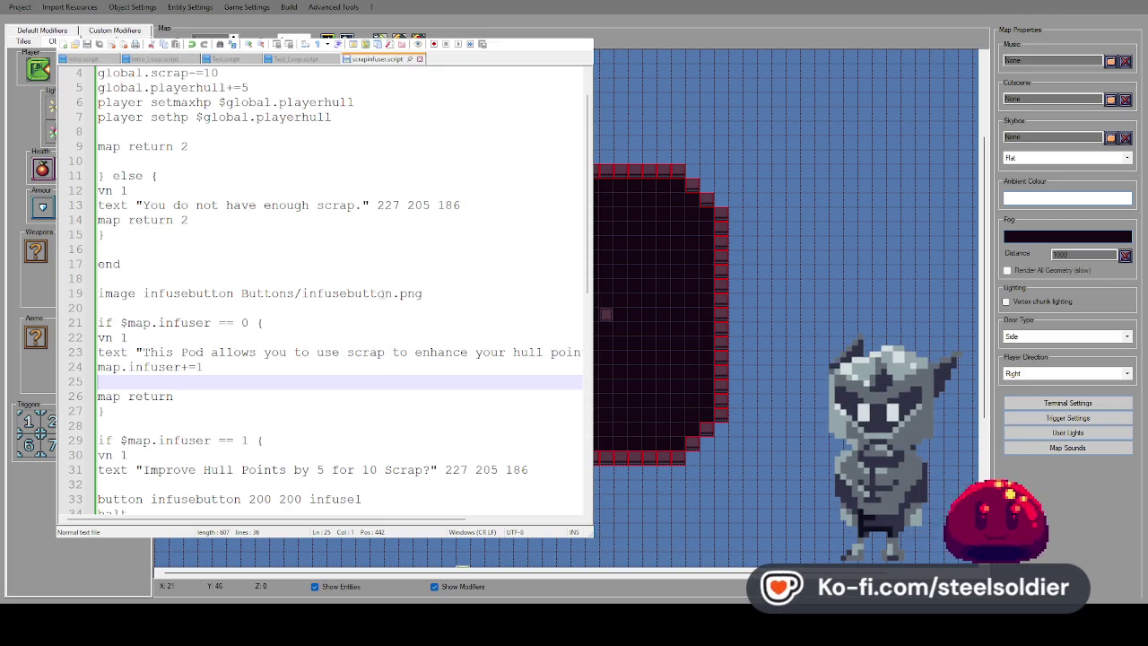
{"action": "left_click", "coordinate": [393, 294]}
{"action": "key", "text": "BackSpace"}
{"action": "key", "text": "BackSpace"}
{"action": "key", "text": "BackSpace"}
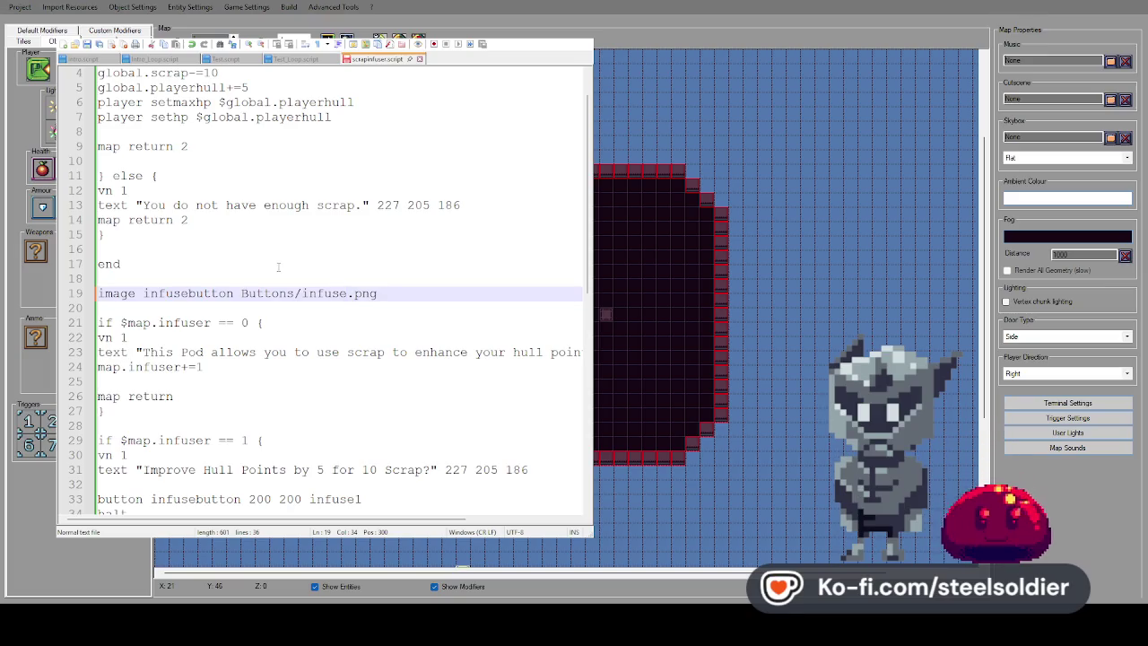
{"action": "scroll", "coordinate": [240, 225], "scroll_direction": "down", "scroll_amount": 2}
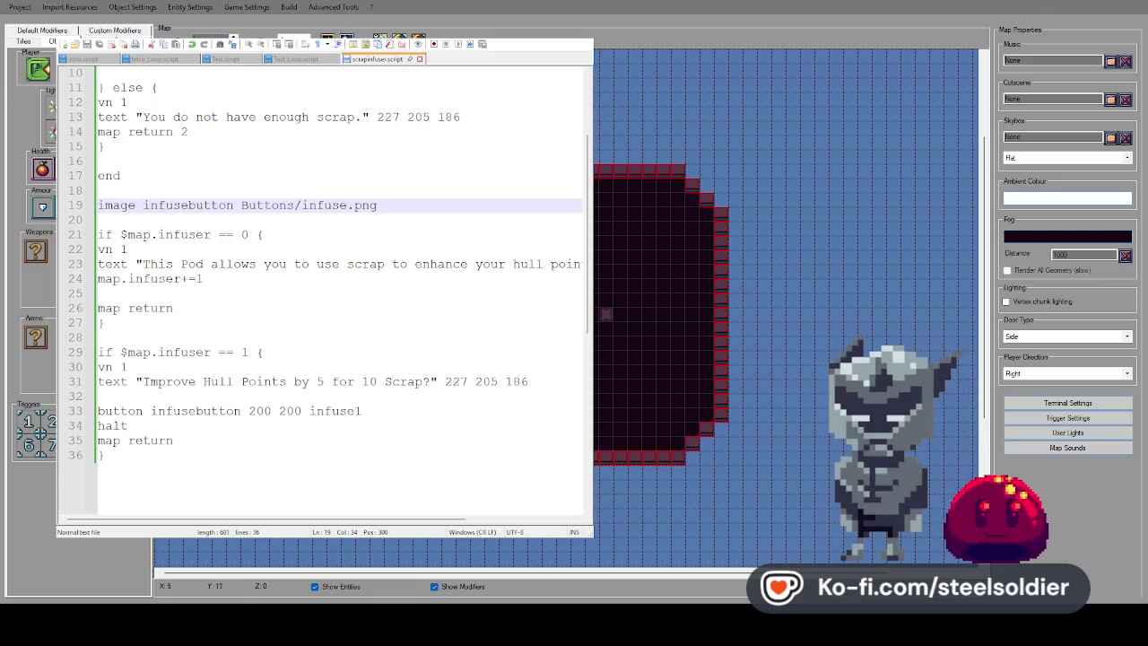
{"action": "scroll", "coordinate": [601, 400], "scroll_direction": "up", "scroll_amount": 5}
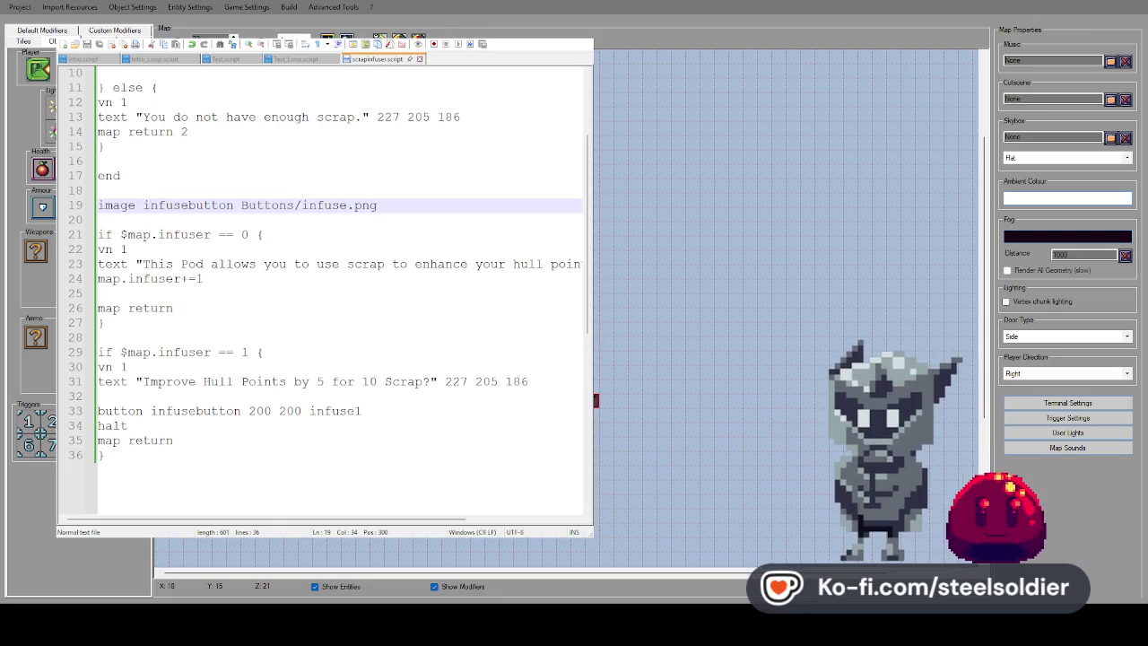
{"action": "key", "text": "F5"}
{"action": "key", "text": "Up"}
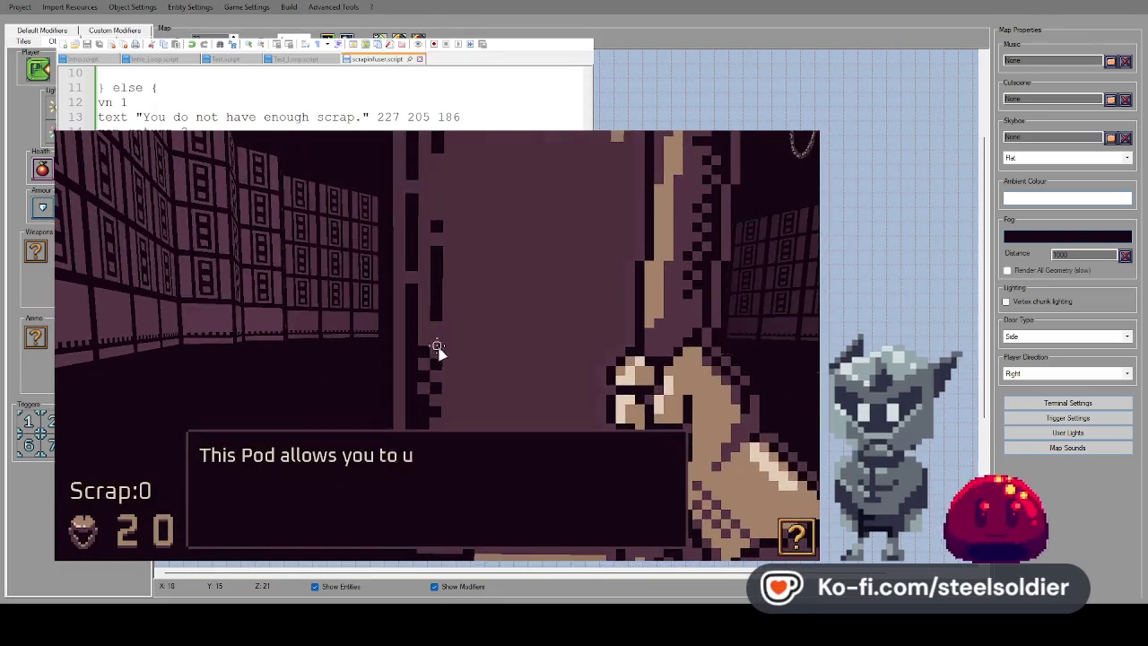
{"action": "key", "text": "Return"}
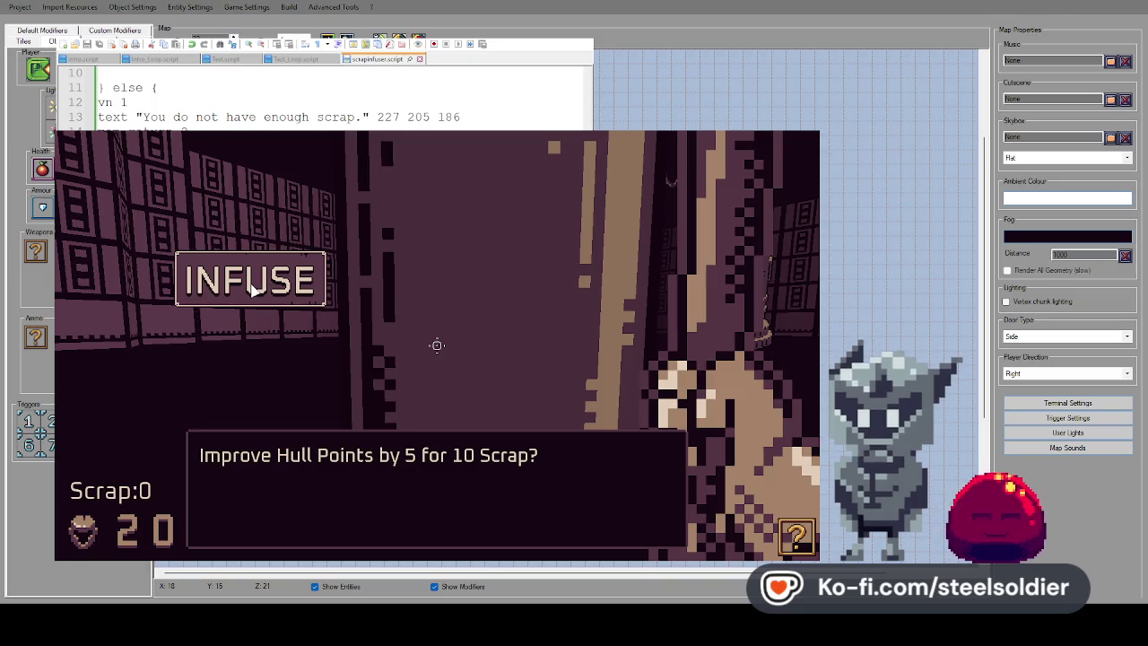
{"action": "left_click", "coordinate": [254, 287]}
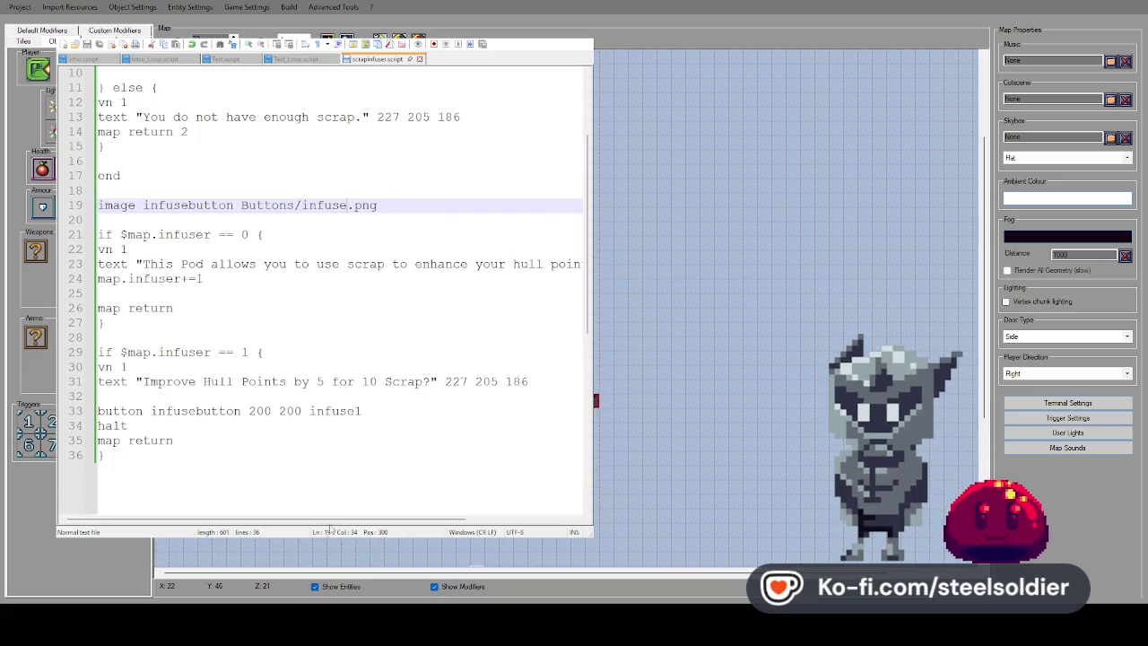
Move the INFUSE button on line 33 to 200 400 and test-play it at the Pod
{"action": "double_click", "coordinate": [289, 411]}
{"action": "type", "text": "4"}
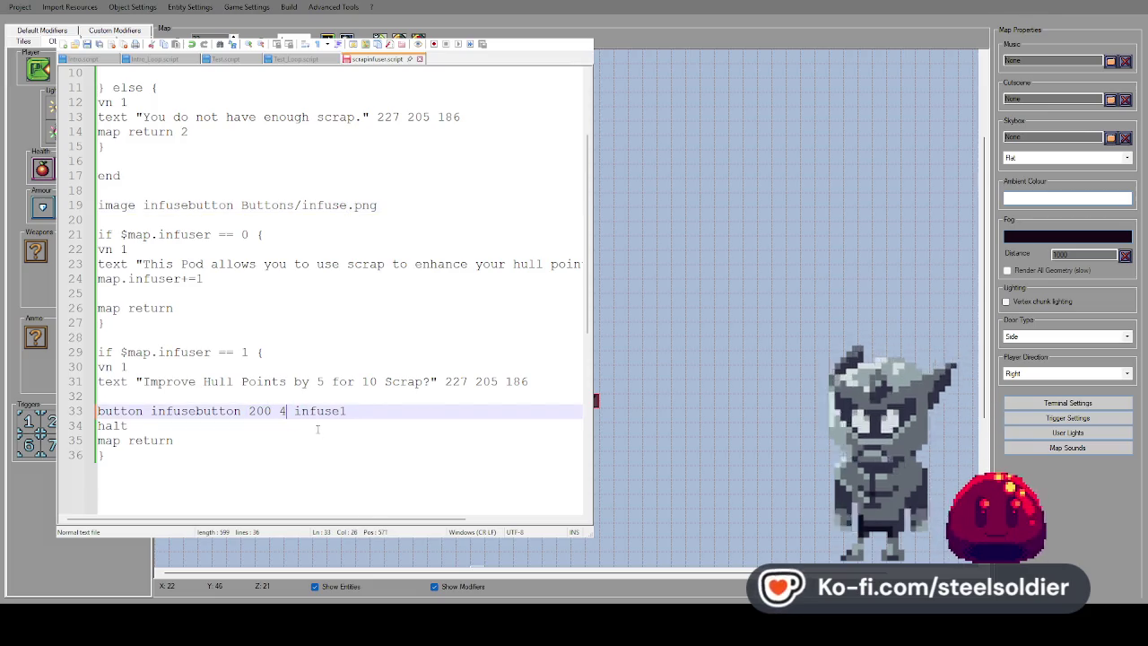
{"action": "type", "text": "00"}
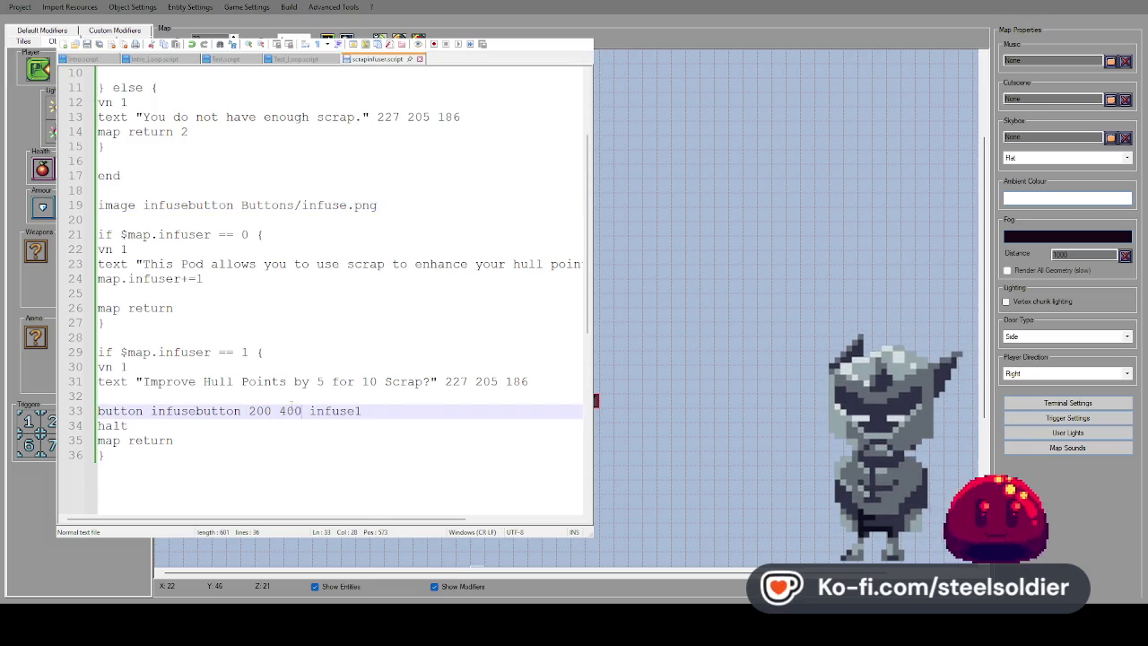
{"action": "left_click", "coordinate": [283, 411]}
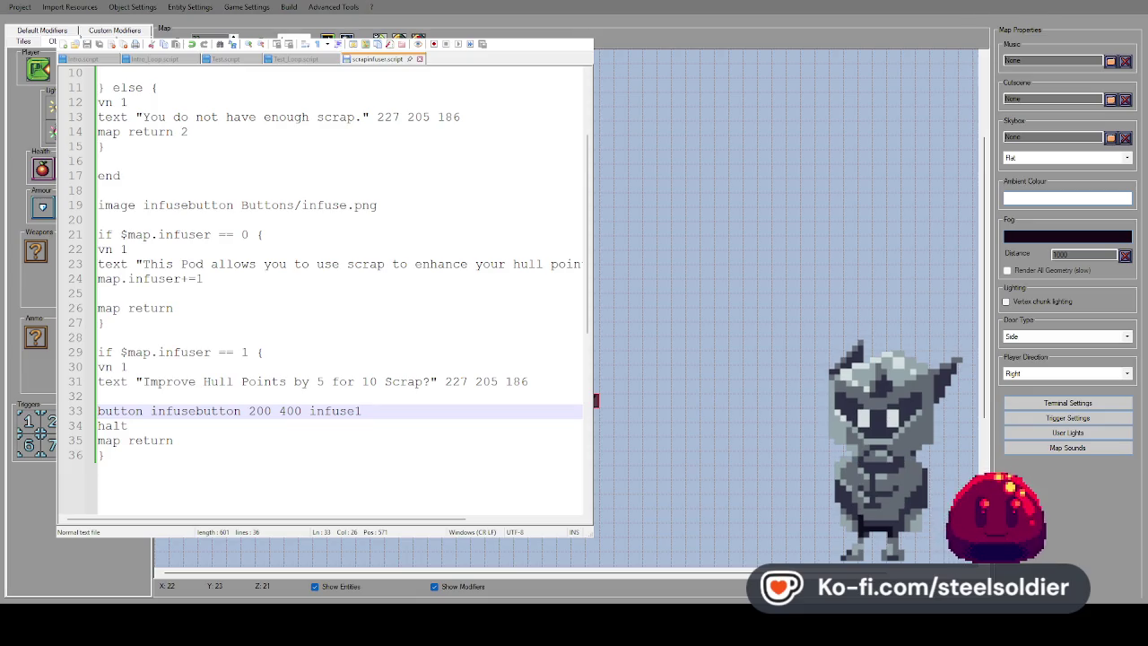
{"action": "key", "text": "F5"}
{"action": "left_click", "coordinate": [436, 345]}
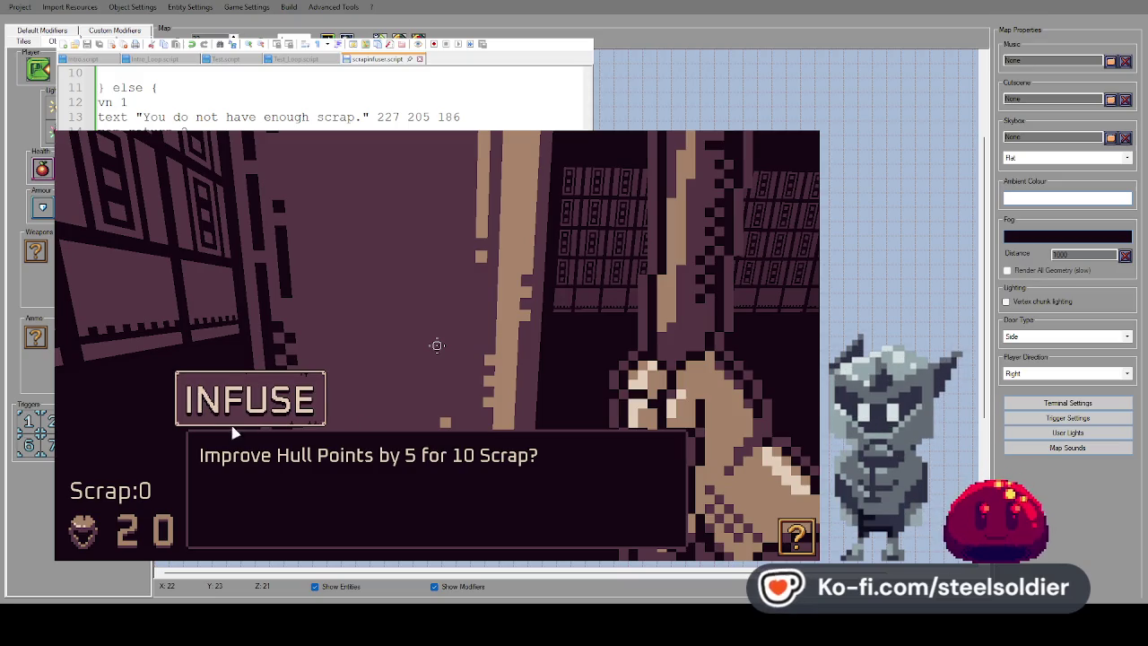
Run a new test play and try the INFUSE upgrade at the Pod without enough scrap
{"action": "key", "text": "Escape"}
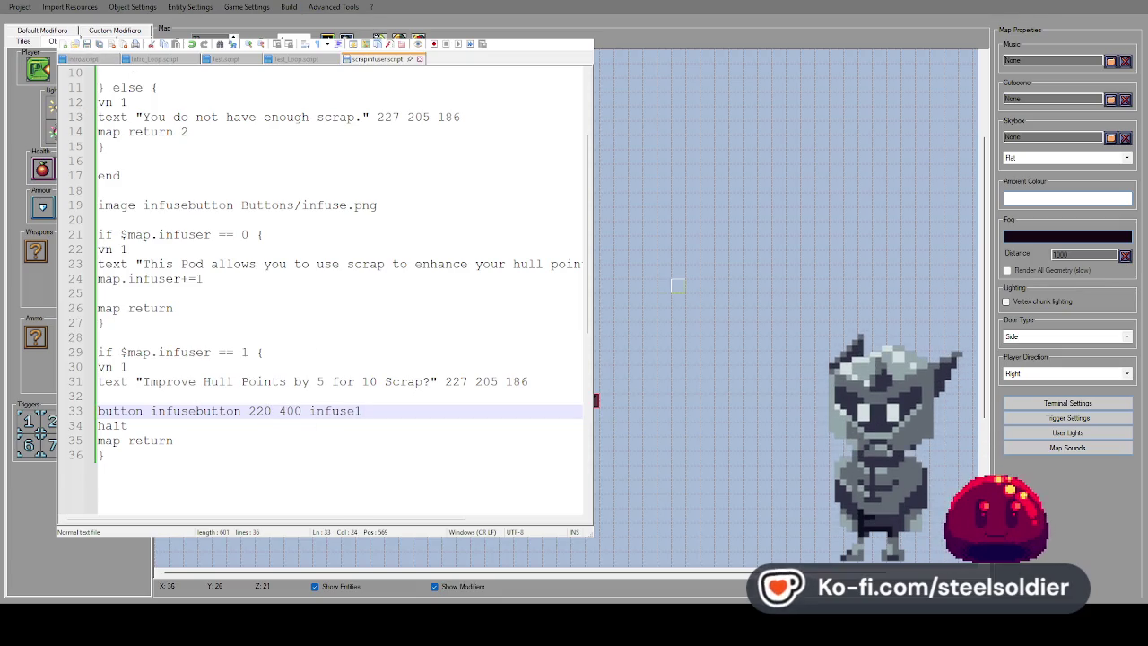
{"action": "key", "text": "F5"}
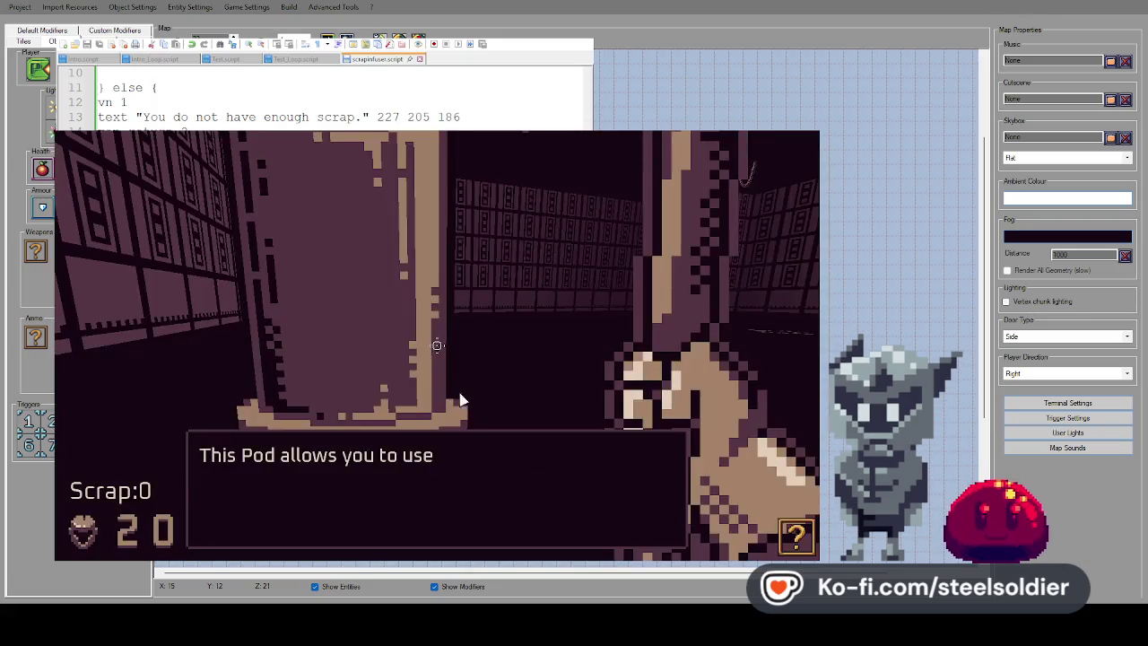
{"action": "left_click", "coordinate": [430, 410]}
{"action": "left_click", "coordinate": [430, 410]}
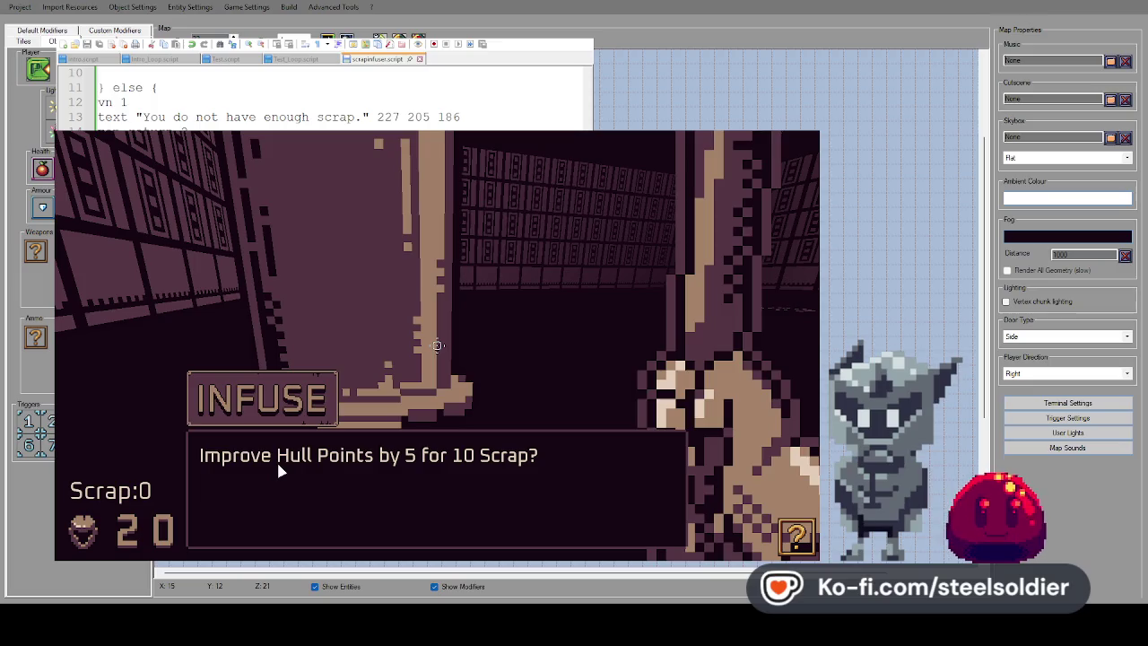
{"action": "left_click", "coordinate": [296, 412]}
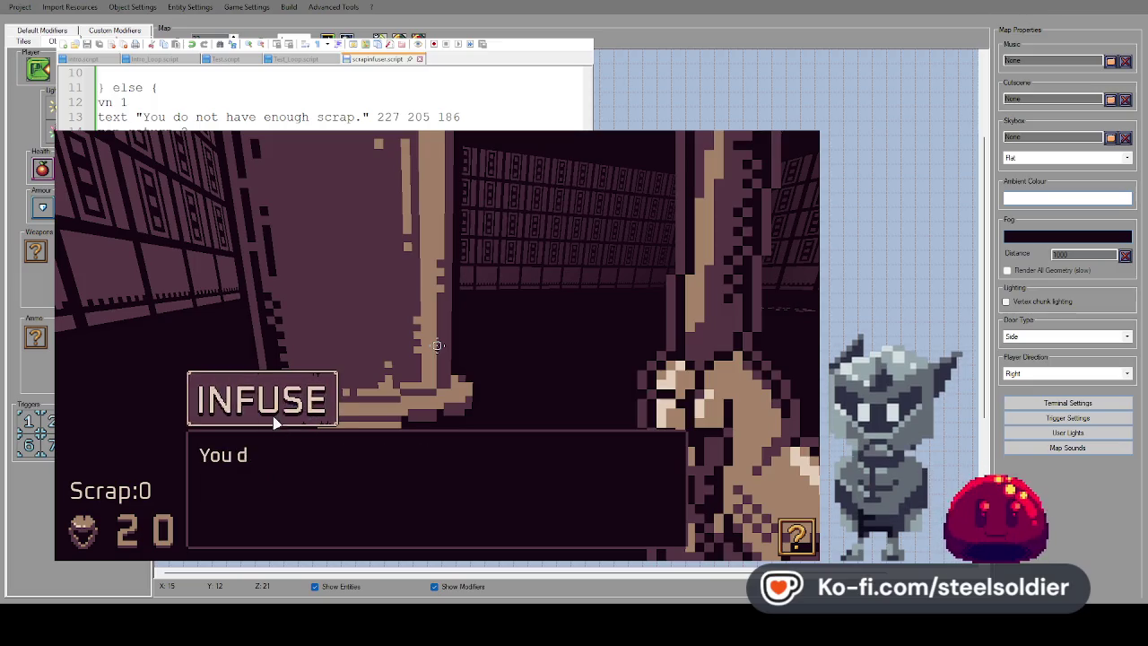
{"action": "left_click", "coordinate": [275, 401]}
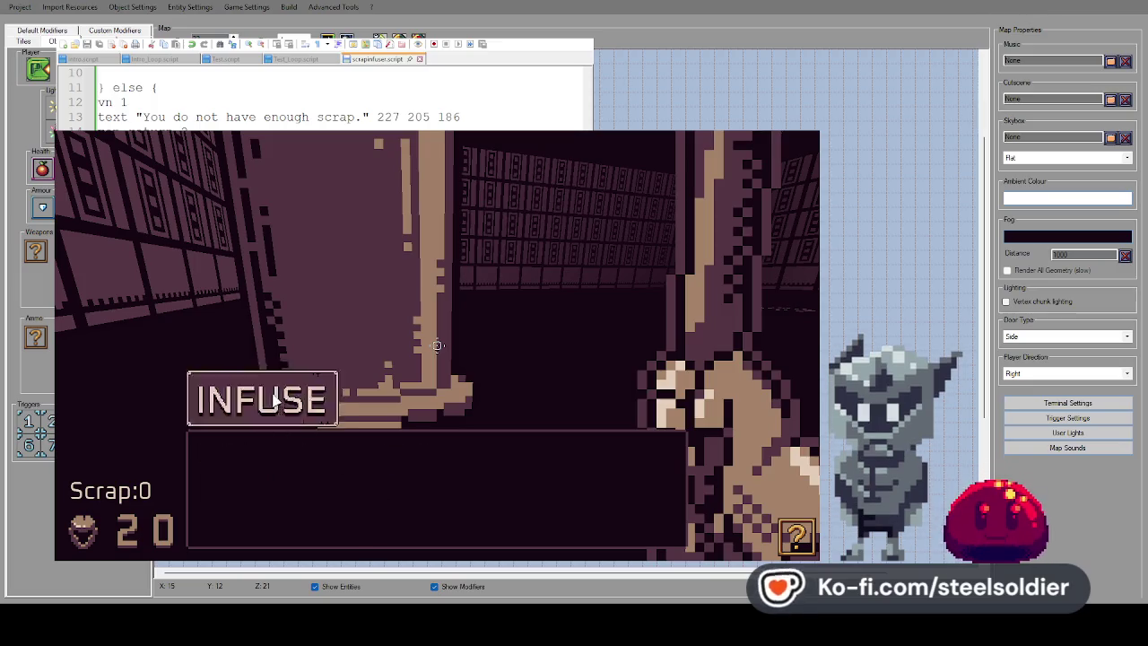
Close the Pod's dialogue and quit the test play
{"action": "key", "text": "Escape"}
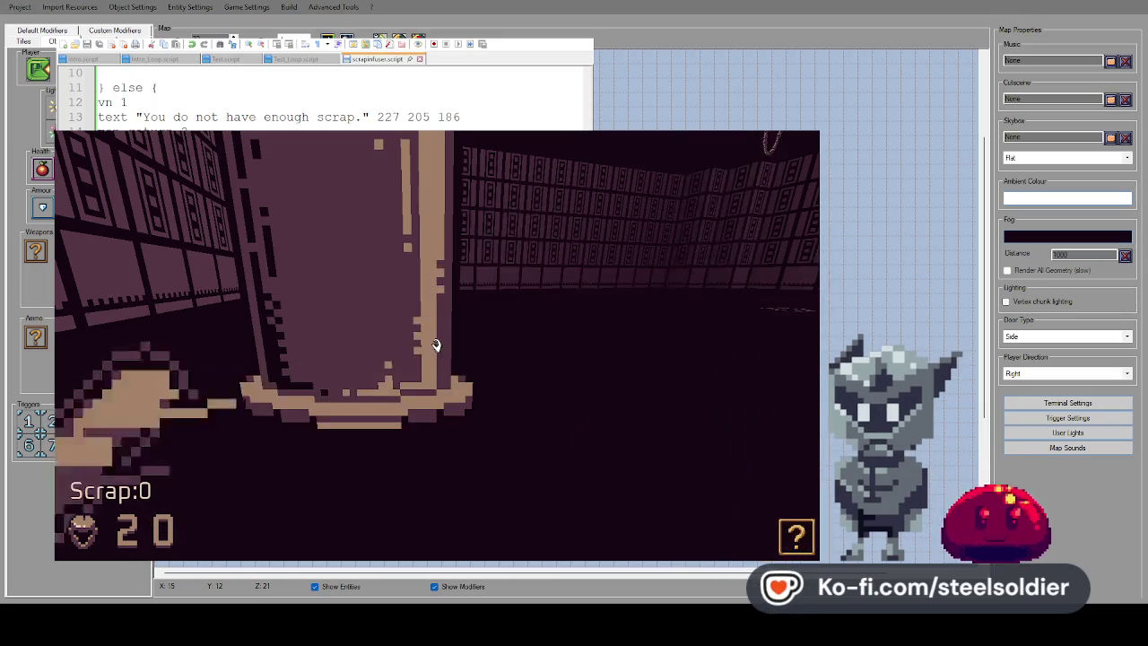
{"action": "key", "text": "Left"}
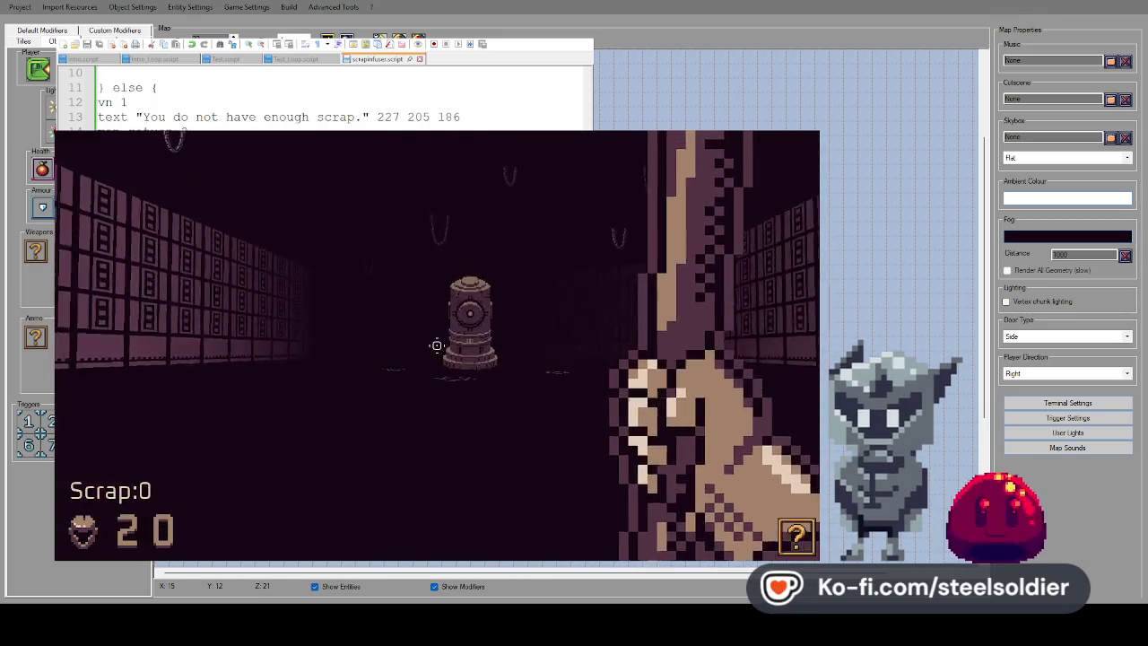
{"action": "key", "text": "Escape"}
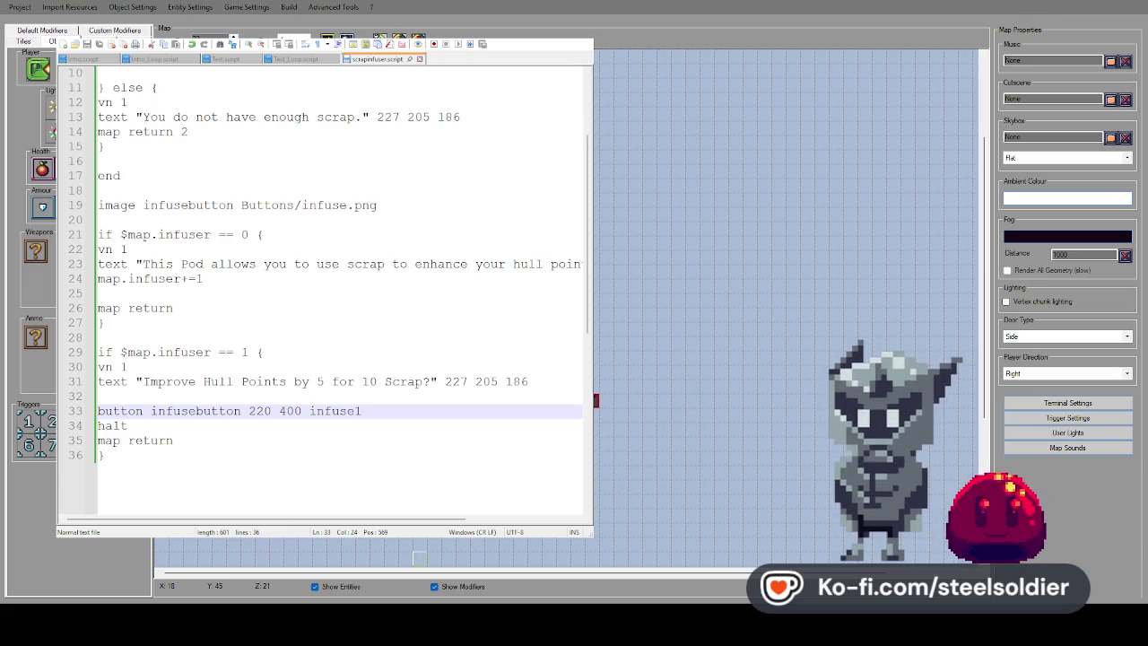
{"action": "scroll", "coordinate": [293, 280], "scroll_direction": "up", "scroll_amount": 3}
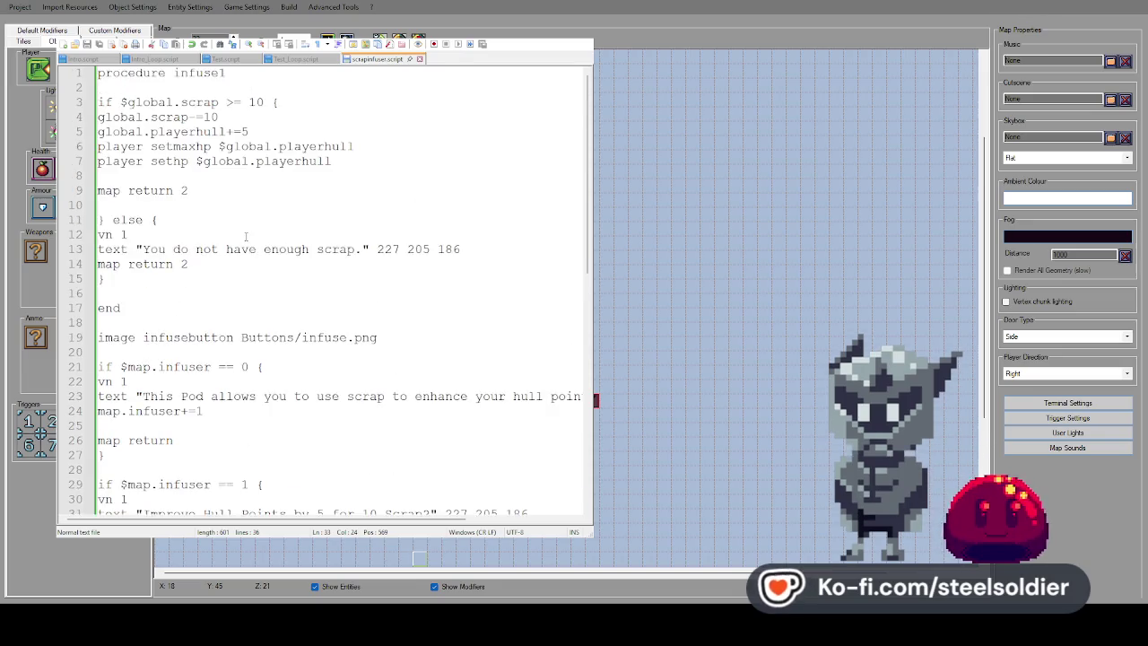
Add 'button leavebutton 420 400 leave' below the INFUSE button line
{"action": "scroll", "coordinate": [231, 285], "scroll_direction": "down", "scroll_amount": 4}
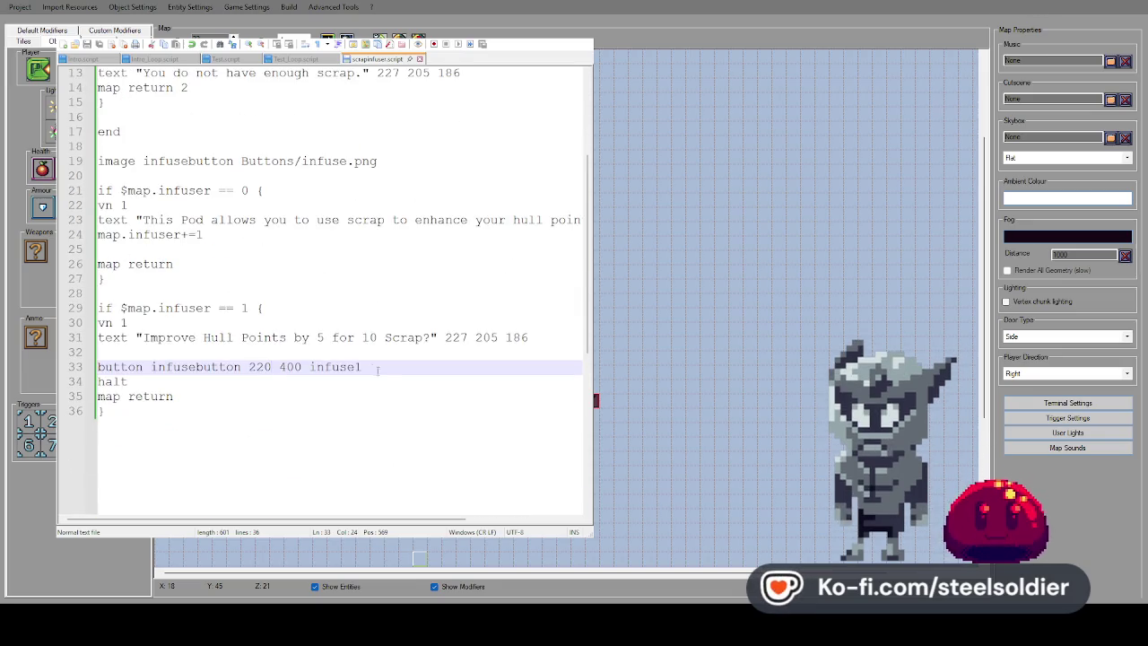
{"action": "key", "text": "Return"}
{"action": "type", "text": "butto"}
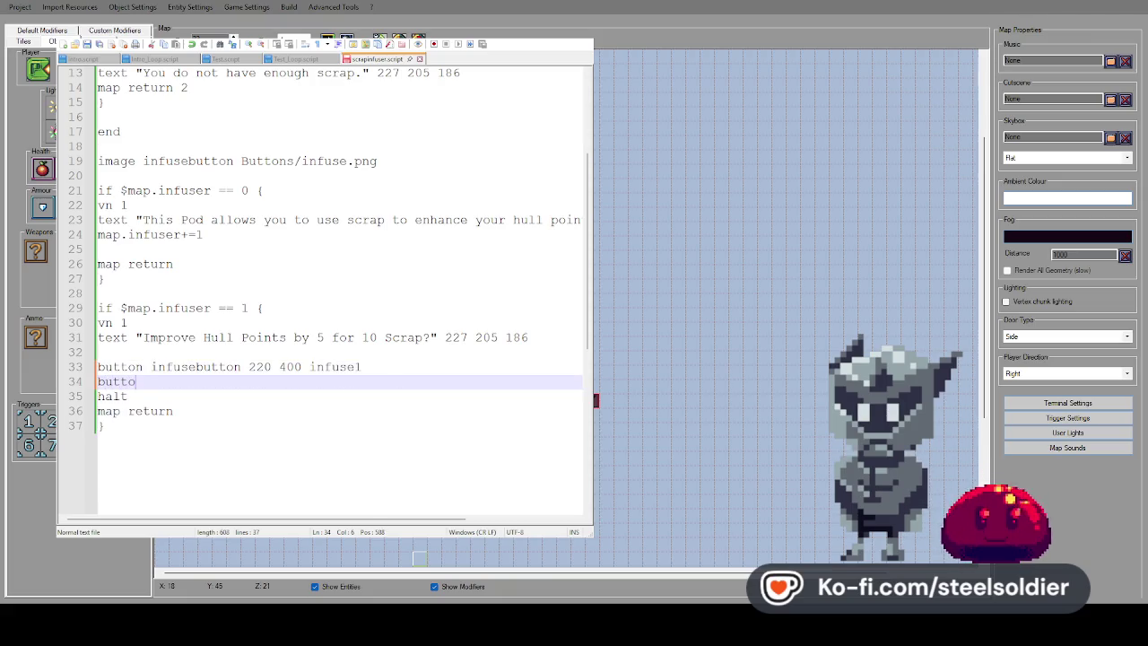
{"action": "type", "text": "n leavebutton "}
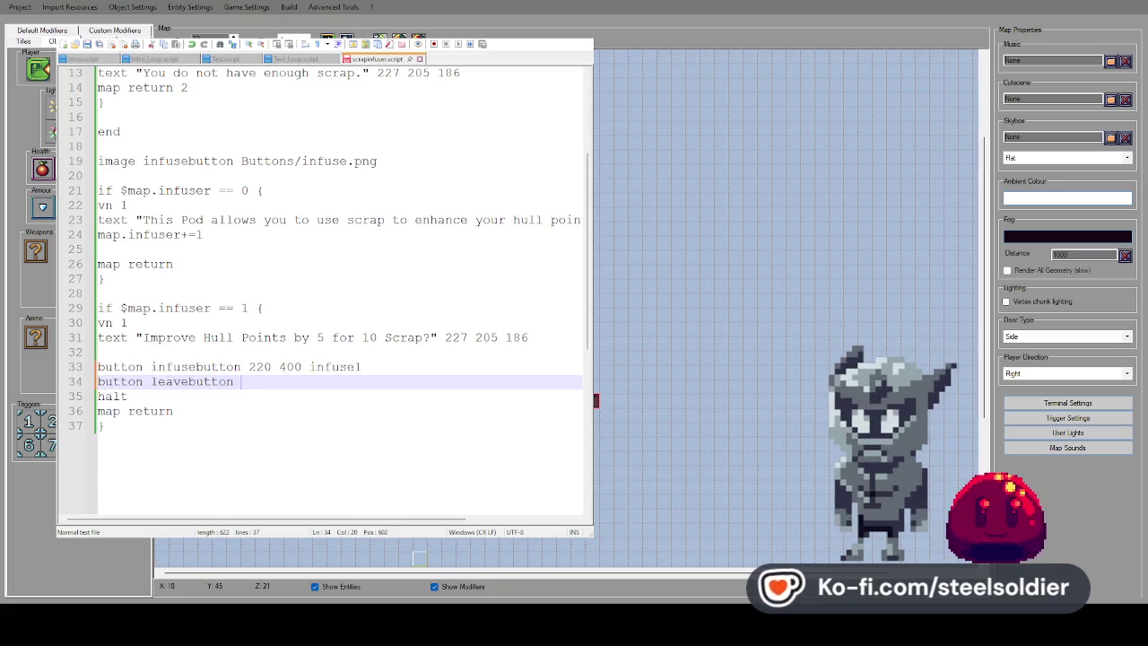
{"action": "type", "text": "420 400"}
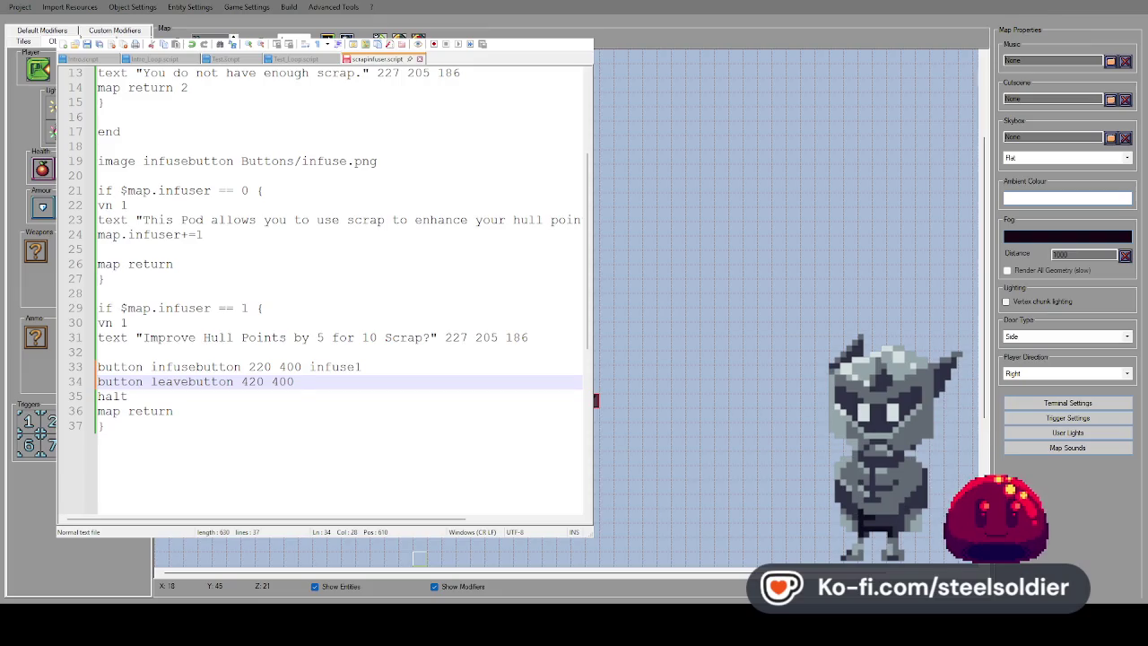
{"action": "type", "text": "leave"}
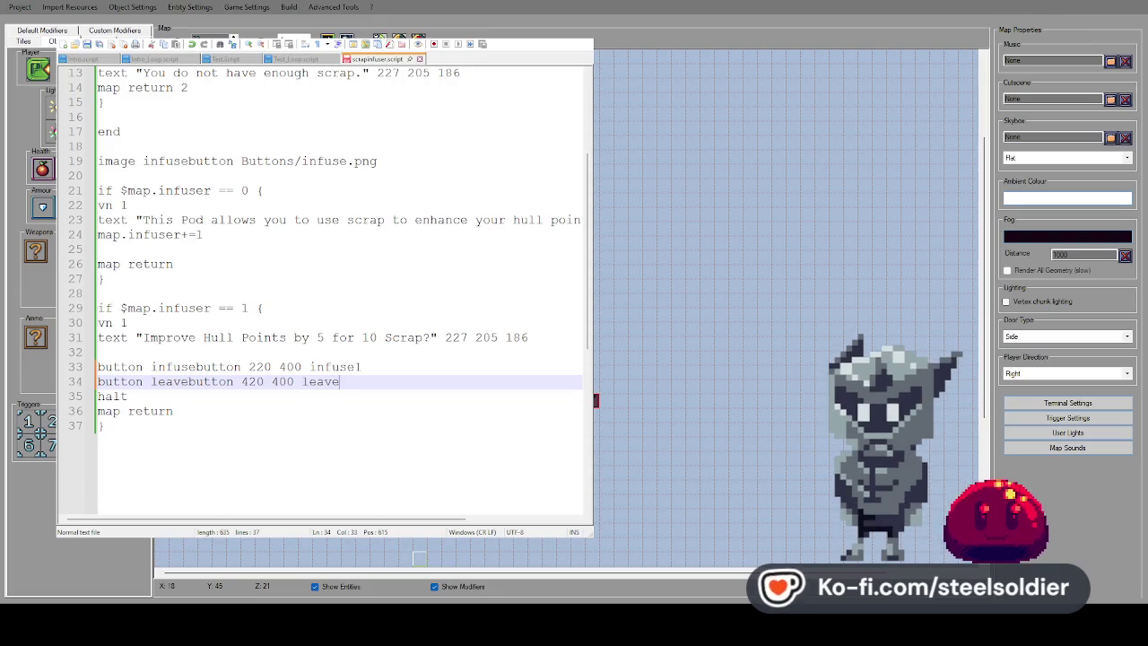
Add a ';' after the end statement on line 17
{"action": "left_click", "coordinate": [352, 326]}
{"action": "scroll", "coordinate": [341, 305], "scroll_direction": "up", "scroll_amount": 4}
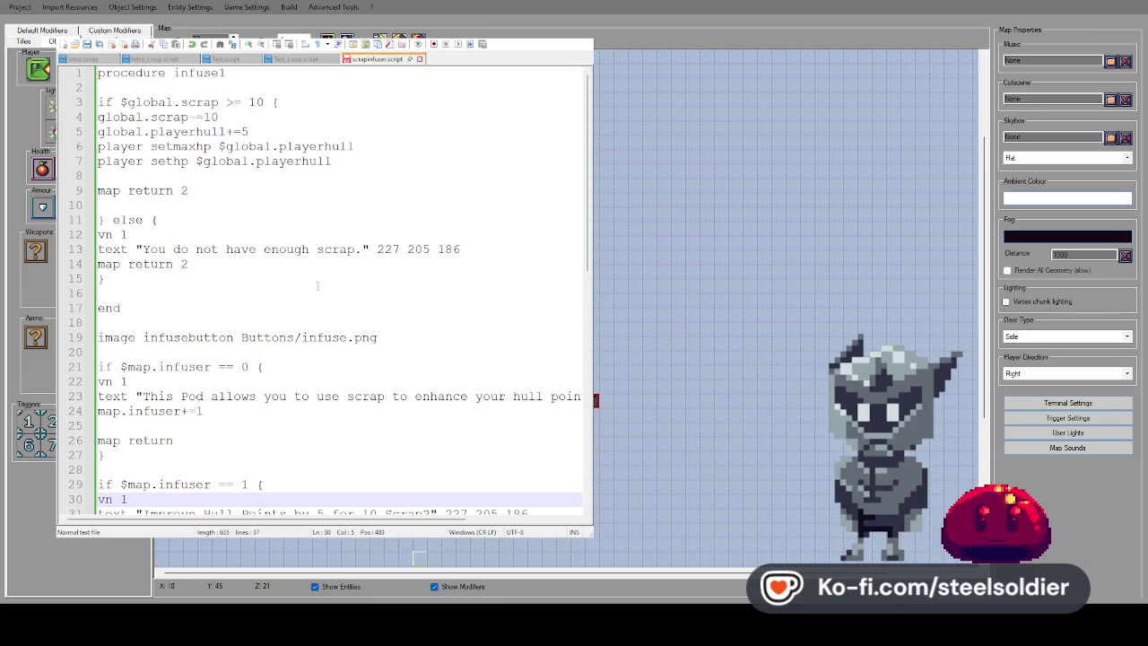
{"action": "left_click", "coordinate": [143, 311]}
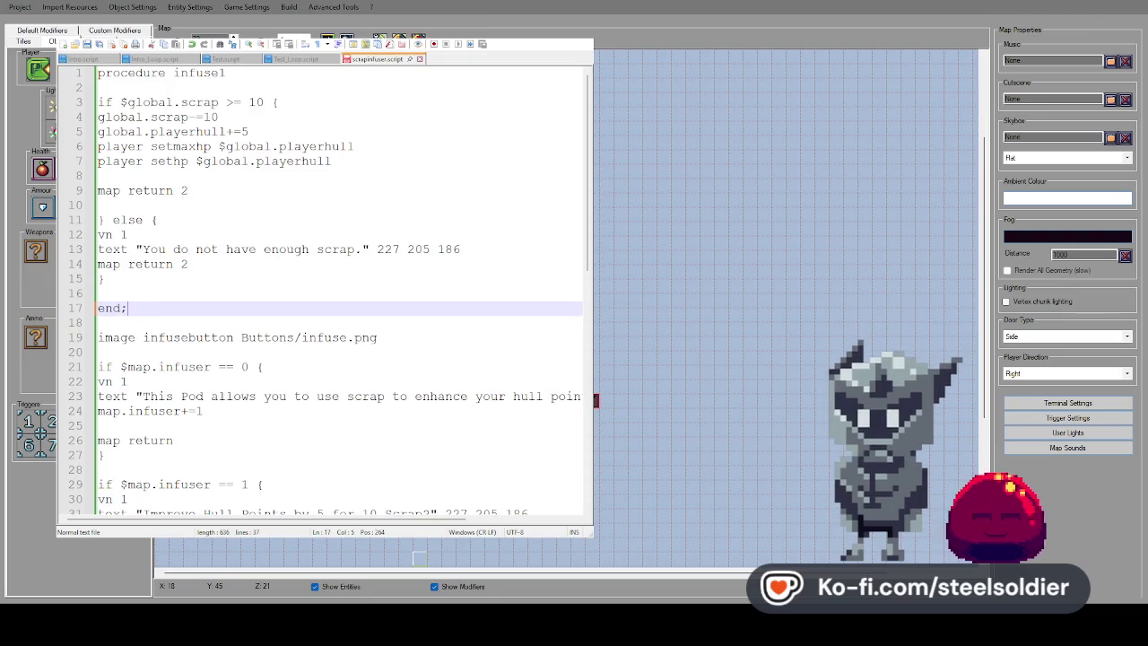
{"action": "type", "text": ";"}
Write a new 'procedure leave' containing 'map return 2' and 'end'
{"action": "key", "text": "Return"}
{"action": "key", "text": "Return"}
{"action": "type", "text": "procedure leave"}
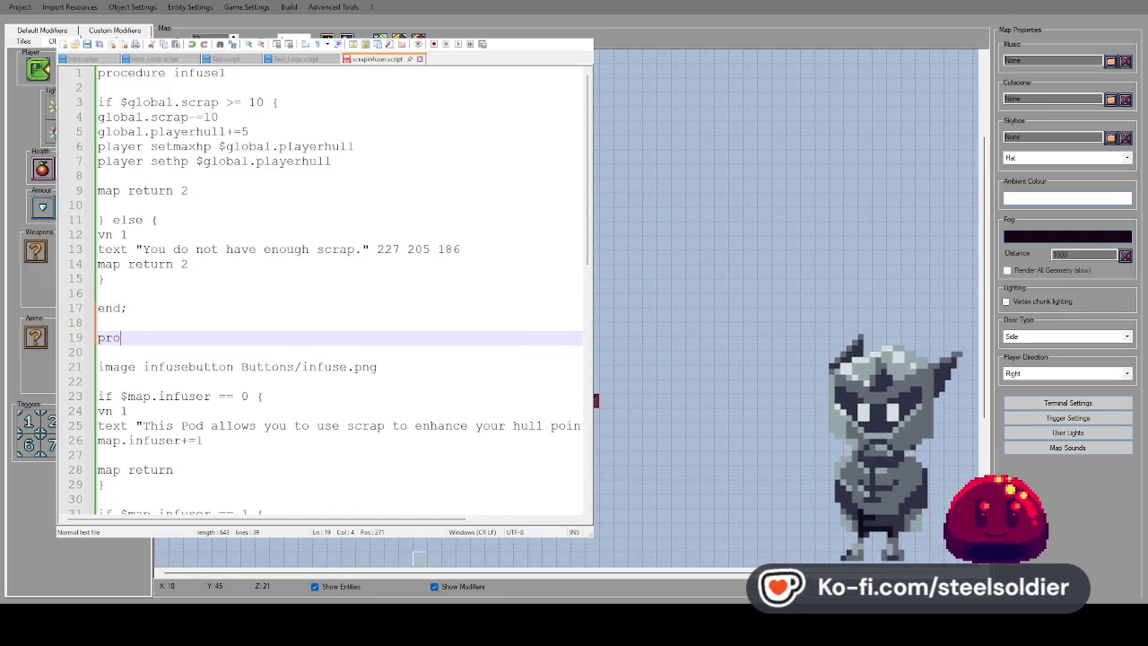
{"action": "key", "text": "Return"}
{"action": "type", "text": "map"}
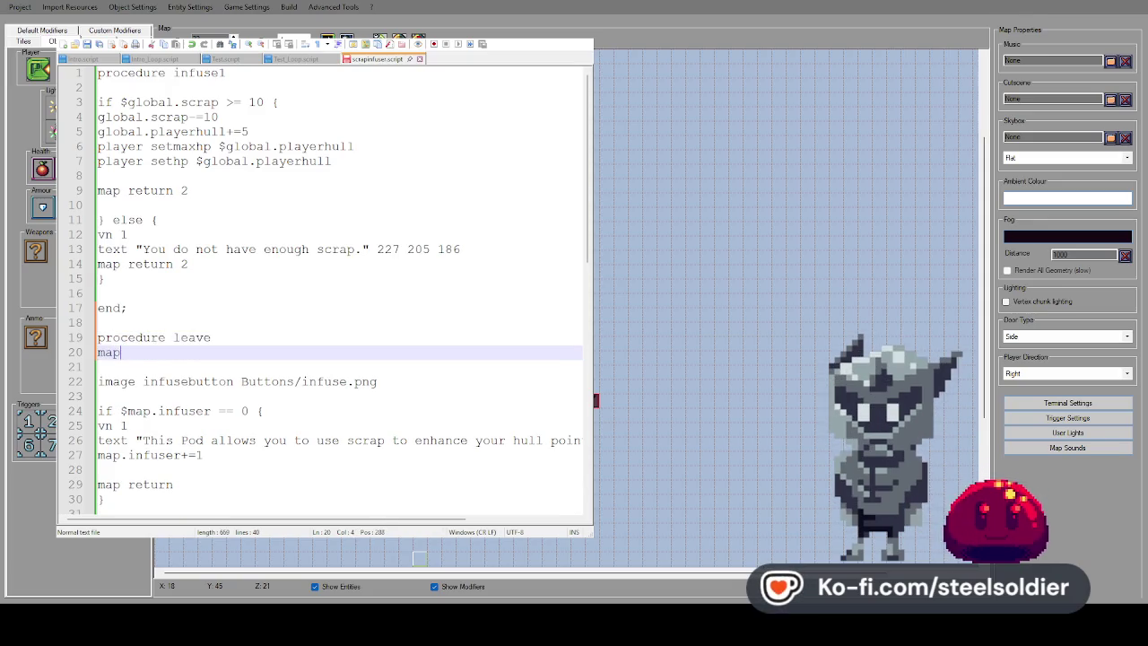
{"action": "type", "text": " return 2"}
{"action": "key", "text": "Return"}
{"action": "type", "text": "e"}
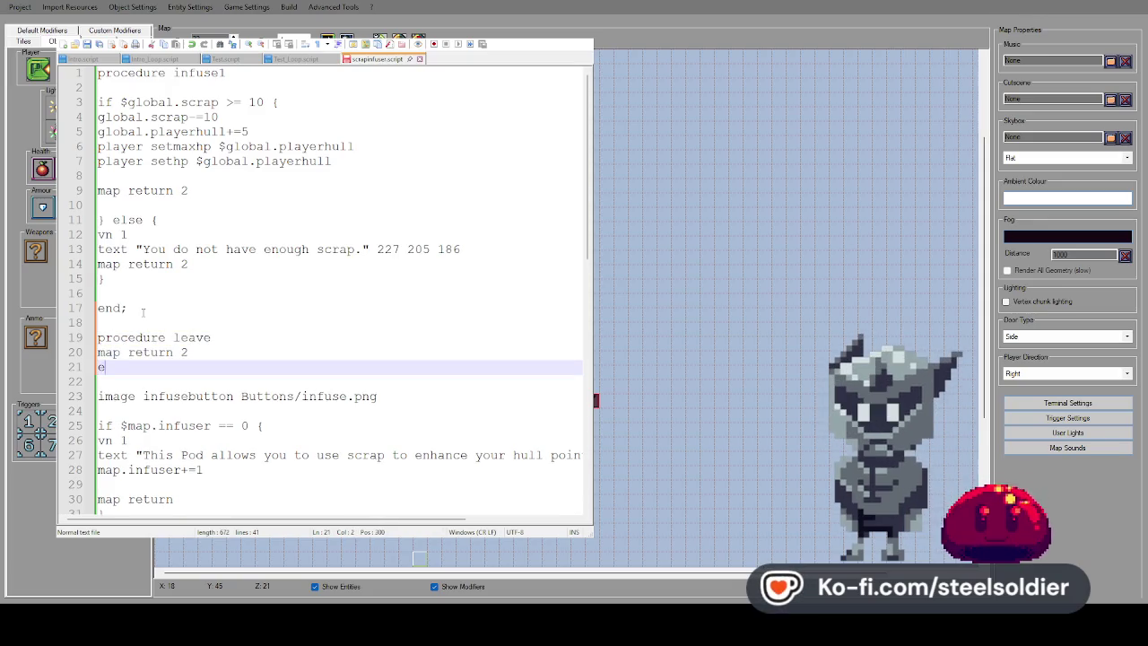
{"action": "type", "text": "nd"}
{"action": "left_click", "coordinate": [210, 353]}
{"action": "key", "text": "Return"}
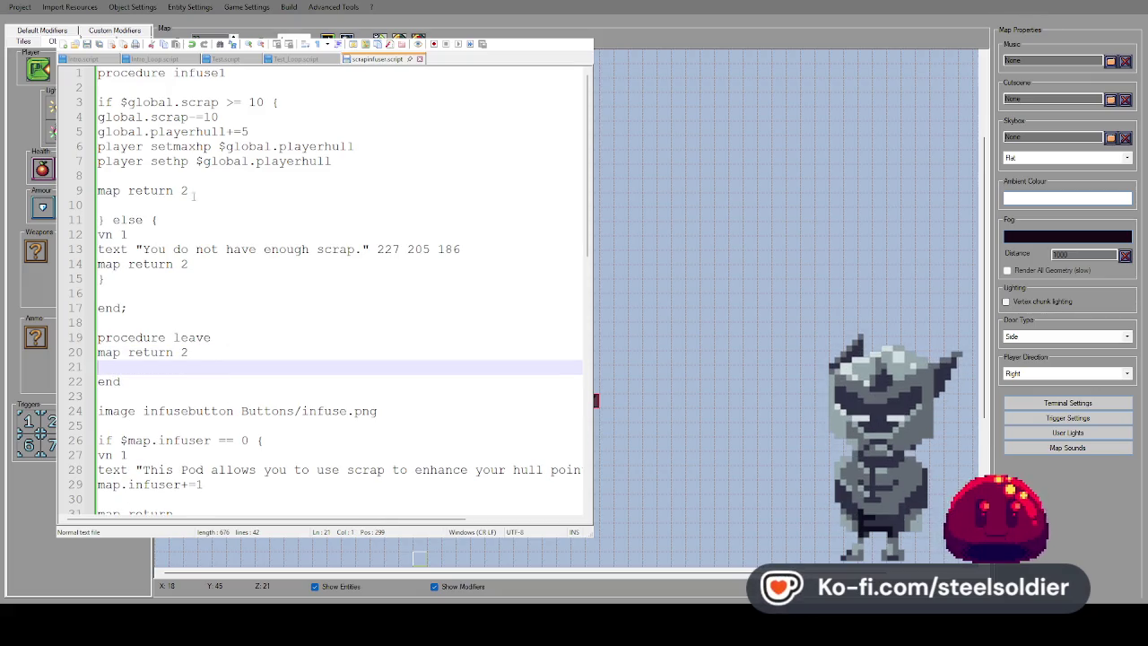
{"action": "left_click", "coordinate": [337, 219]}
{"action": "scroll", "coordinate": [337, 262], "scroll_direction": "down", "scroll_amount": 6}
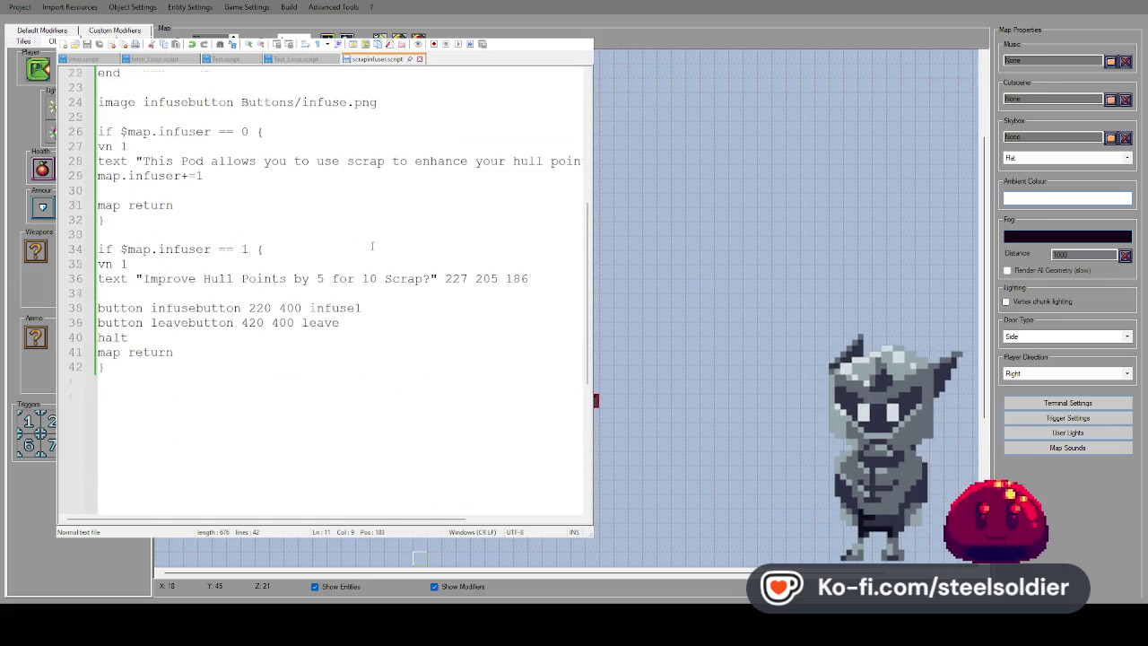
{"action": "scroll", "coordinate": [337, 262], "scroll_direction": "up", "scroll_amount": 3}
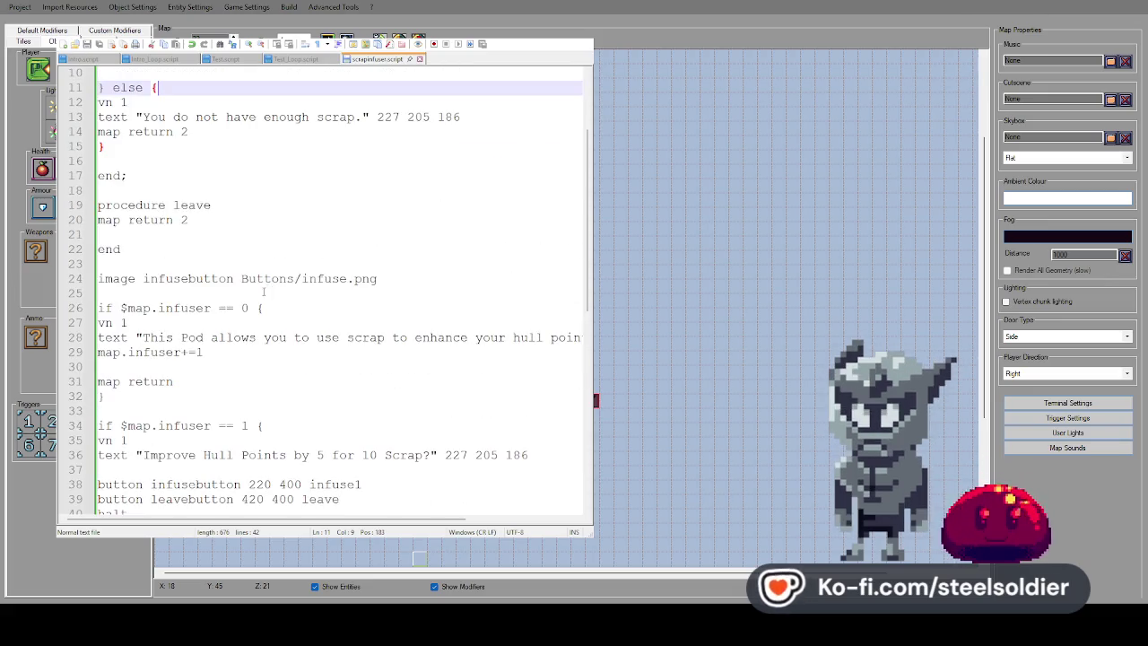
Add 'image leavebutton Buttons/leave.png' below line 24
{"action": "left_click", "coordinate": [399, 274]}
{"action": "key", "text": "Return"}
{"action": "type", "text": "image"}
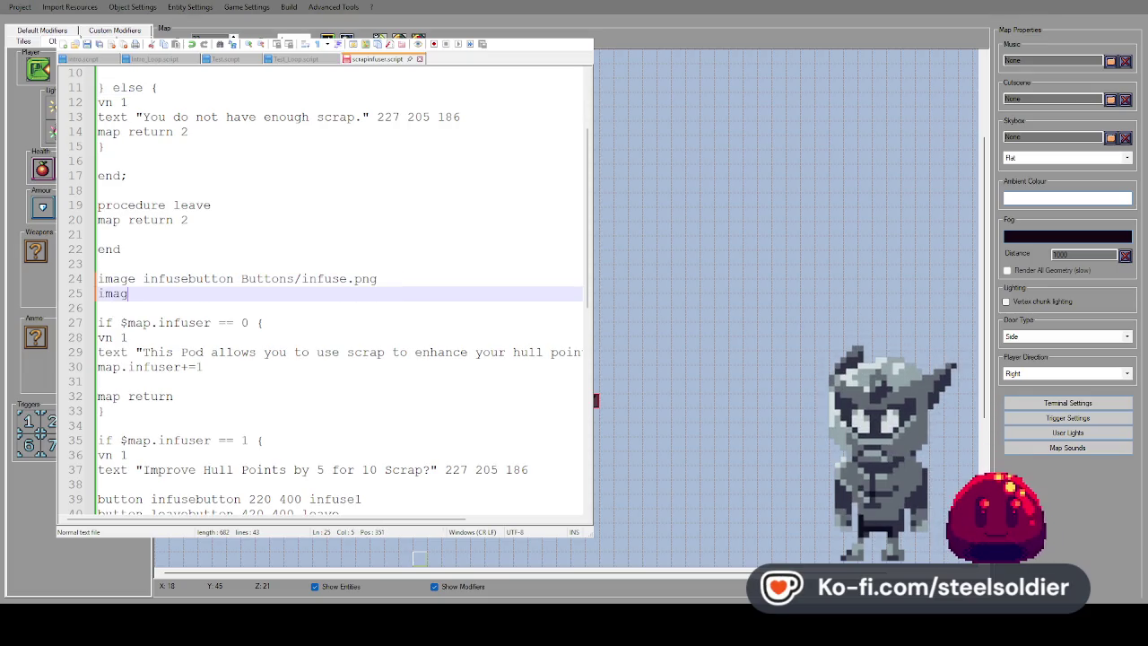
{"action": "scroll", "coordinate": [401, 272], "scroll_direction": "down", "scroll_amount": 3}
{"action": "type", "text": " leave"}
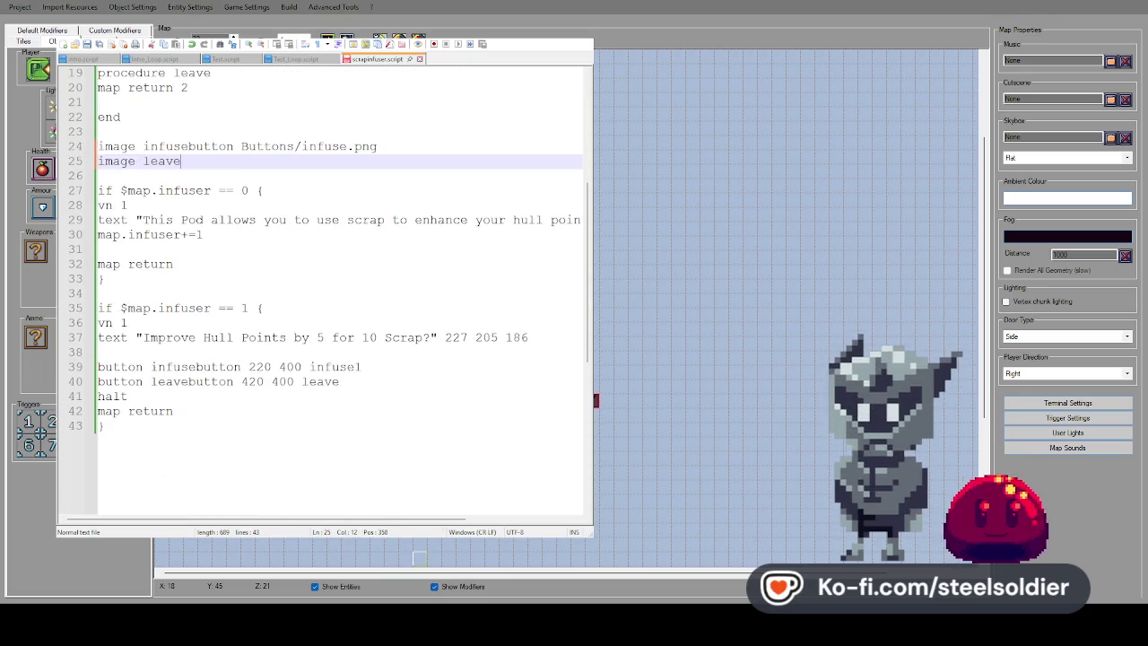
{"action": "type", "text": "button Butt"}
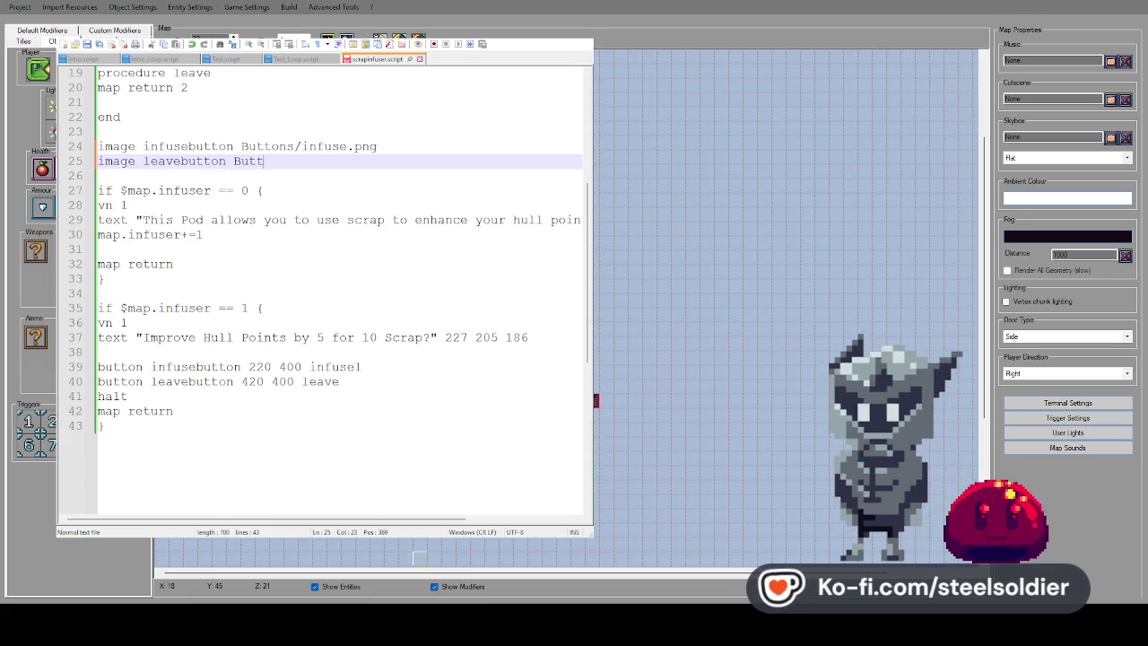
{"action": "type", "text": "ons/leave."}
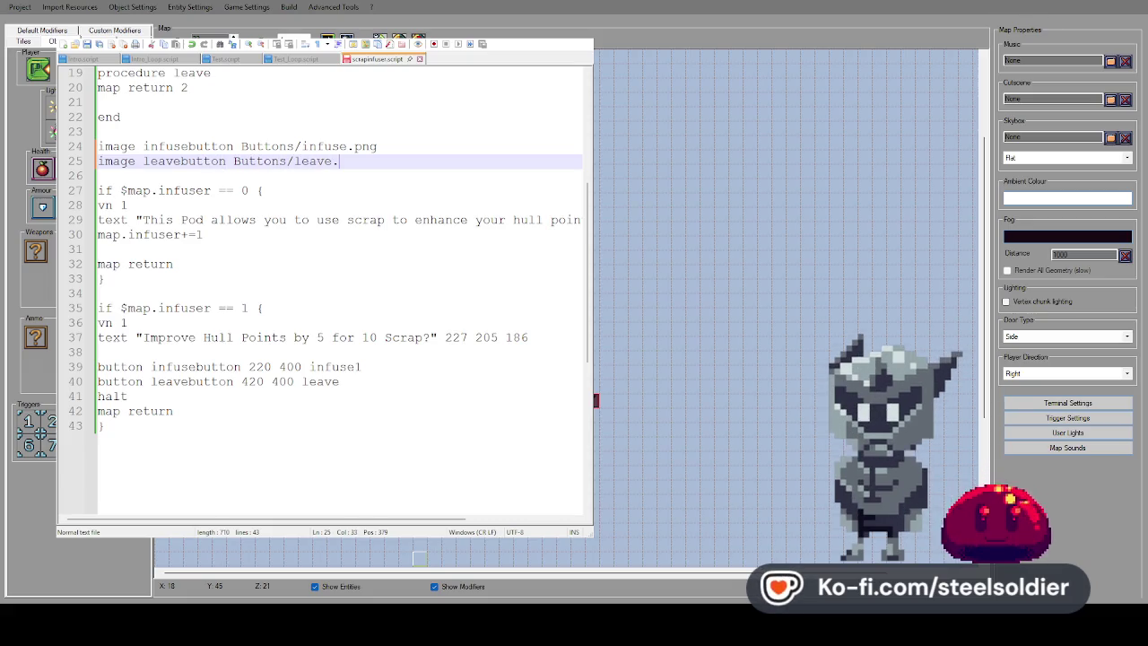
{"action": "type", "text": "png"}
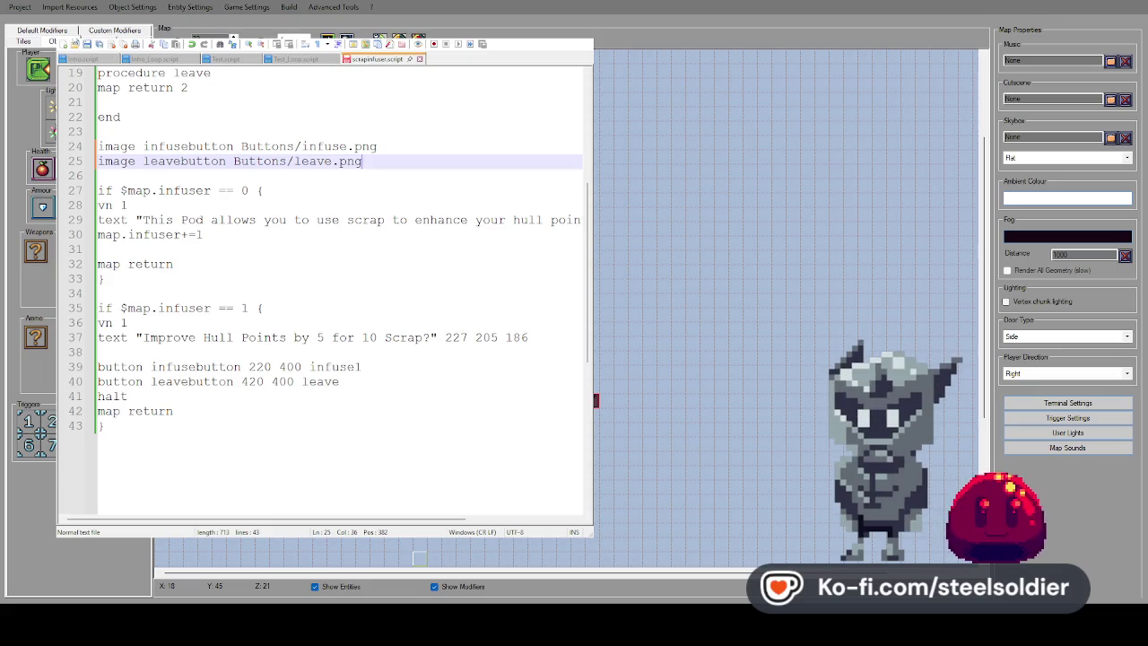
Move the two button lines to just after 'vn 1' and launch a test play
{"action": "left_click", "coordinate": [389, 323]}
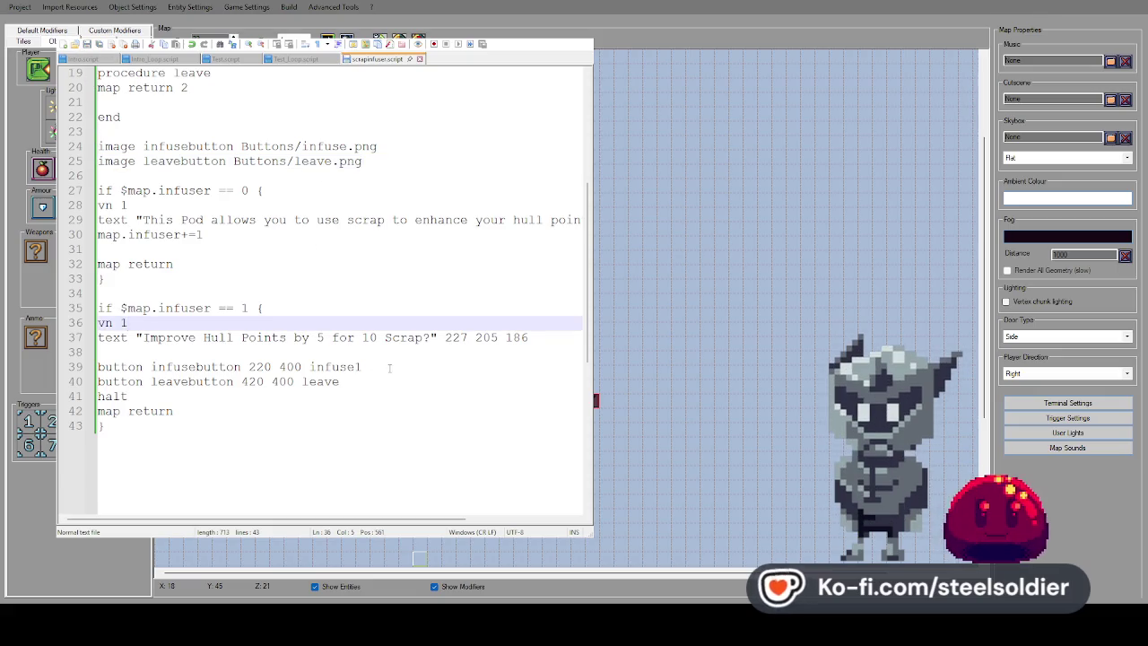
{"action": "left_click_drag", "start_coordinate": [350, 382], "coordinate": [90, 368]}
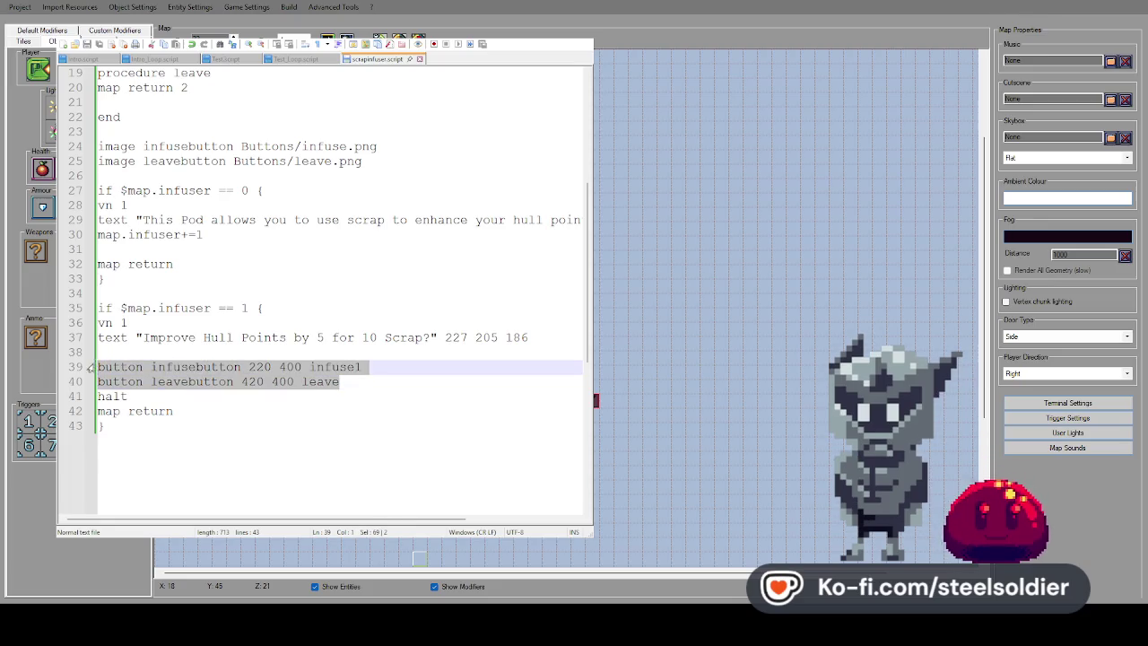
{"action": "left_click", "coordinate": [329, 323]}
{"action": "key", "text": "Return"}
{"action": "type", "text": "button infusebutton 220 400 infusel button leavebutton 420 400 leave"}
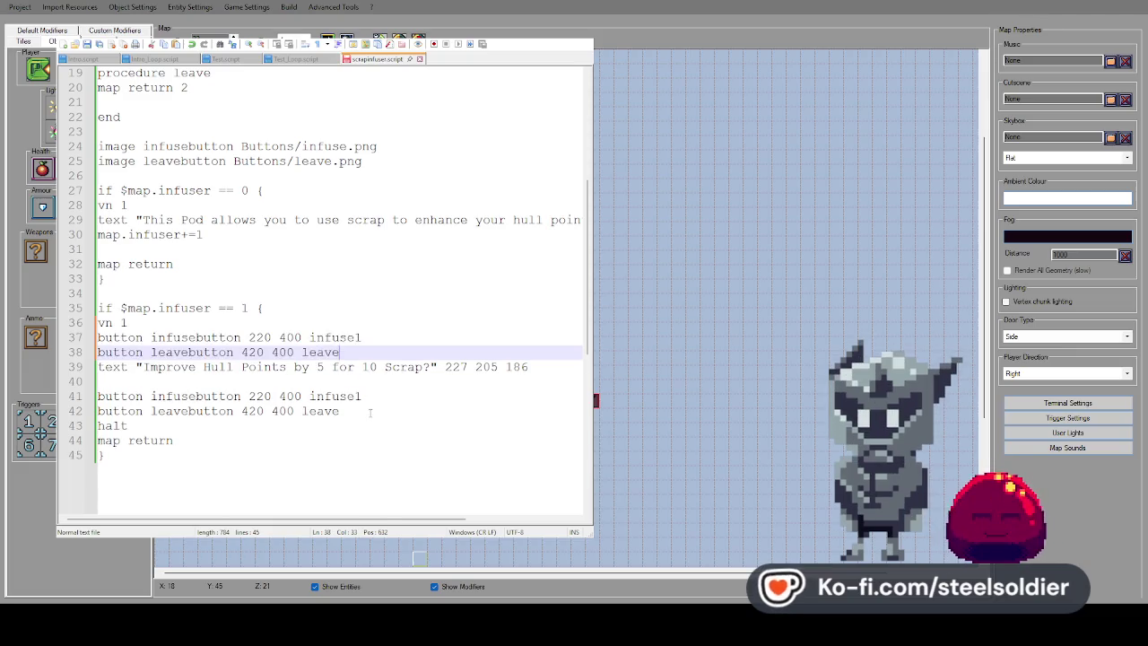
{"action": "left_click_drag", "start_coordinate": [341, 410], "coordinate": [99, 395]}
{"action": "key", "text": "Delete"}
{"action": "key", "text": "BackSpace"}
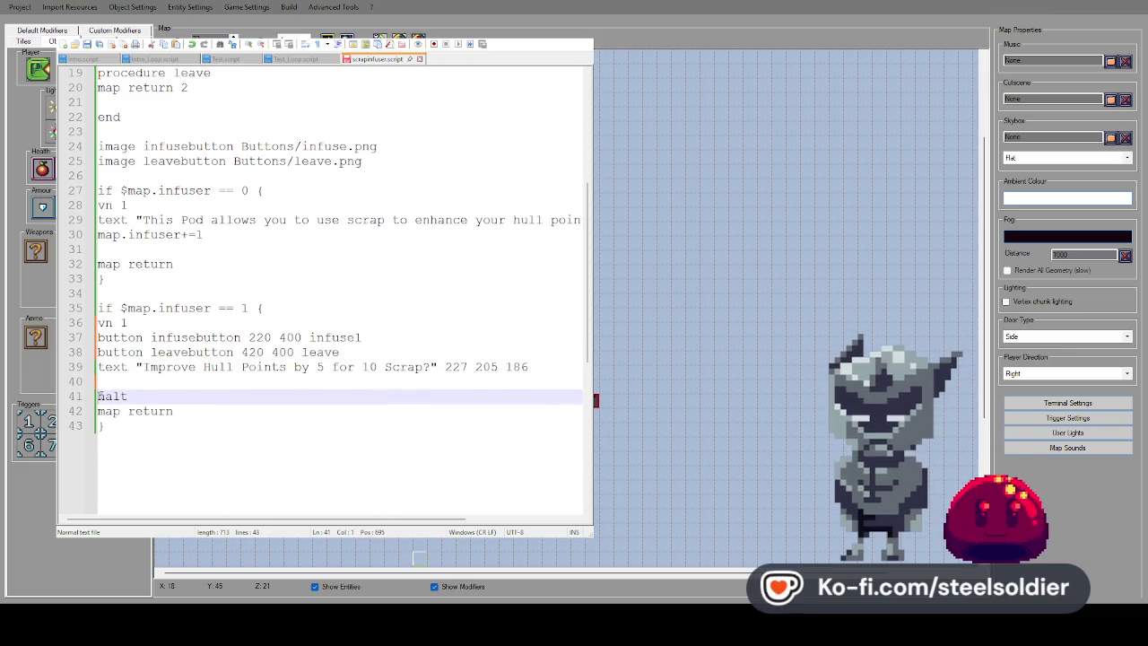
{"action": "key", "text": "Delete"}
{"action": "left_click", "coordinate": [358, 321]}
{"action": "key", "text": "Return"}
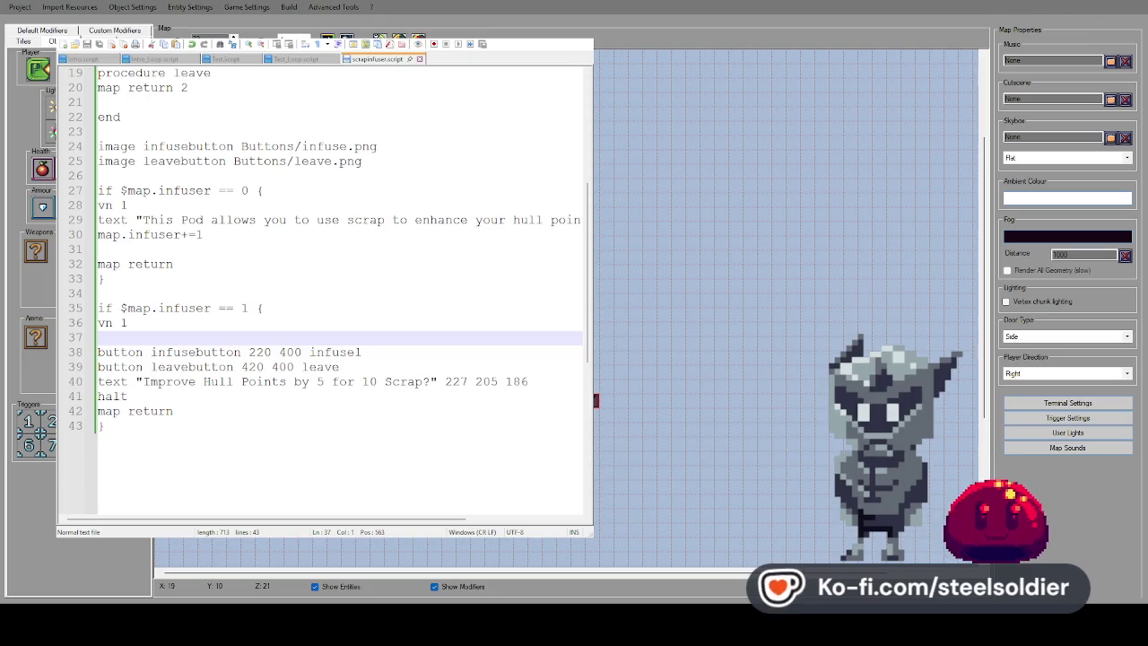
{"action": "key", "text": "F5"}
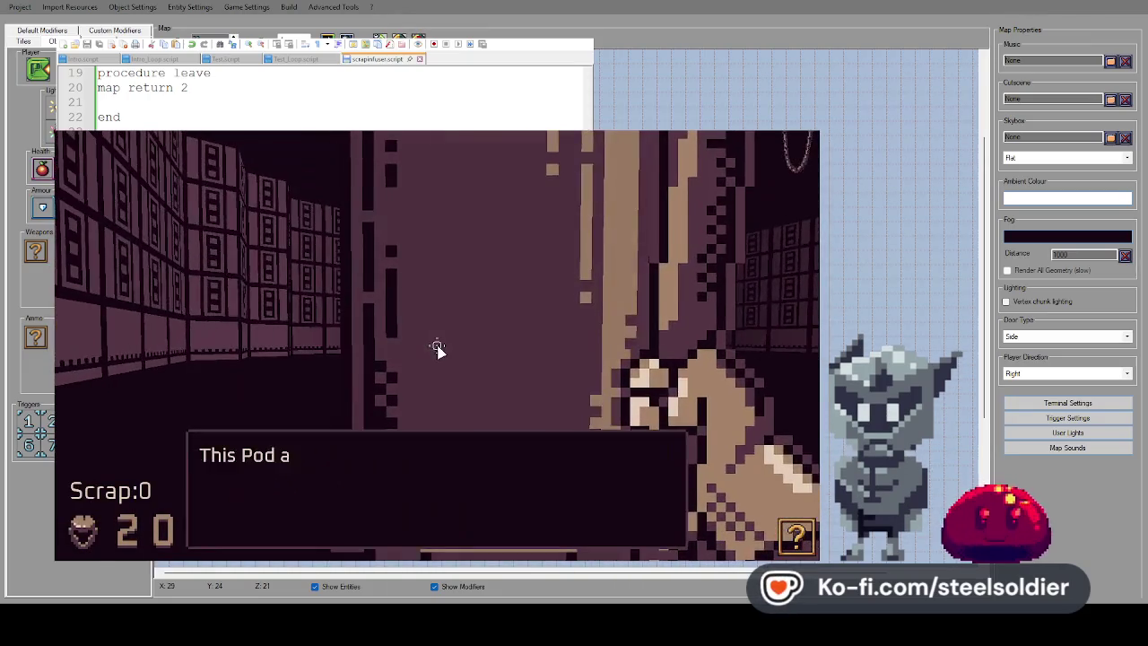
{"action": "key", "text": "Return"}
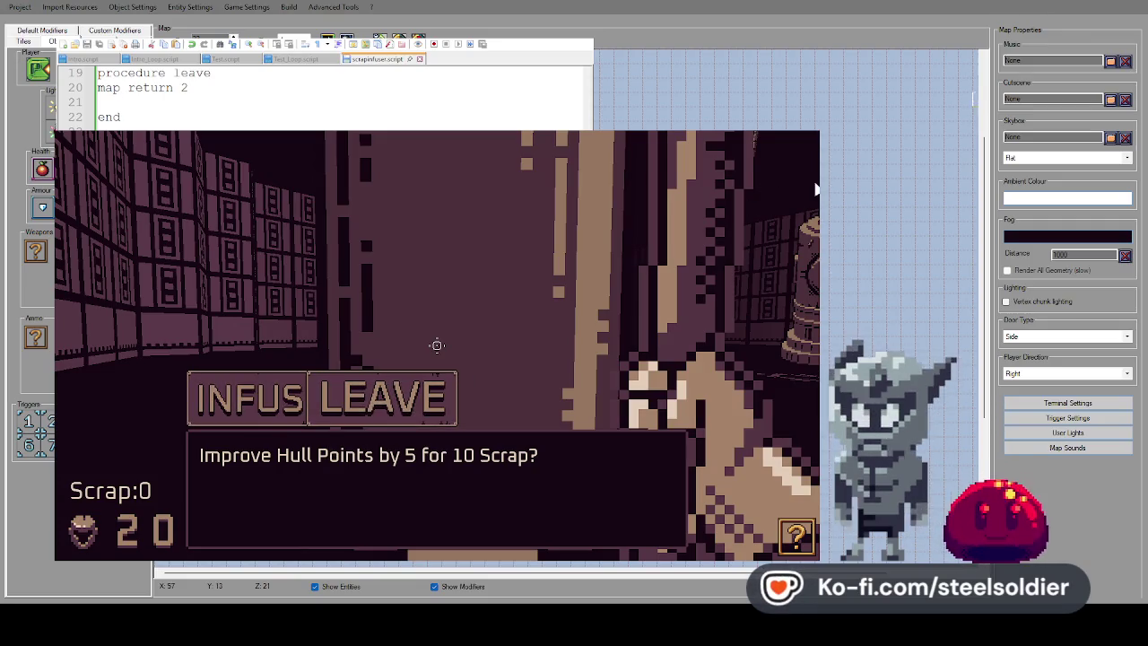
{"action": "key", "text": "Escape"}
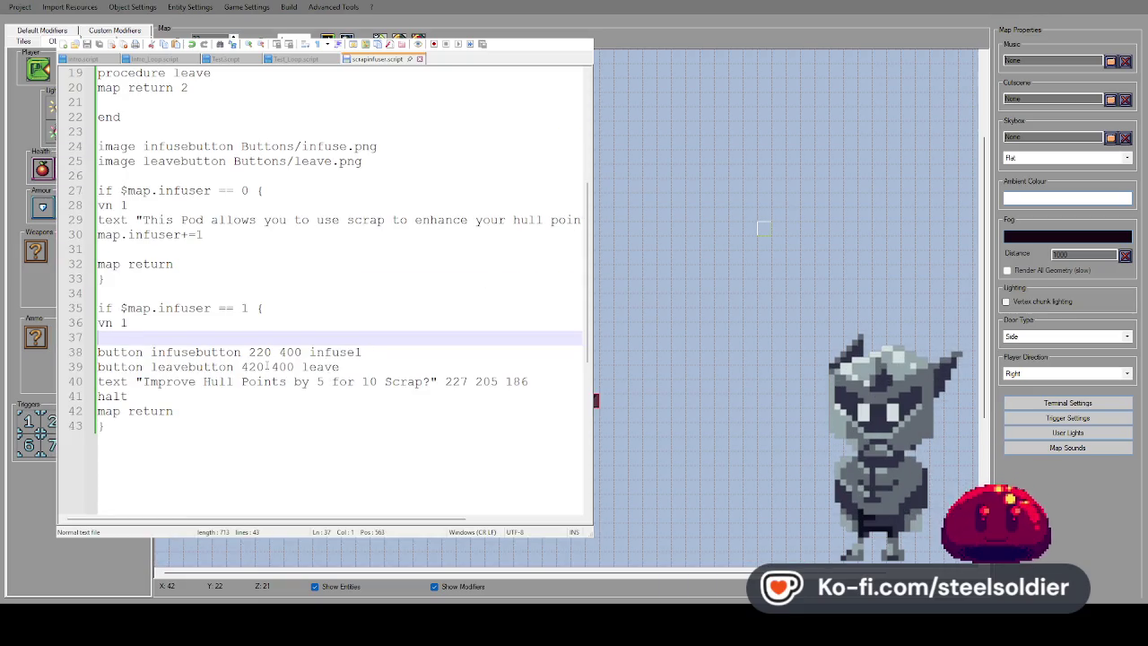
Change the leavebutton x from 420 to 480 and run the game again
{"action": "left_click_drag", "start_coordinate": [266, 367], "coordinate": [250, 368]}
{"action": "type", "text": "80"}
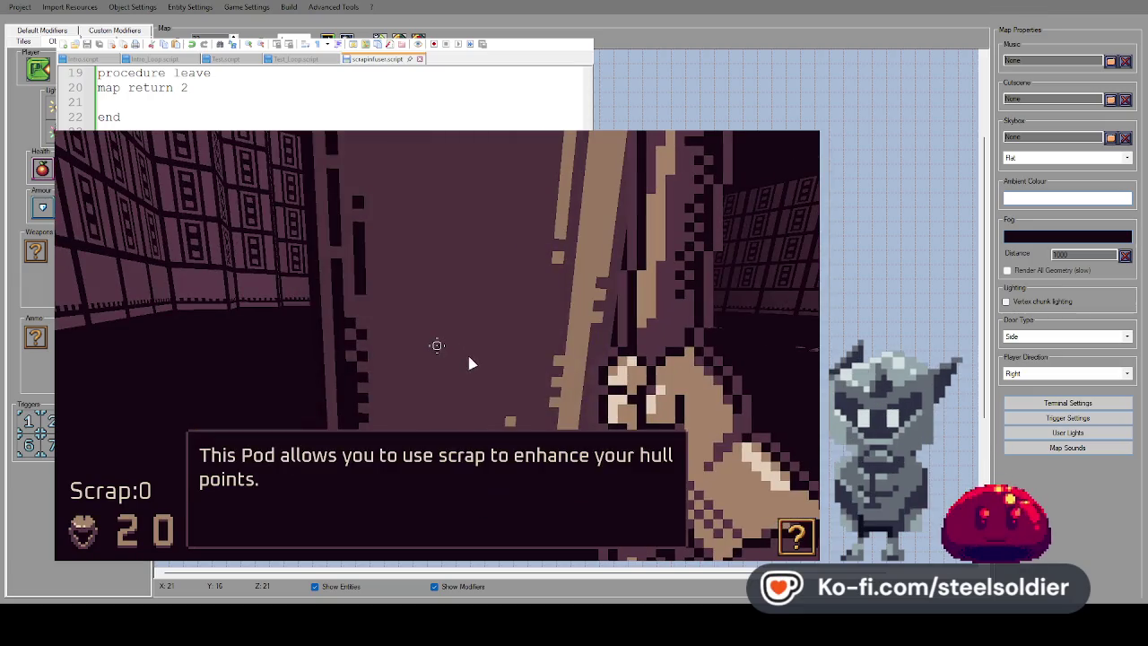
{"action": "left_click", "coordinate": [468, 353]}
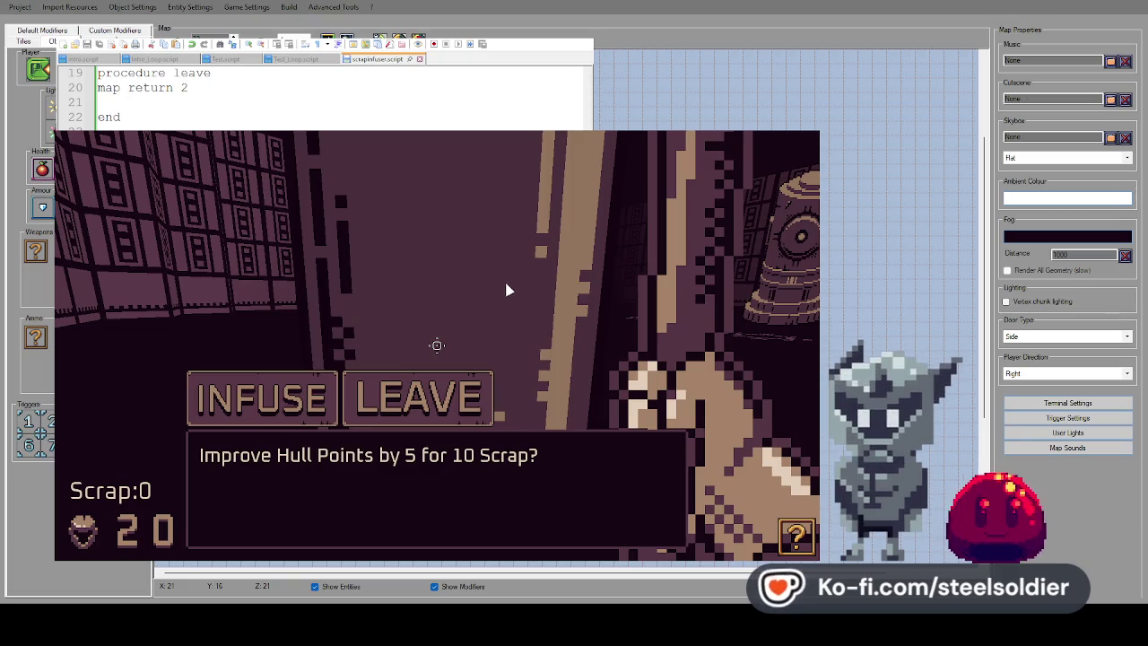
Choose LEAVE at the infuser pod's choice several times and return to the pod
{"action": "key", "text": "Right"}
{"action": "key", "text": "Return"}
{"action": "key", "text": "Up"}
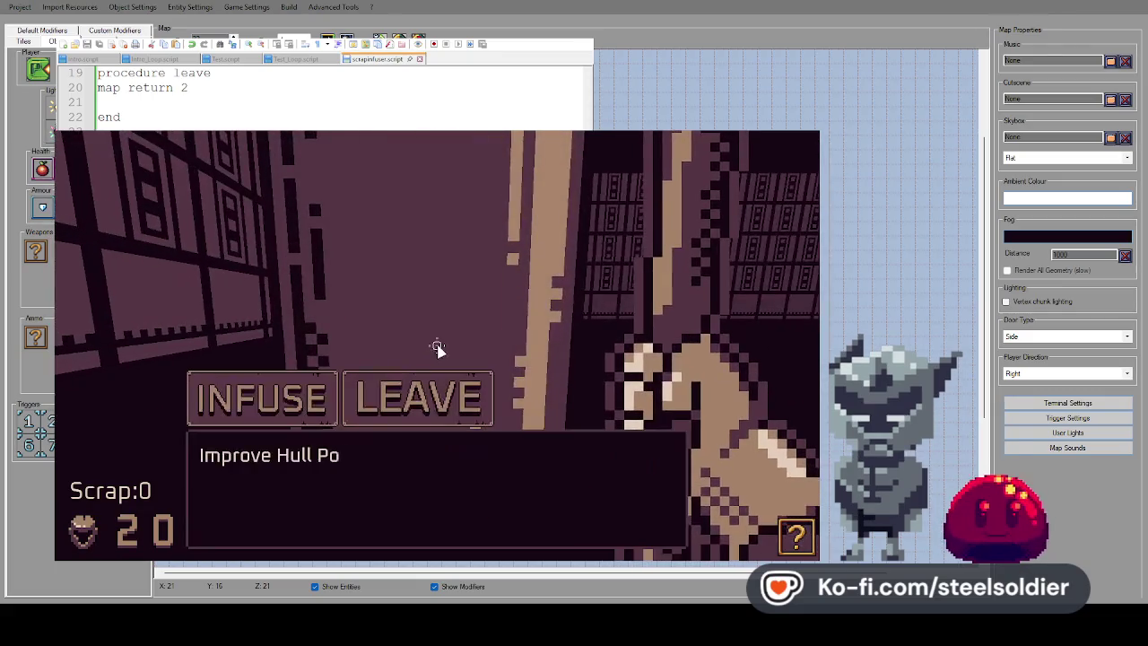
{"action": "key", "text": "Right"}
{"action": "key", "text": "Return"}
{"action": "key", "text": "Up"}
{"action": "key", "text": "Right"}
{"action": "key", "text": "Return"}
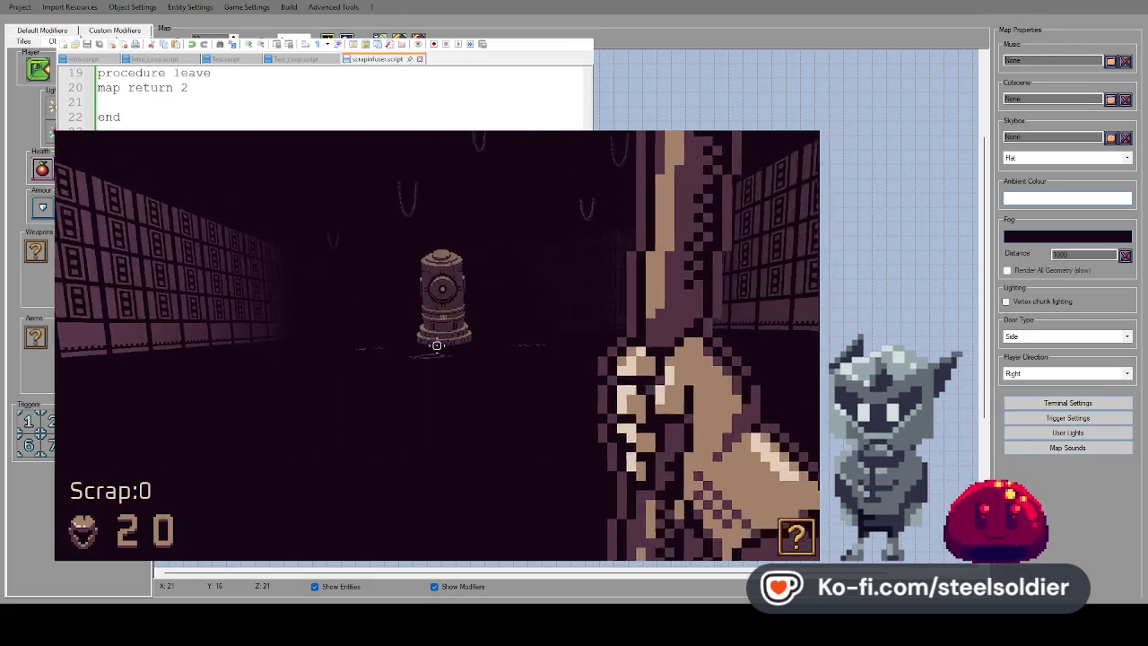
{"action": "key", "text": "Up"}
{"action": "key", "text": "Right"}
{"action": "key", "text": "Return"}
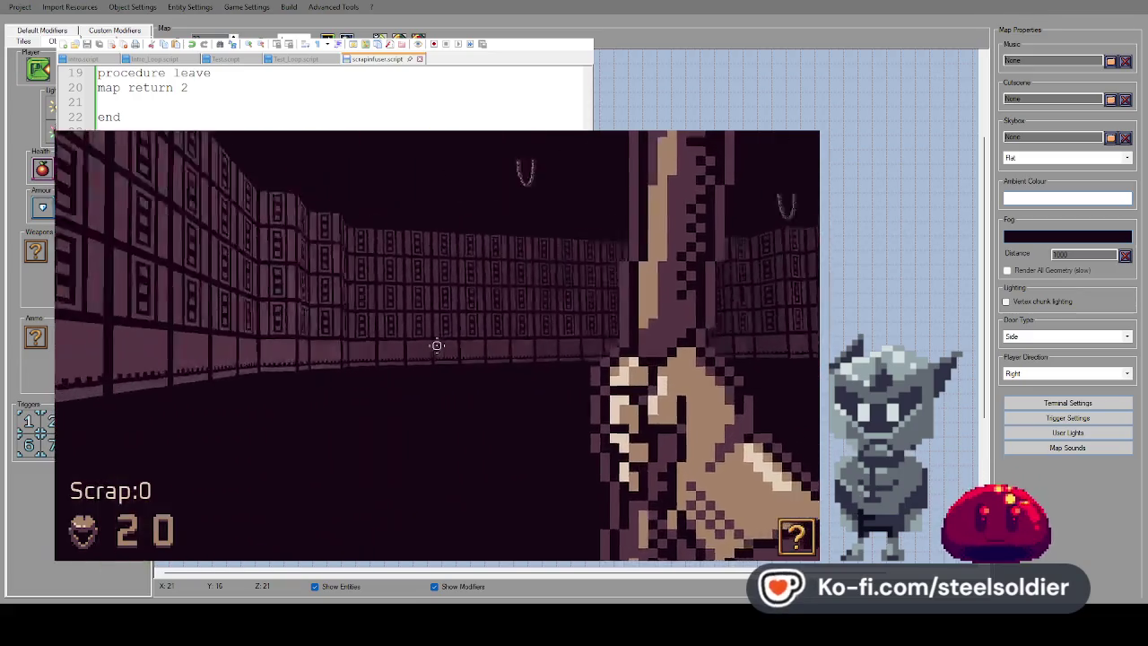
Try INFUSE with no scrap, dismiss the message, and quit the game test
{"action": "key", "text": "Up"}
{"action": "key", "text": "Return"}
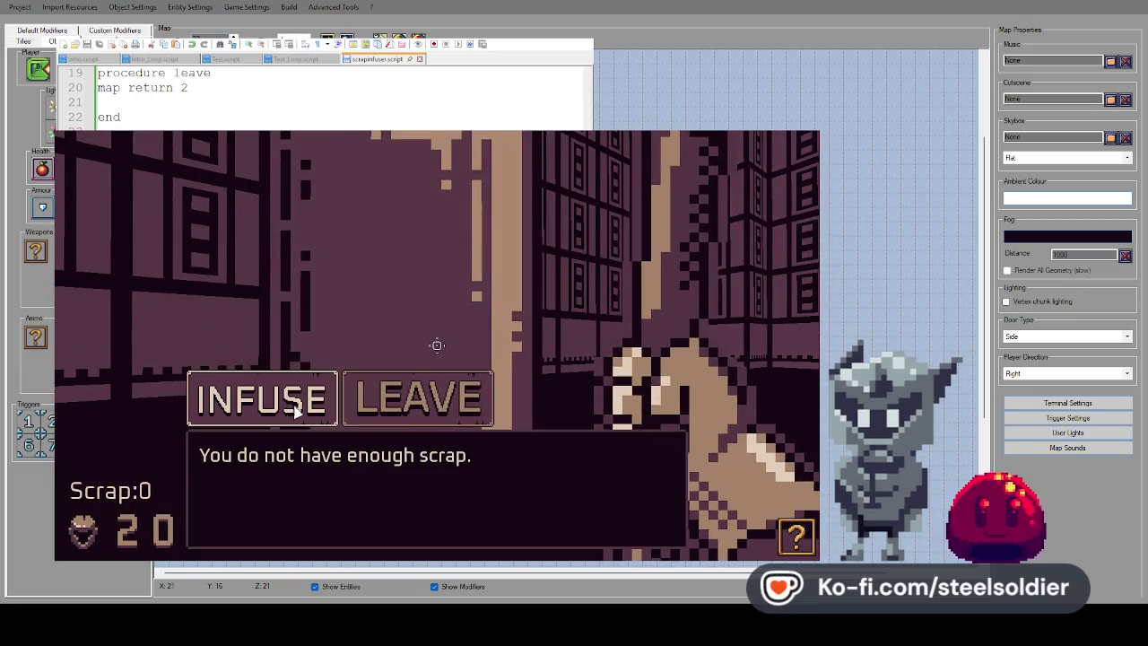
{"action": "key", "text": "Return"}
{"action": "key", "text": "Escape"}
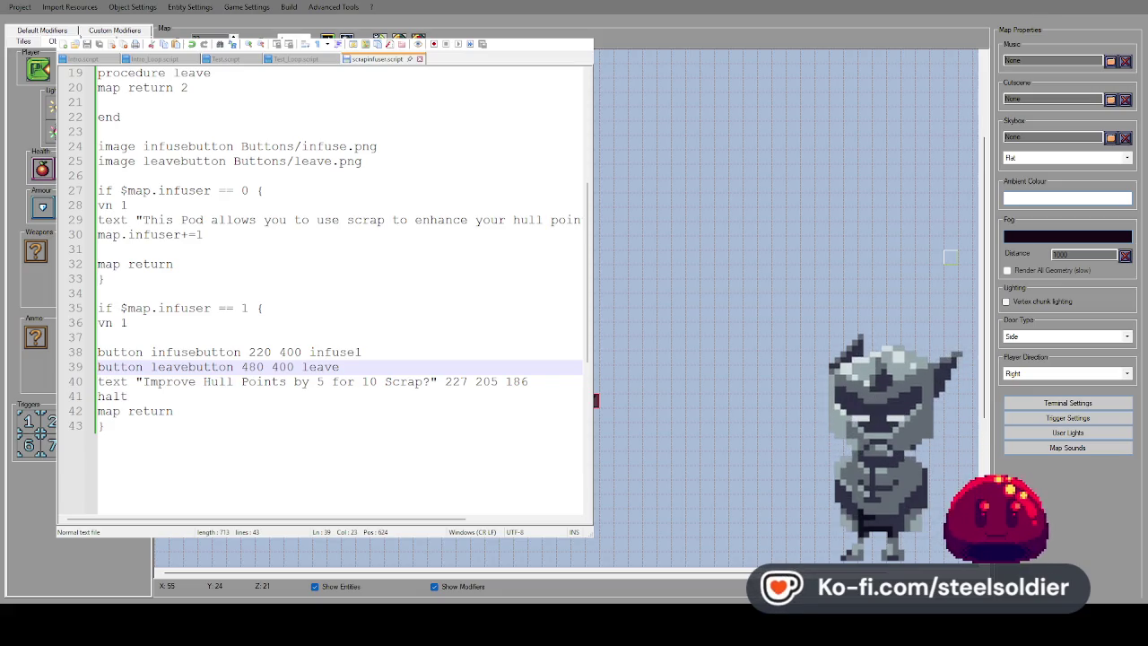
{"action": "scroll", "coordinate": [235, 281], "scroll_direction": "up", "scroll_amount": 6}
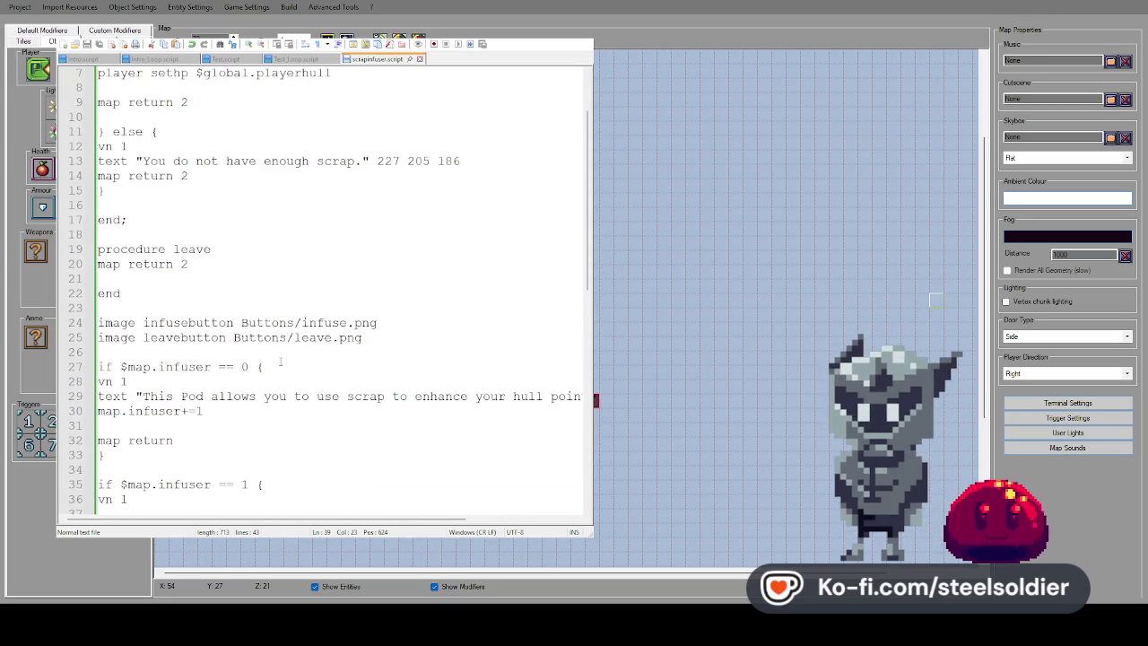
Add a '//load images and sounds' comment line above the button image lines
{"action": "scroll", "coordinate": [236, 282], "scroll_direction": "down", "scroll_amount": 4}
{"action": "left_click", "coordinate": [392, 249]}
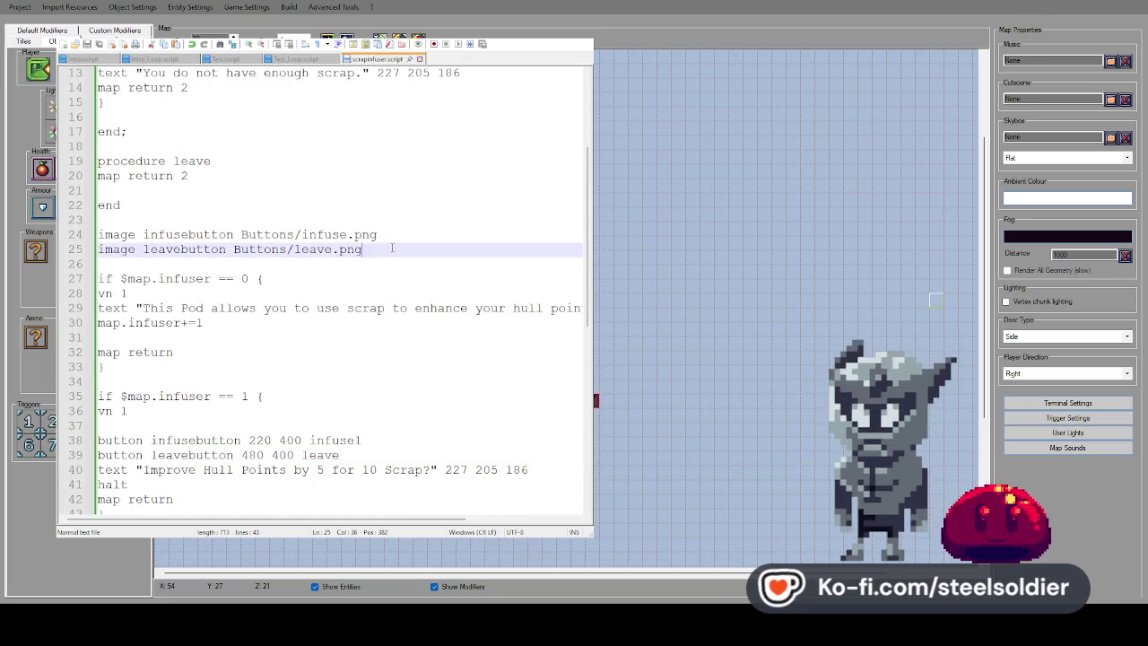
{"action": "key", "text": "Return"}
{"action": "key", "text": "Return"}
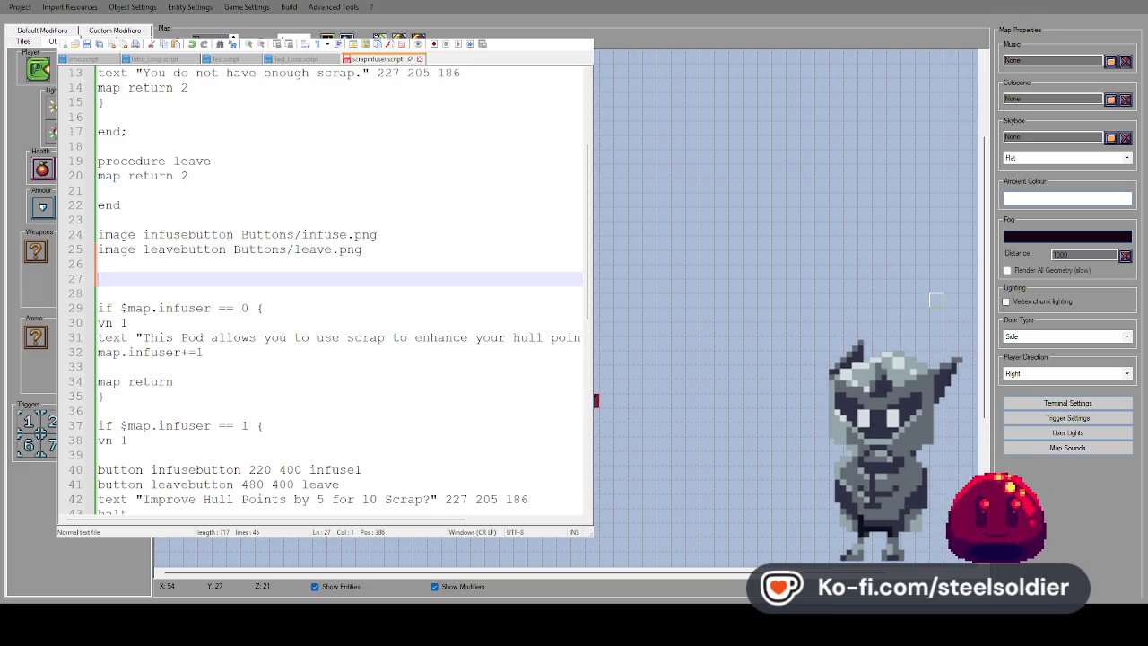
{"action": "key", "text": "Up"}
{"action": "key", "text": "Up"}
{"action": "key", "text": "Up"}
{"action": "key", "text": "Return"}
{"action": "key", "text": "Return"}
{"action": "key", "text": "Up"}
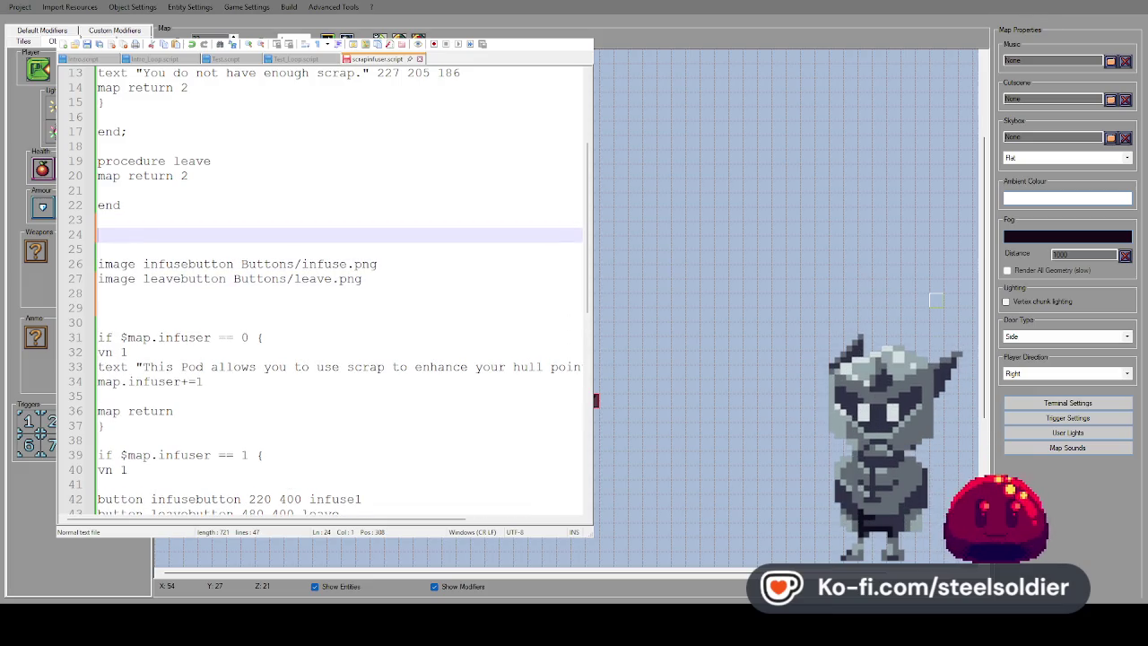
{"action": "type", "text": "//load b"}
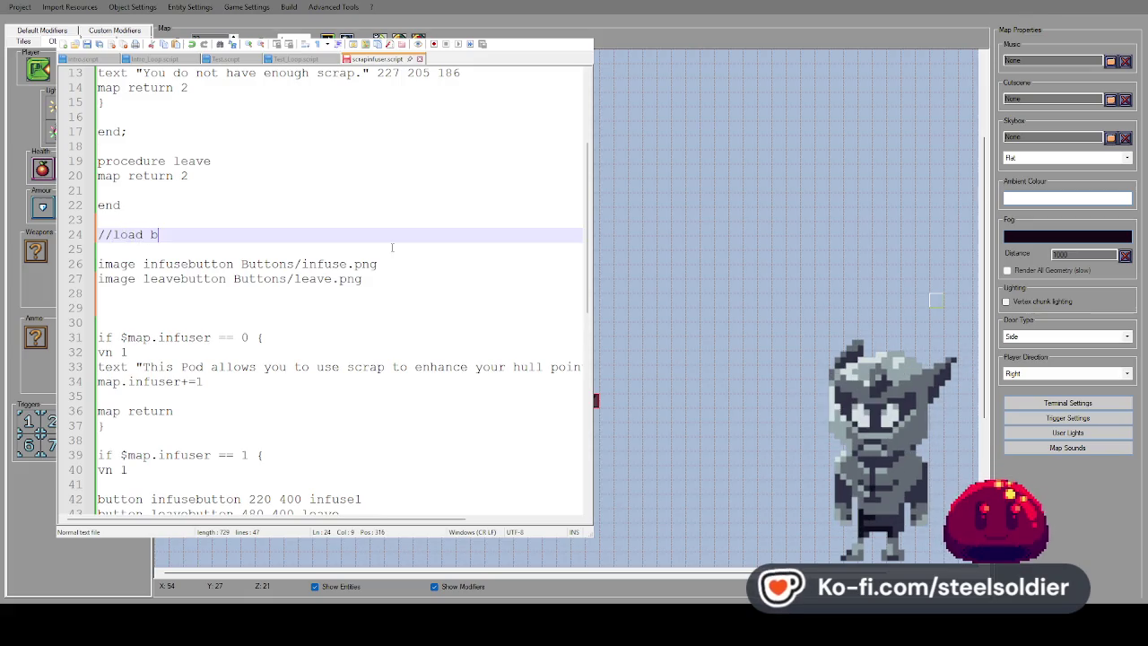
{"action": "key", "text": "BackSpace"}
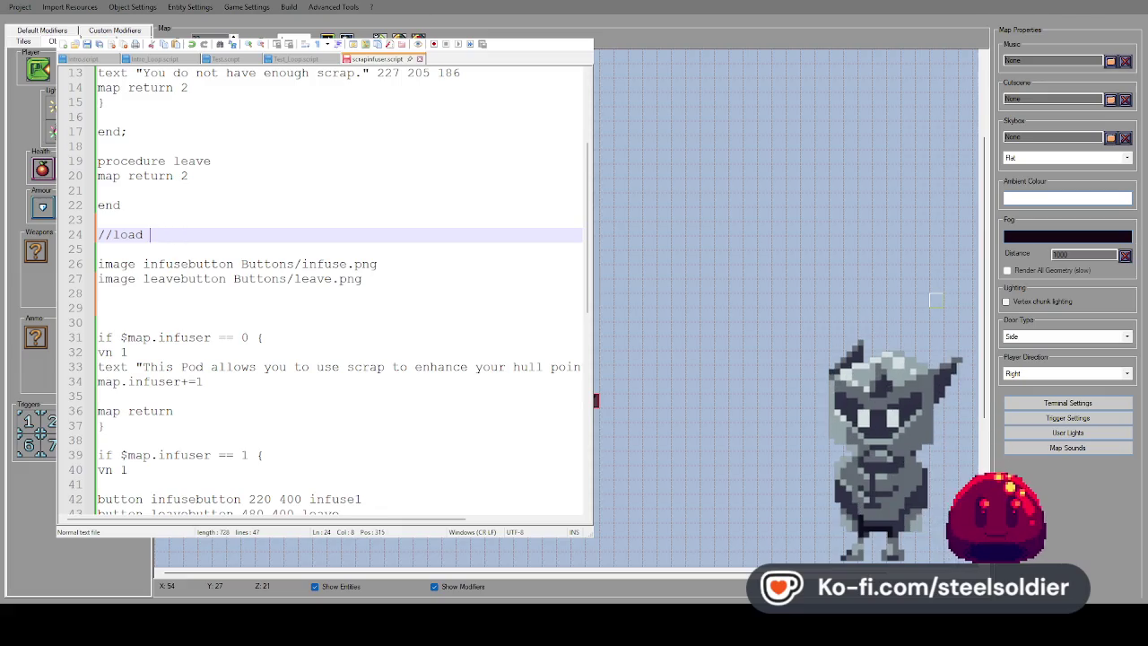
{"action": "type", "text": "images and sounds"}
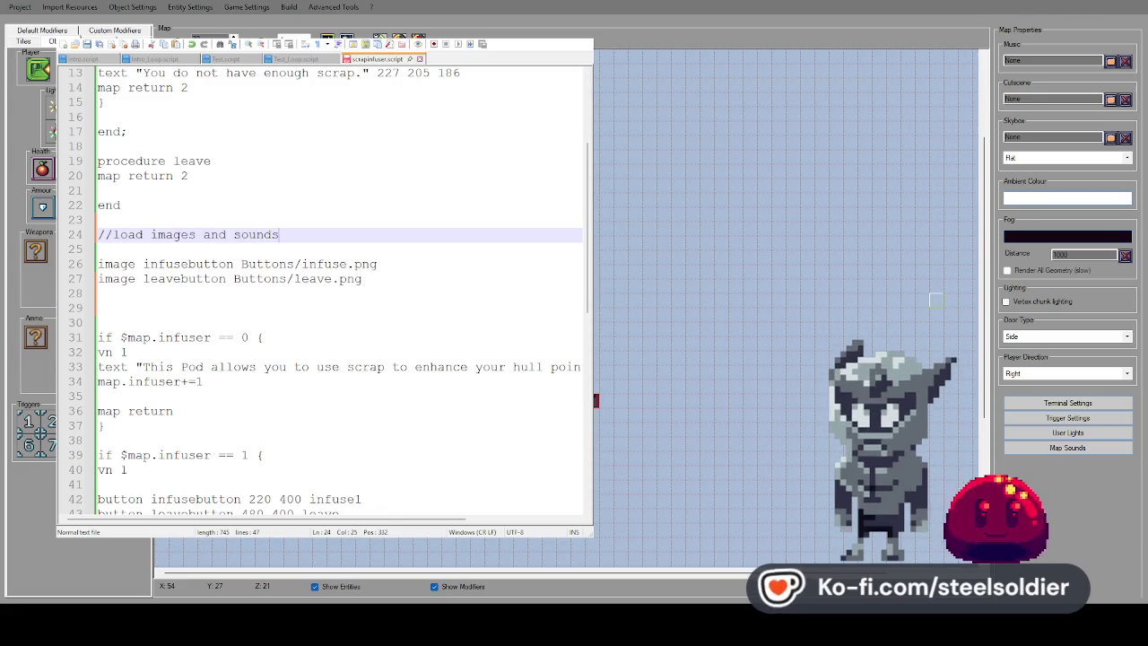
Complete 'sound click1 Sounds/click1.wav' on the line below the images, then return to the script top
{"action": "key", "text": "Down"}
{"action": "key", "text": "Down"}
{"action": "key", "text": "Down"}
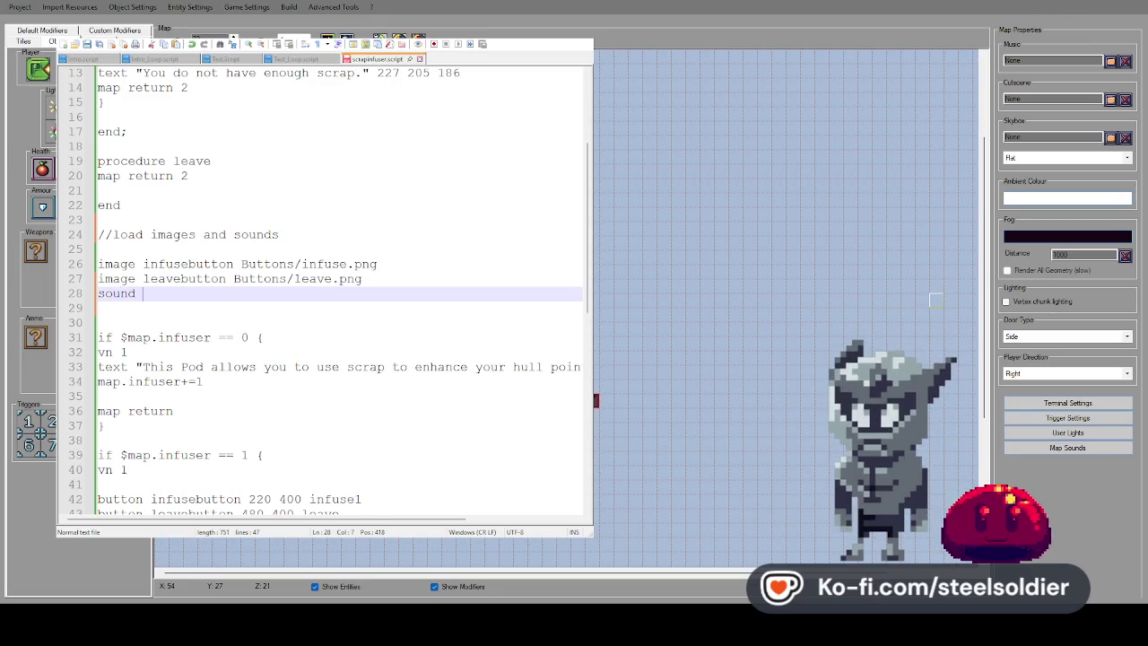
{"action": "type", "text": "click1 /Sound"}
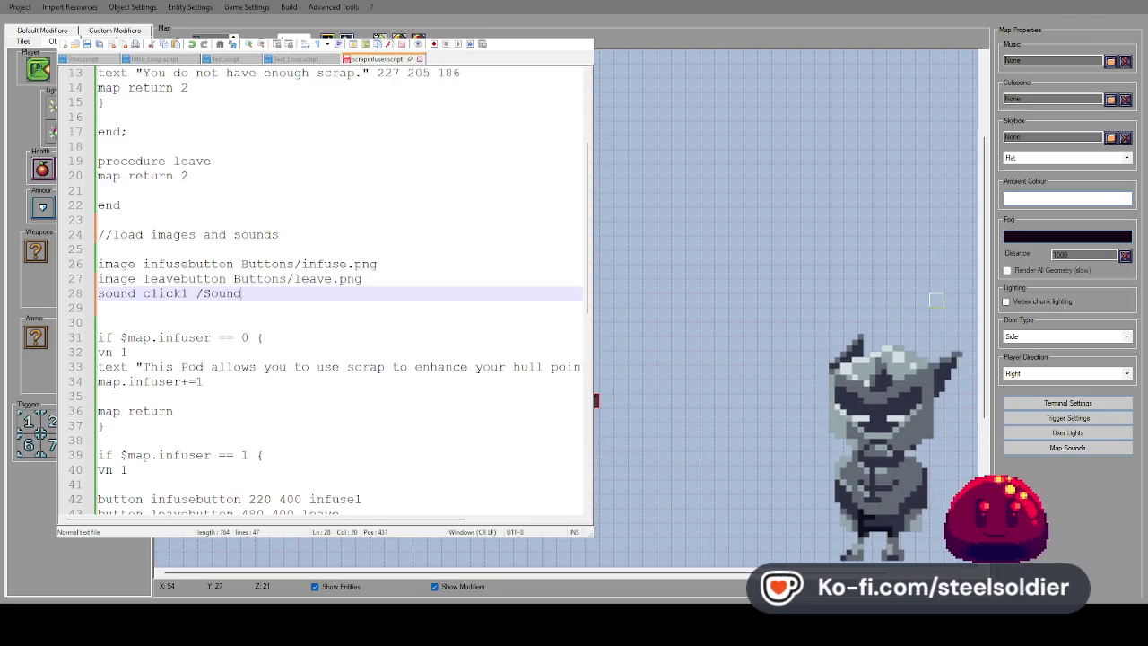
{"action": "key", "text": "BackSpace"}
{"action": "key", "text": "BackSpace"}
{"action": "key", "text": "BackSpace"}
{"action": "key", "text": "BackSpace"}
{"action": "key", "text": "BackSpace"}
{"action": "key", "text": "BackSpace"}
{"action": "type", "text": "Sounds"}
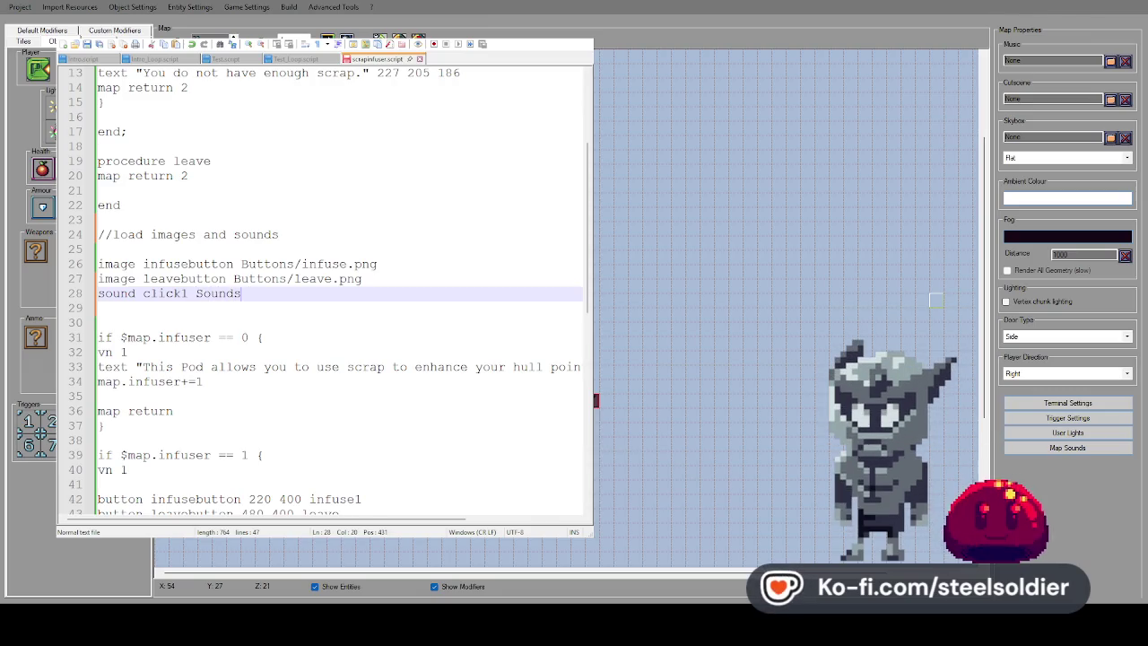
{"action": "type", "text": "/click1.wa"}
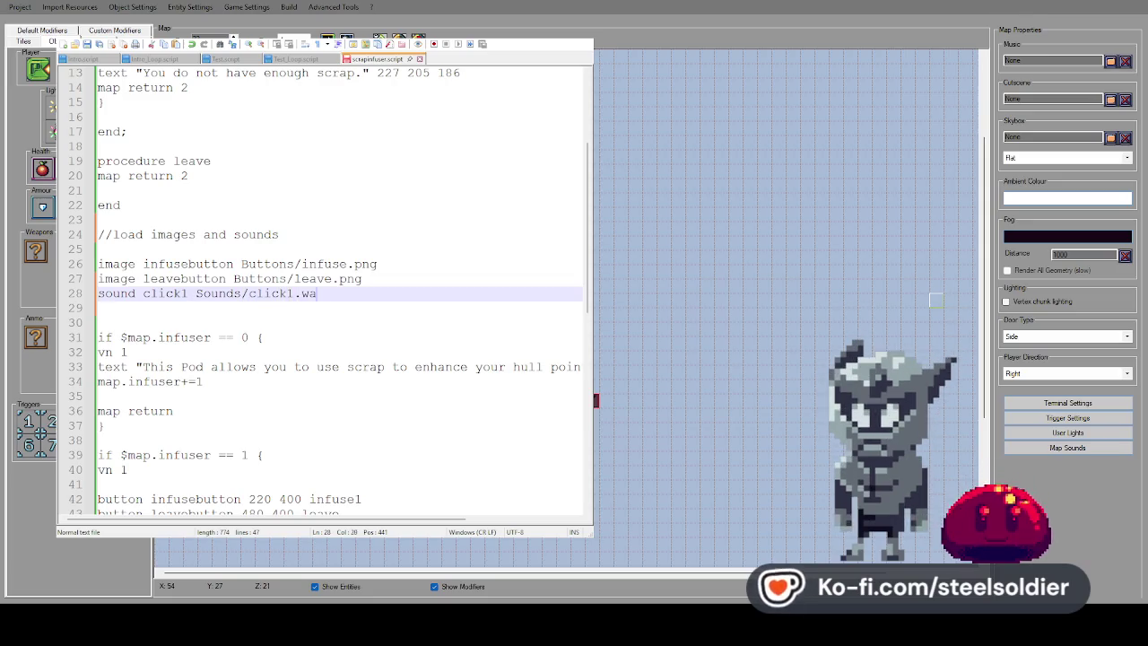
{"action": "type", "text": "v"}
{"action": "scroll", "coordinate": [396, 257], "scroll_direction": "down", "scroll_amount": 2}
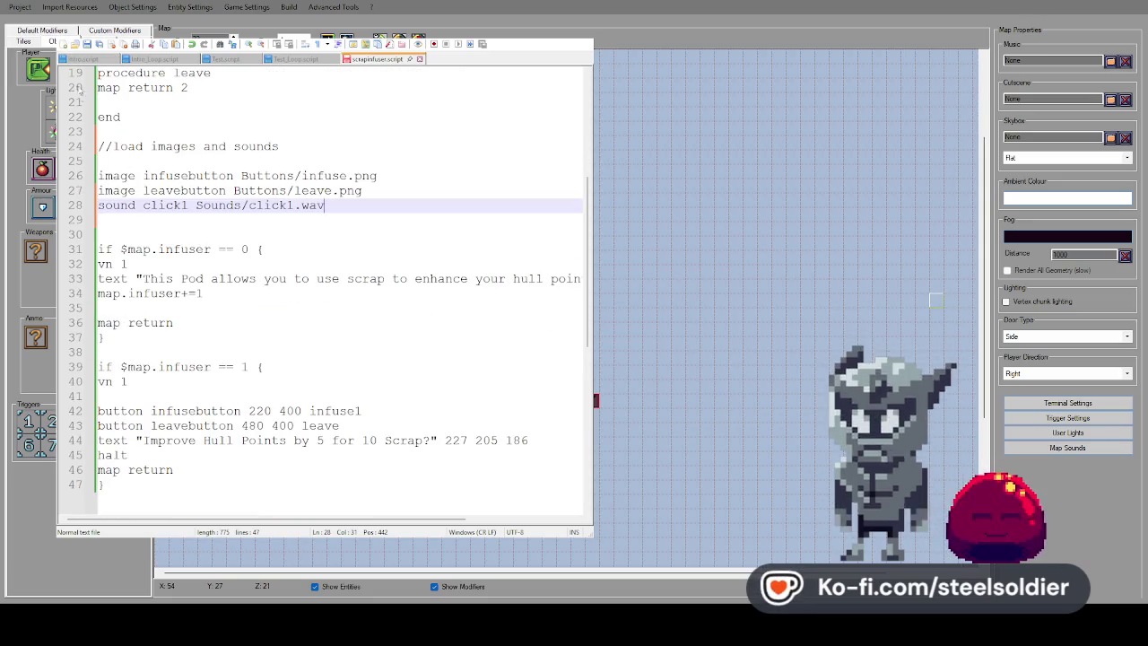
{"action": "scroll", "coordinate": [254, 229], "scroll_direction": "down", "scroll_amount": 3}
{"action": "scroll", "coordinate": [277, 289], "scroll_direction": "up", "scroll_amount": 9}
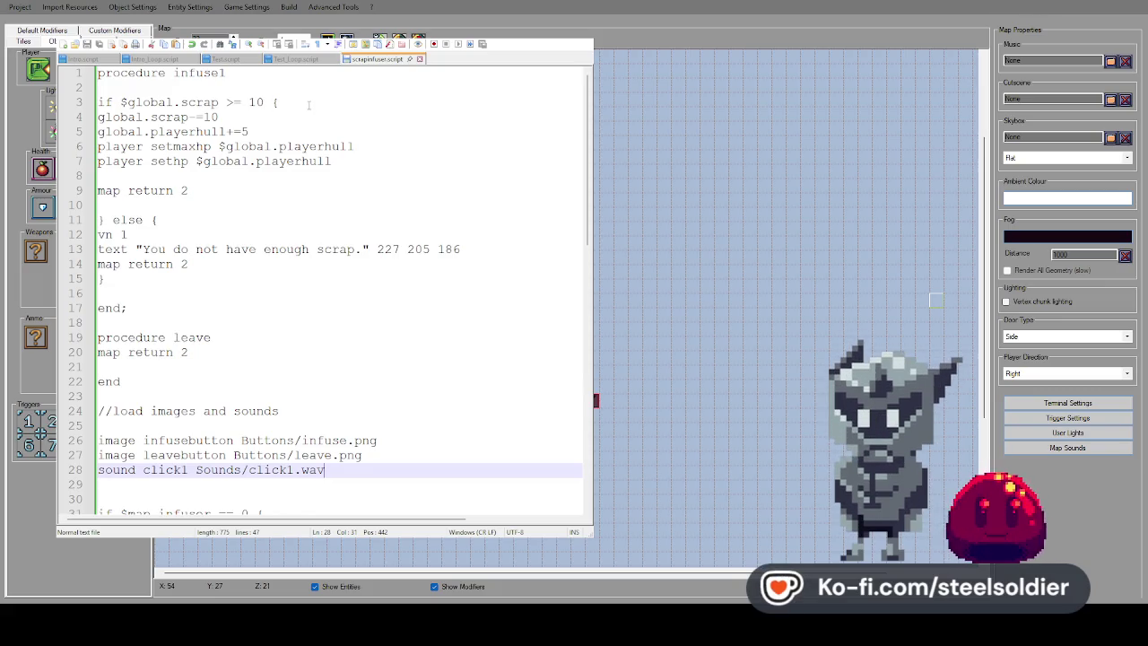
{"action": "left_click", "coordinate": [193, 87]}
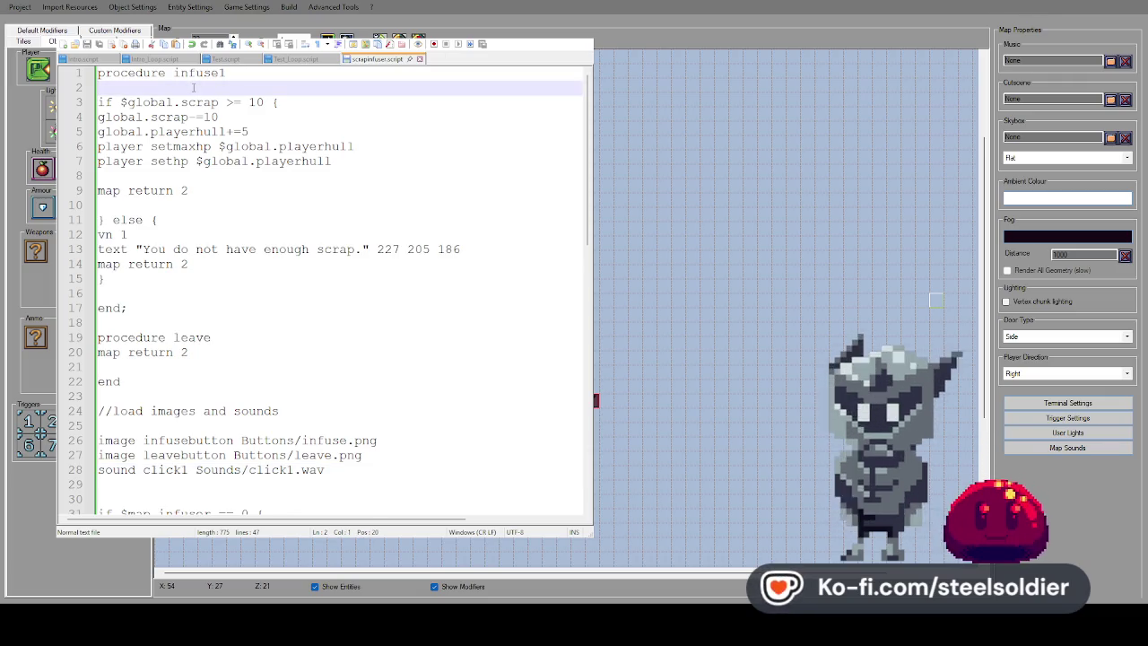
Type 'play sound click1' under procedure infuse1 and paste the same line under procedure leave
{"action": "type", "text": "play sou"}
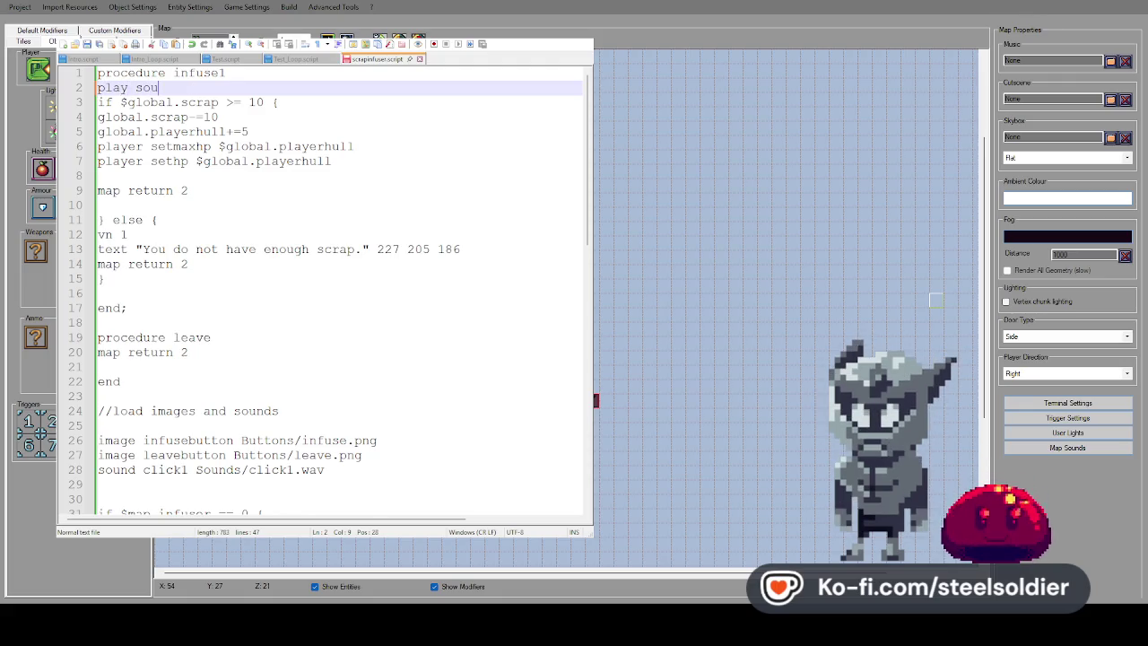
{"action": "type", "text": "nd clic"}
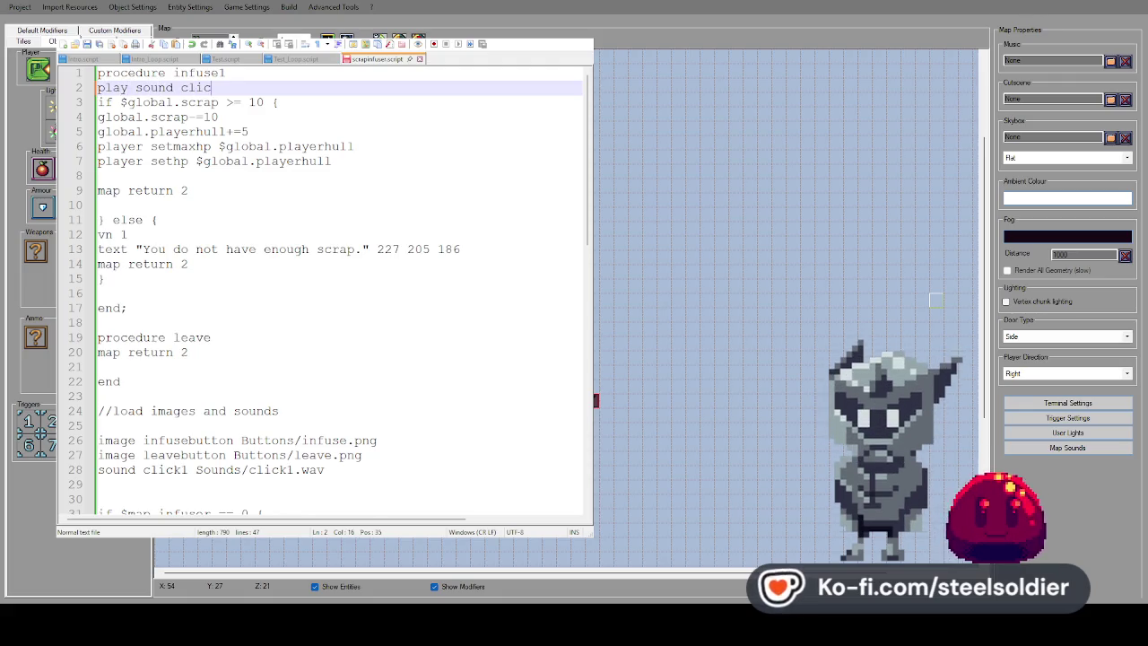
{"action": "type", "text": "k1"}
{"action": "key", "text": "shift+Home"}
{"action": "key", "text": "ctrl+c"}
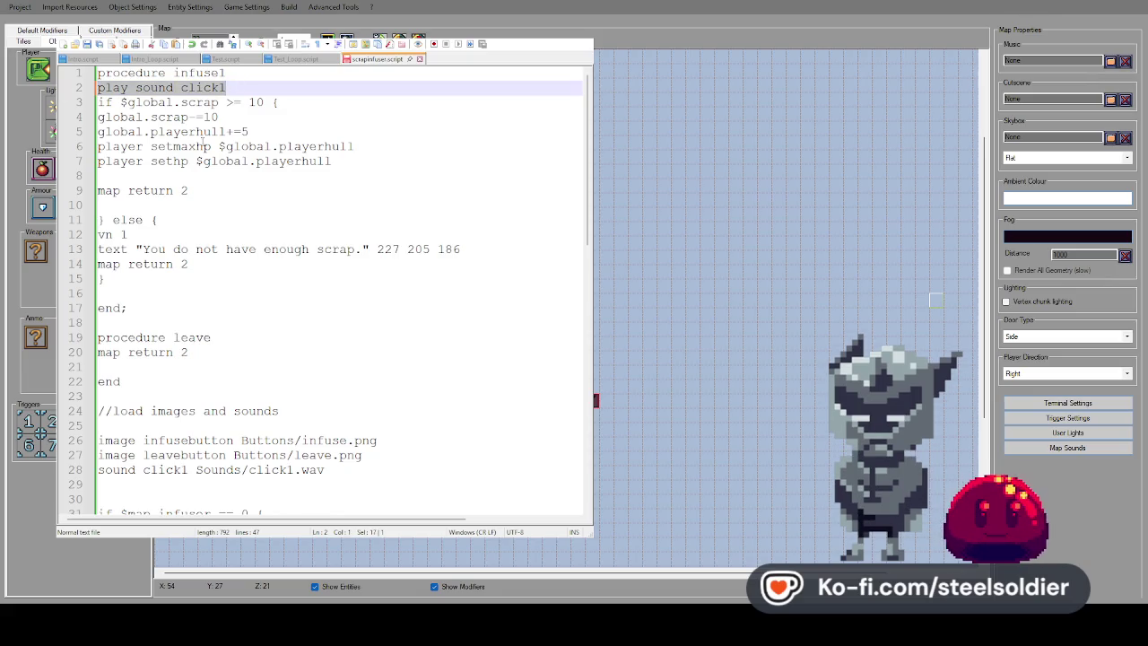
{"action": "scroll", "coordinate": [209, 184], "scroll_direction": "down", "scroll_amount": 1}
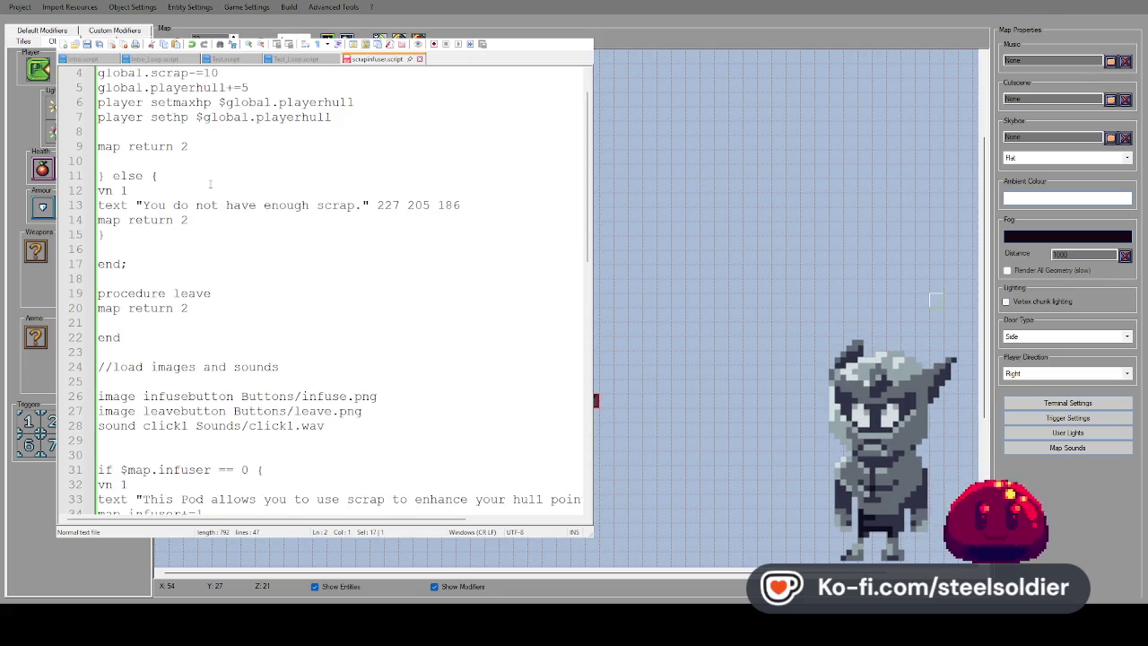
{"action": "left_click", "coordinate": [218, 293]}
{"action": "key", "text": "Return"}
{"action": "key", "text": "ctrl+v"}
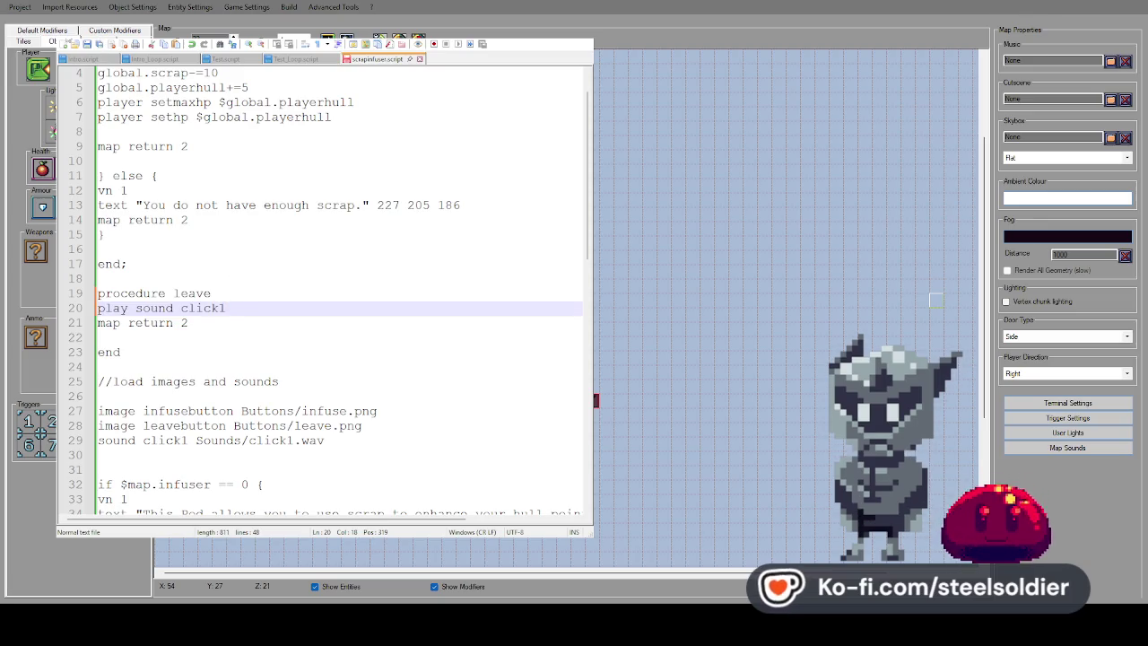
{"action": "scroll", "coordinate": [352, 237], "scroll_direction": "down", "scroll_amount": 7}
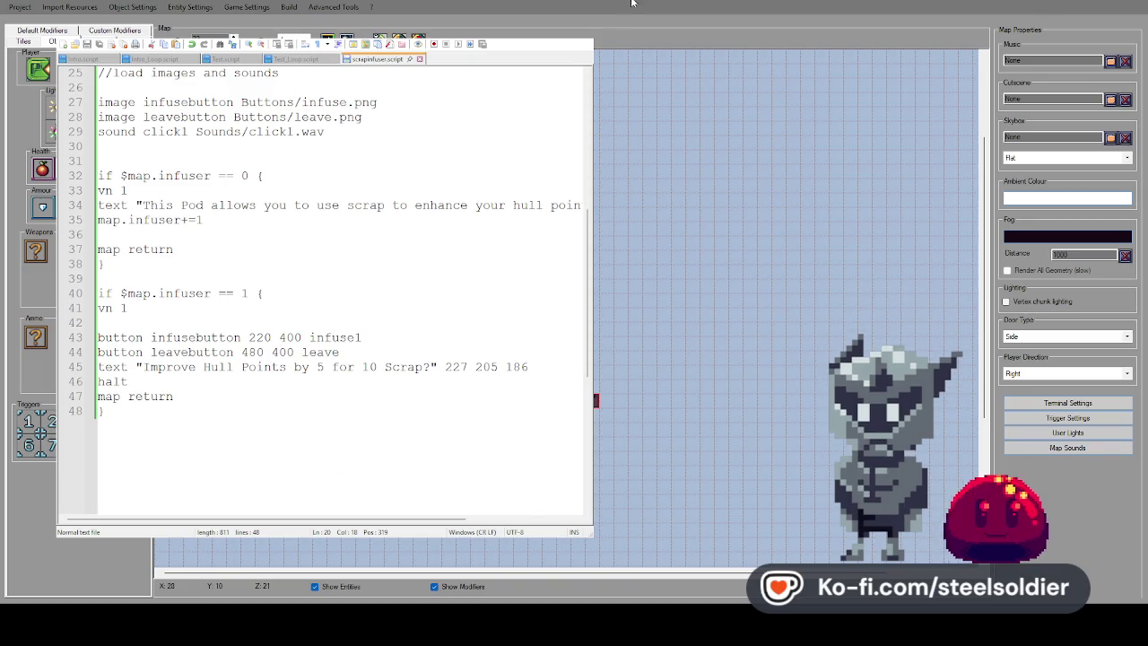
Launch a test run of the game and advance through the pod's introduction dialog
{"action": "key", "text": "F5"}
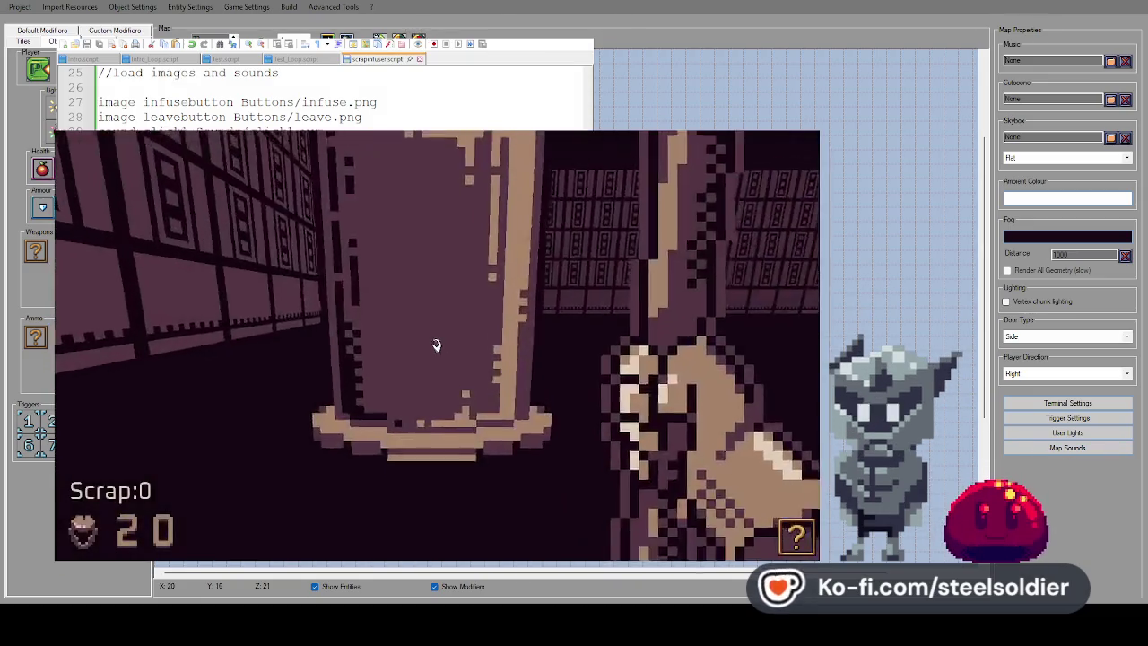
{"action": "key", "text": "Return"}
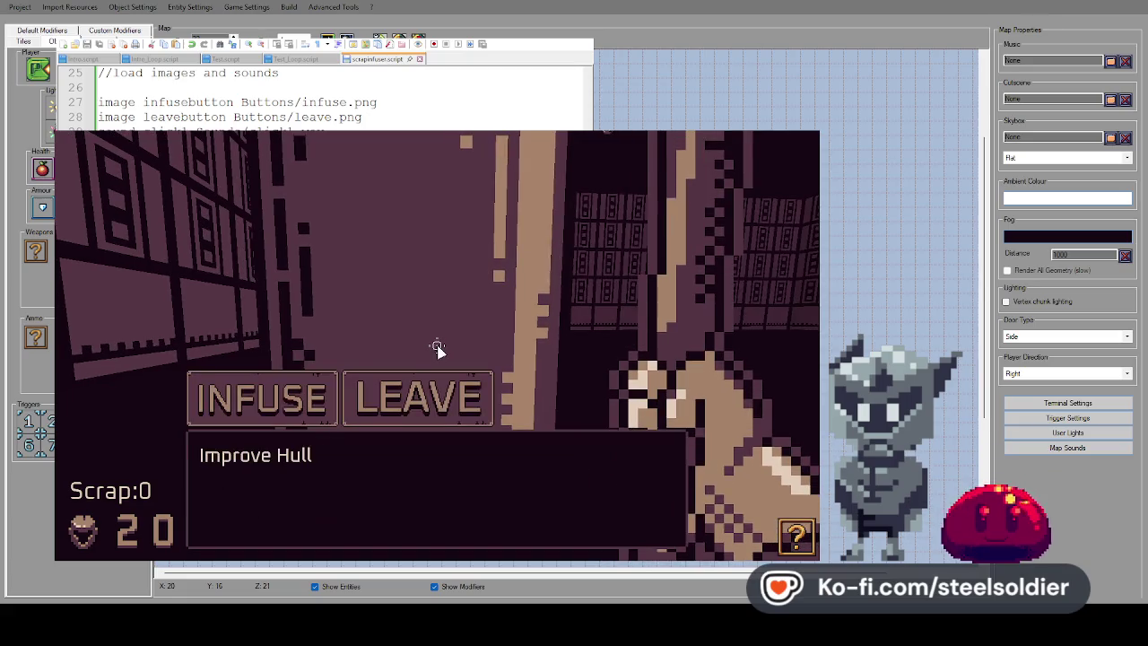
{"action": "key", "text": "Right"}
{"action": "key", "text": "Return"}
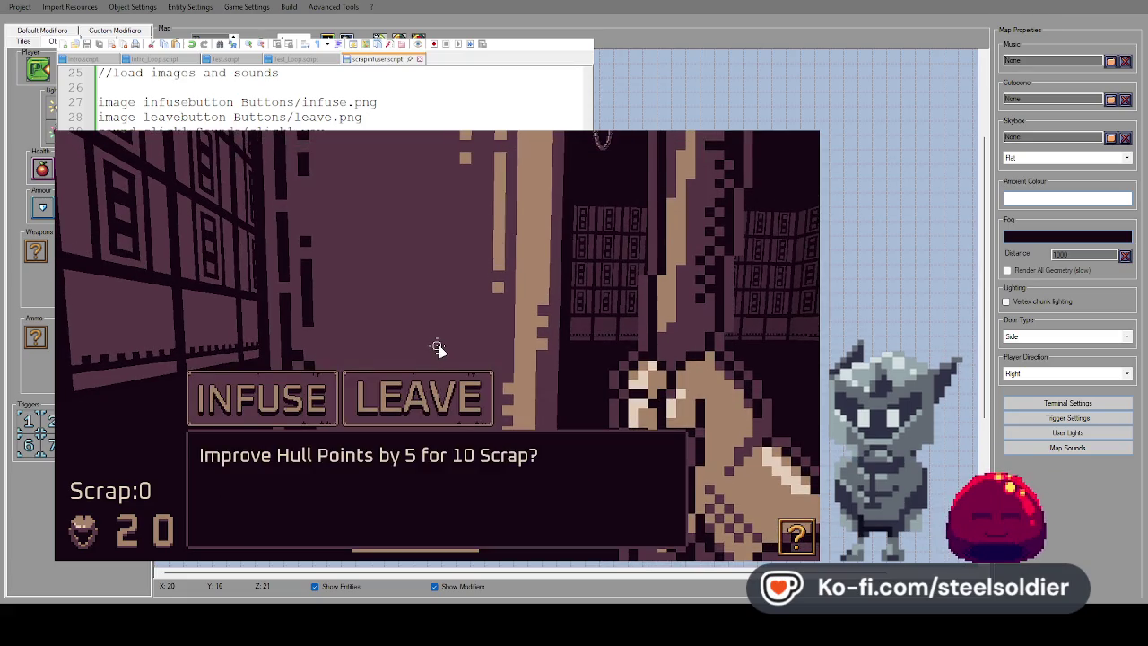
Try INFUSE at the pod with 0 scrap, choose LEAVE, and quit the test run
{"action": "left_click", "coordinate": [436, 345]}
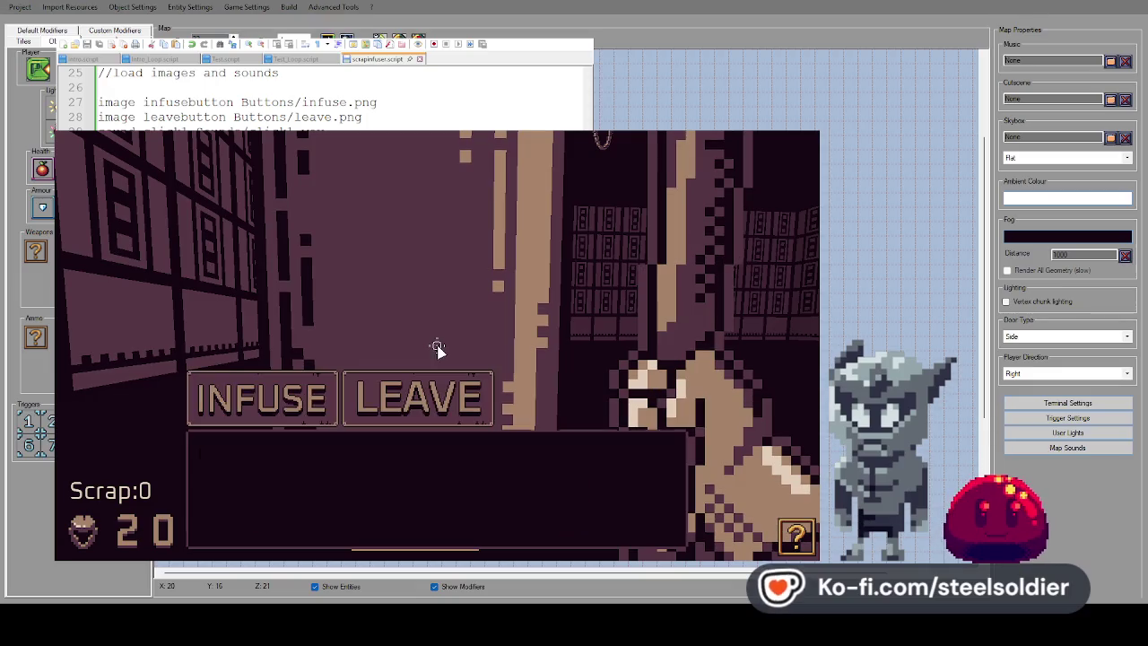
{"action": "left_click", "coordinate": [417, 398]}
{"action": "left_click", "coordinate": [437, 346]}
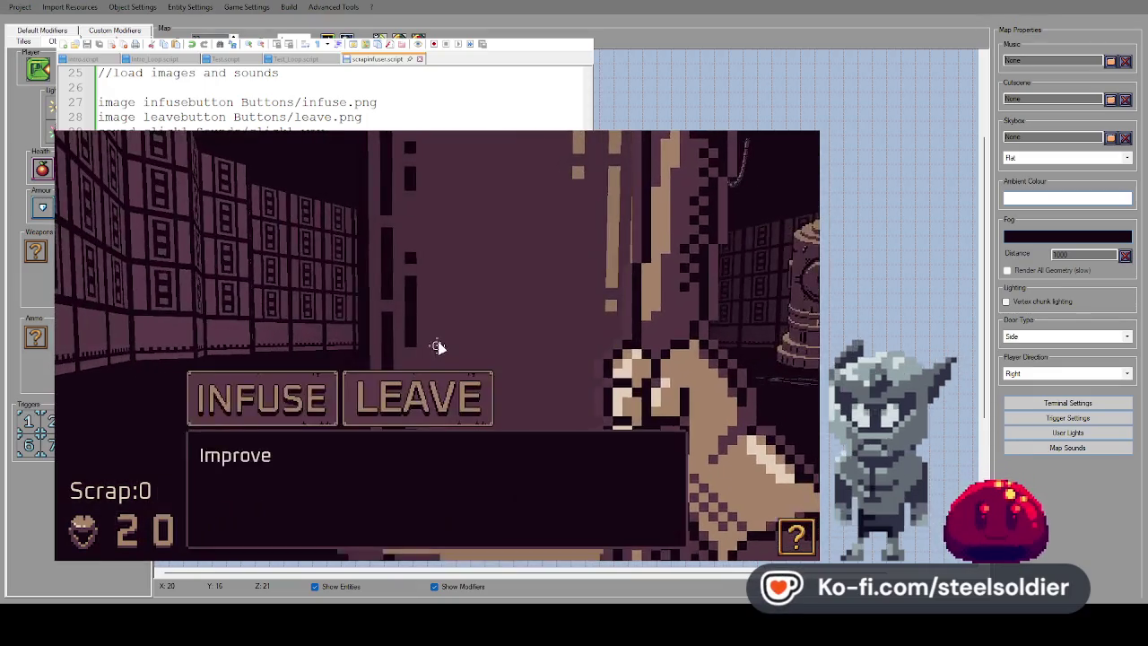
{"action": "left_click", "coordinate": [307, 401]}
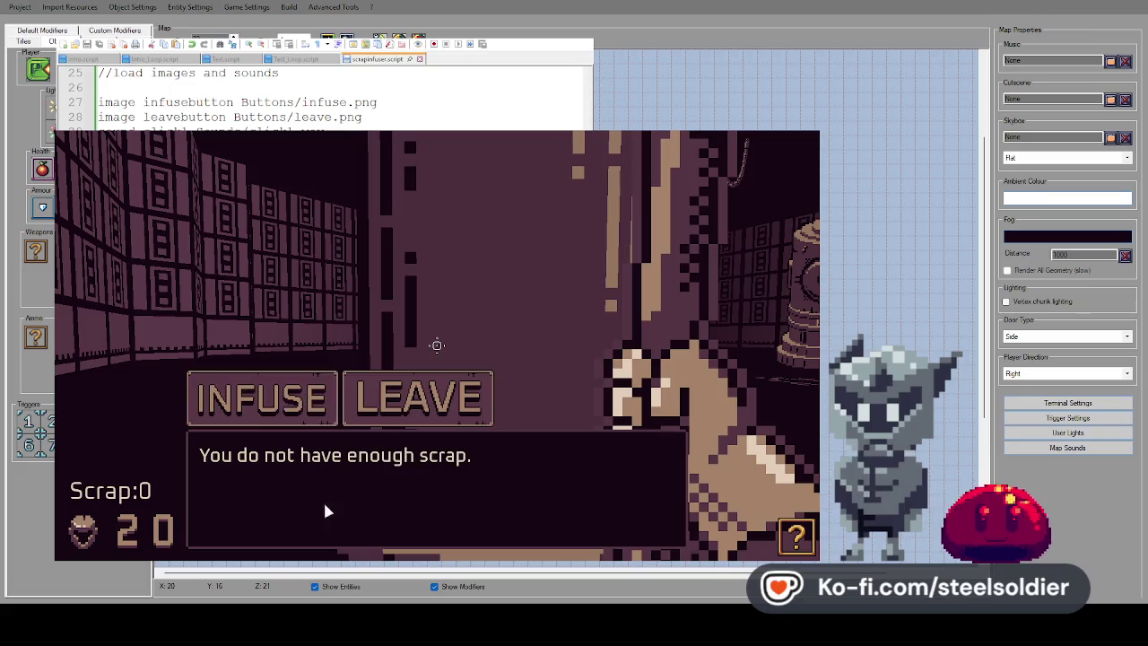
{"action": "left_click", "coordinate": [328, 415]}
{"action": "left_click", "coordinate": [418, 397]}
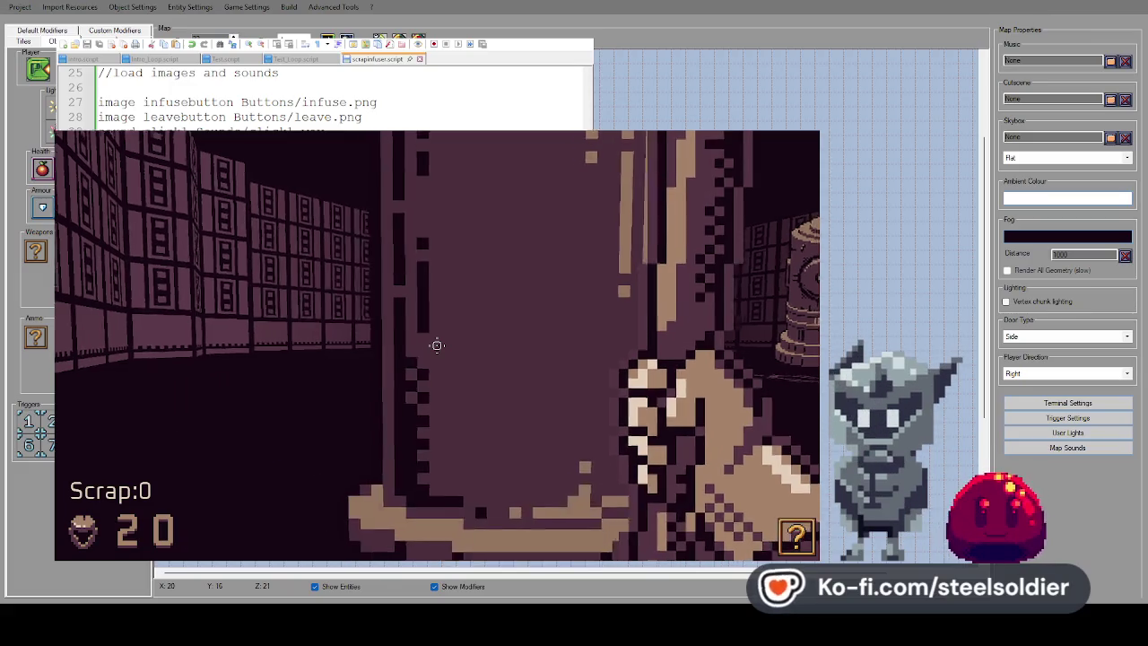
{"action": "left_click", "coordinate": [437, 345]}
{"action": "left_click", "coordinate": [433, 409]}
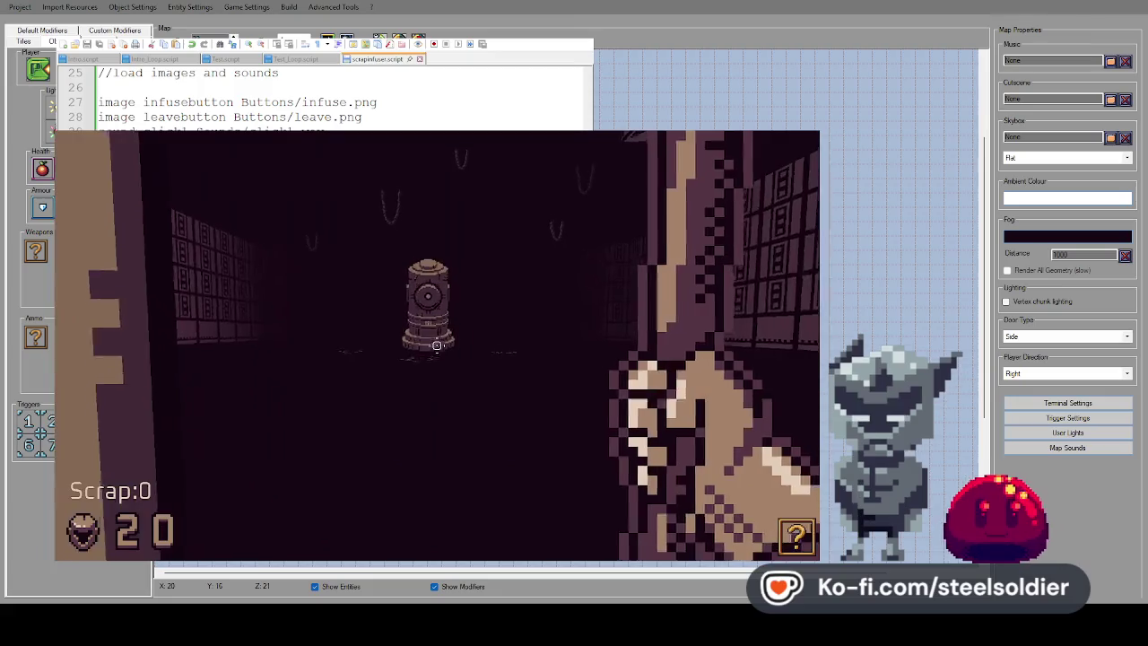
{"action": "key", "text": "Escape"}
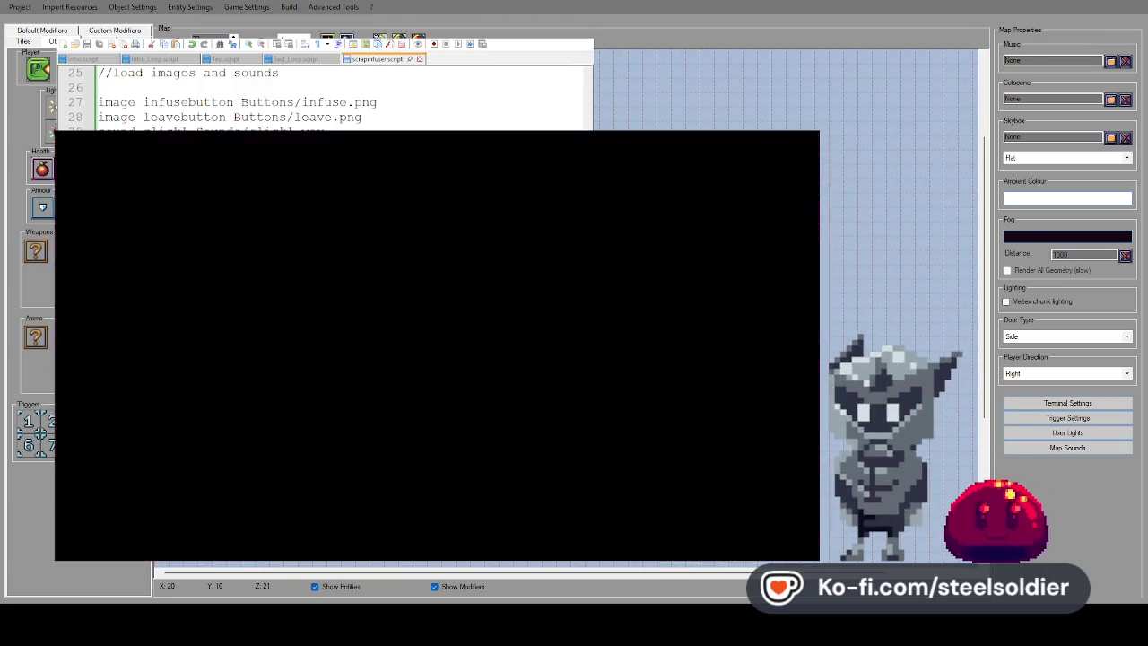
{"action": "key", "text": "Escape"}
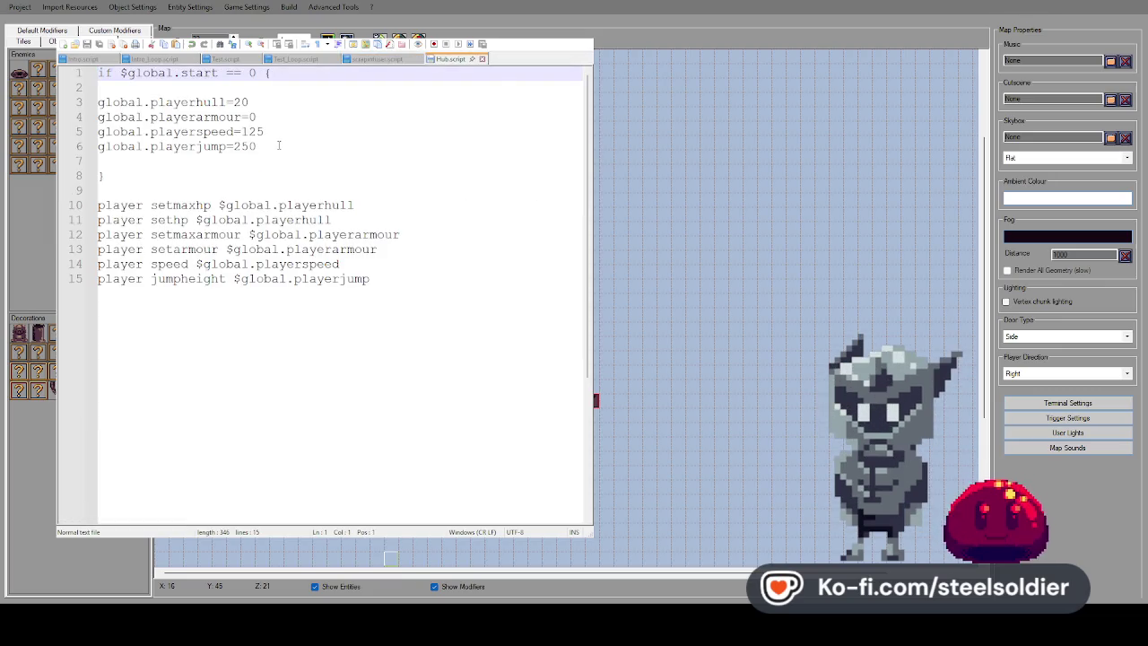
Add 'global.scrap=10' after the playerjump line in Hub.script's start block and close the editor
{"action": "left_click", "coordinate": [279, 145]}
{"action": "key", "text": "Return"}
{"action": "type", "text": "gloa"}
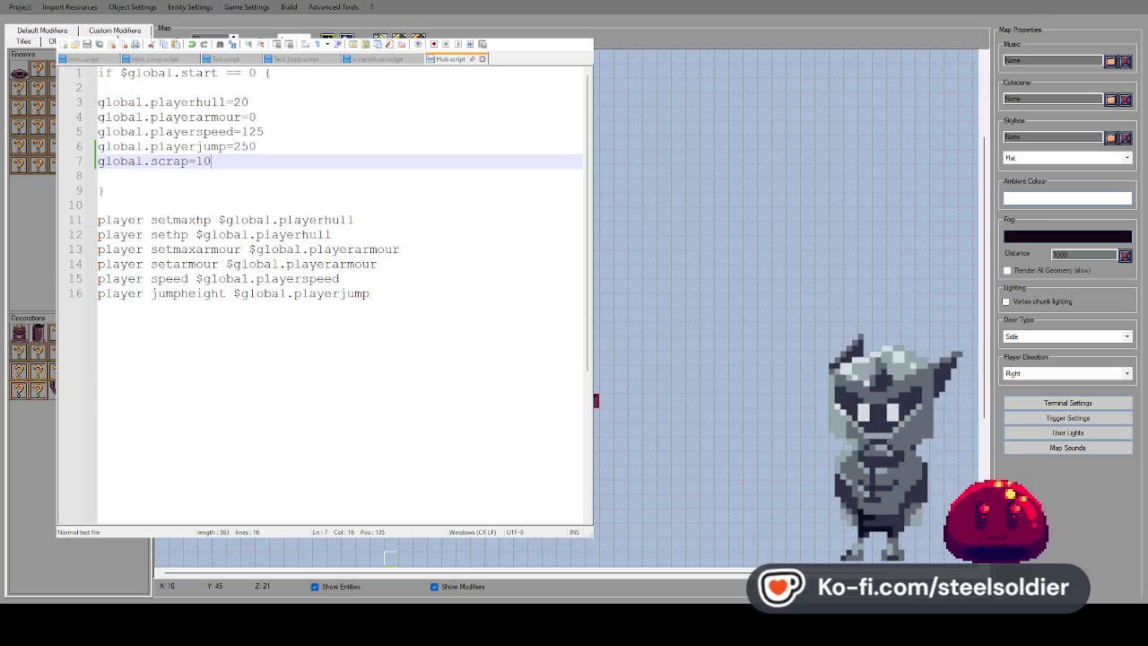
{"action": "key", "text": "alt+F4"}
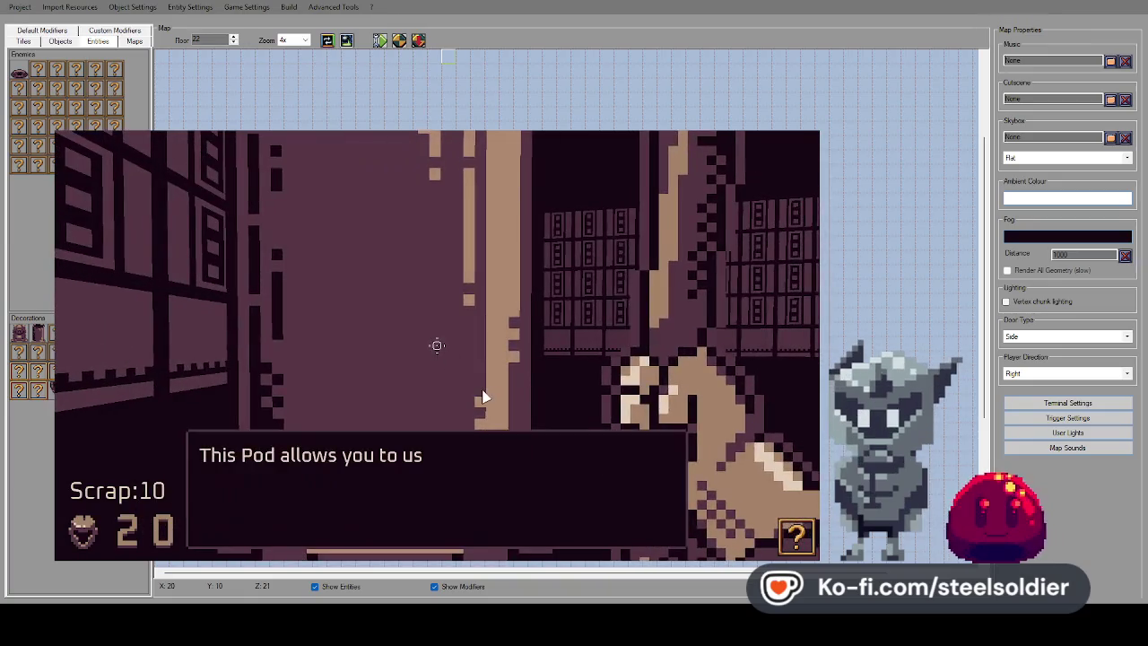
Spend 10 scrap on the hull upgrade, then retry INFUSE and dismiss the not-enough-scrap message
{"action": "left_click", "coordinate": [437, 350]}
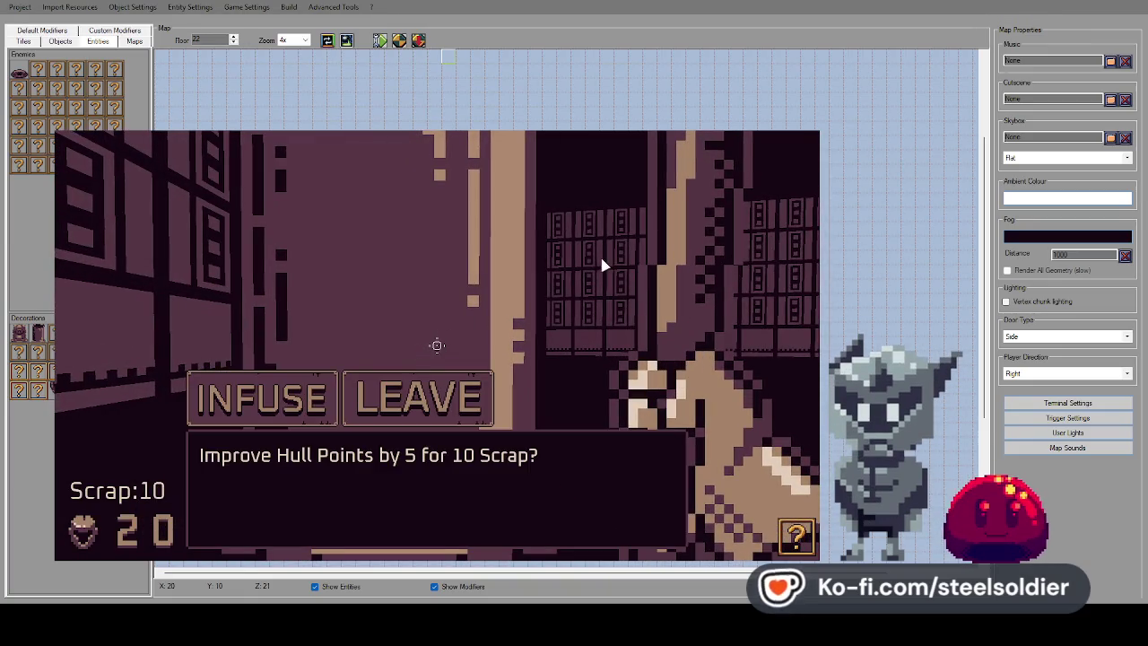
{"action": "left_click", "coordinate": [437, 345]}
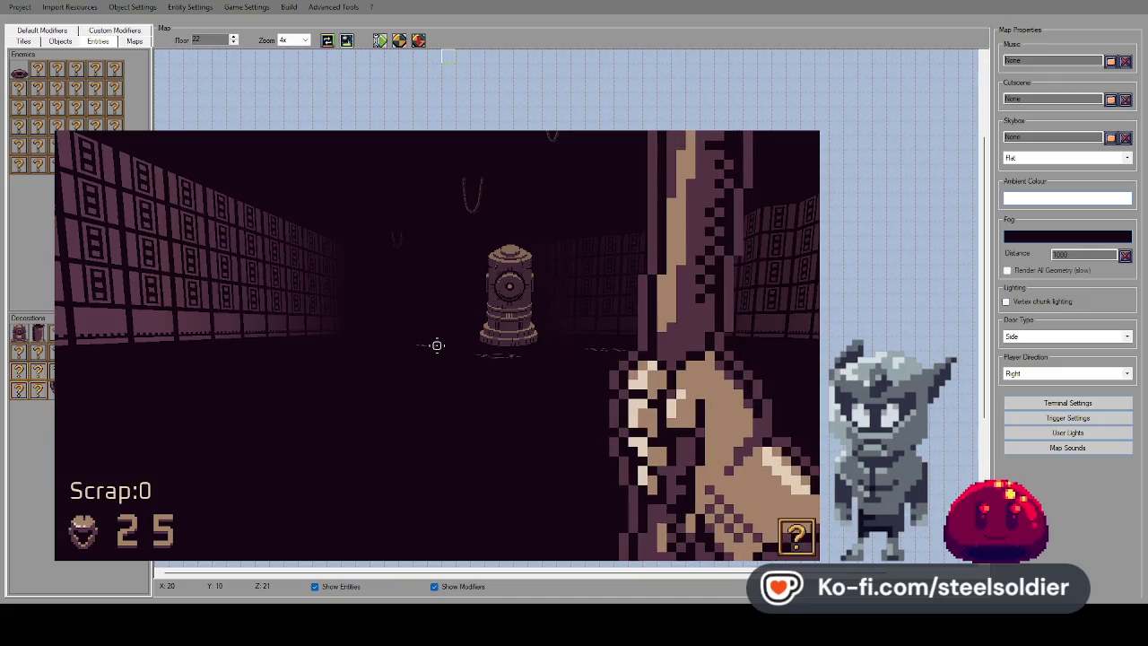
{"action": "key", "text": "Right"}
{"action": "key", "text": "Left"}
{"action": "key", "text": "Left"}
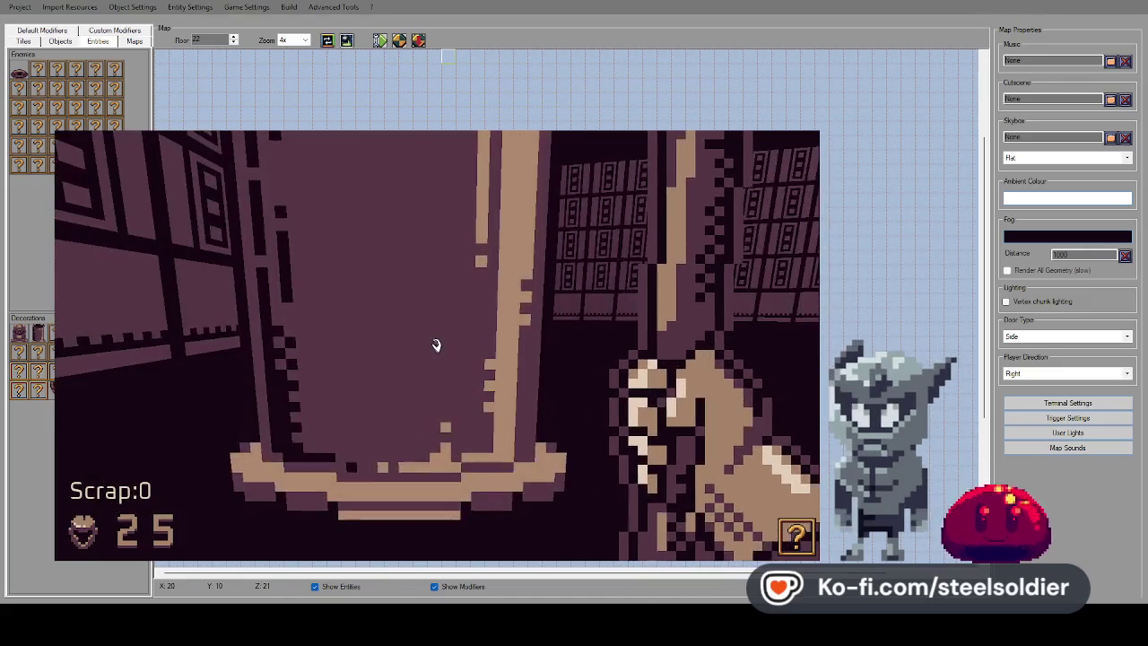
{"action": "key", "text": "Right"}
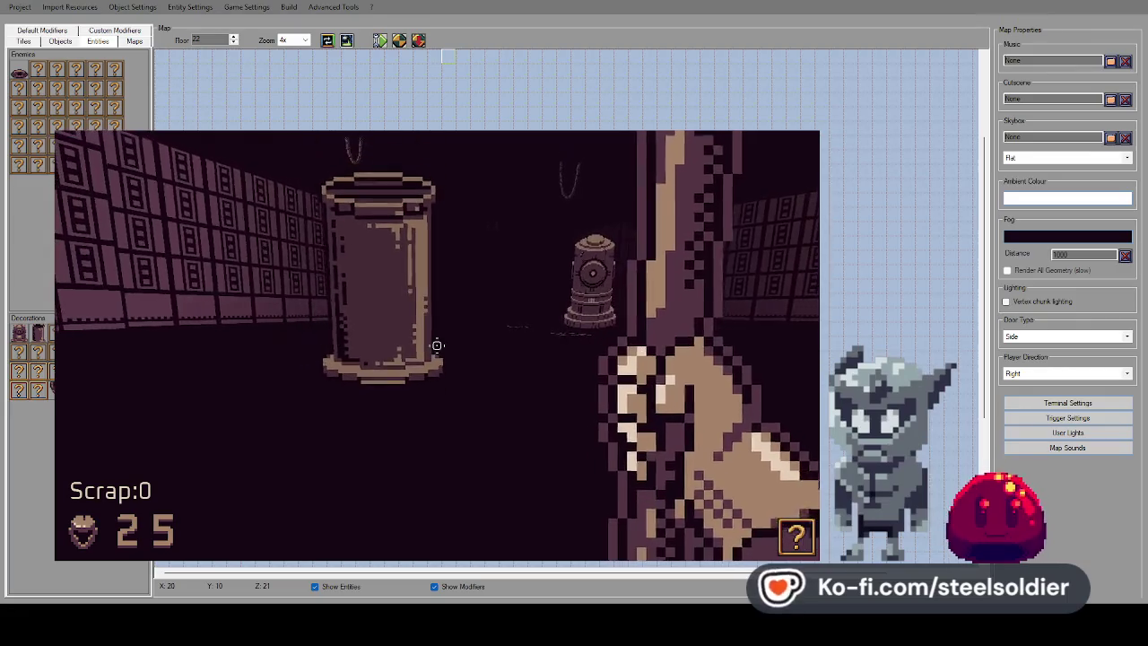
{"action": "key", "text": "Left"}
{"action": "key", "text": "Right"}
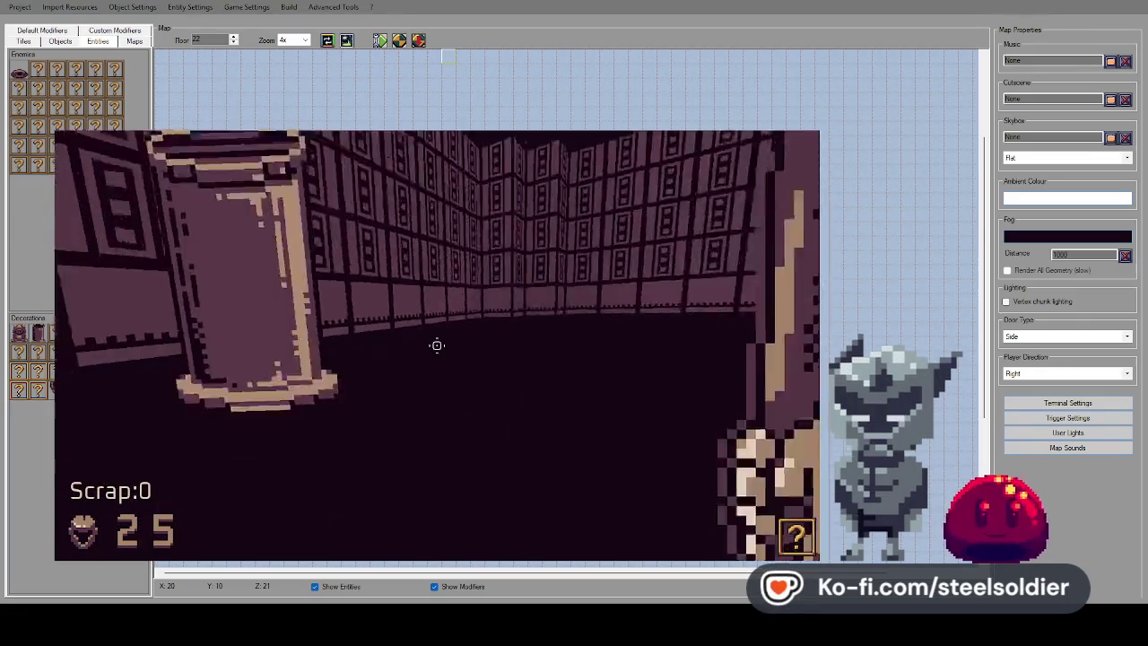
{"action": "key", "text": "Up"}
{"action": "left_click", "coordinate": [319, 388]}
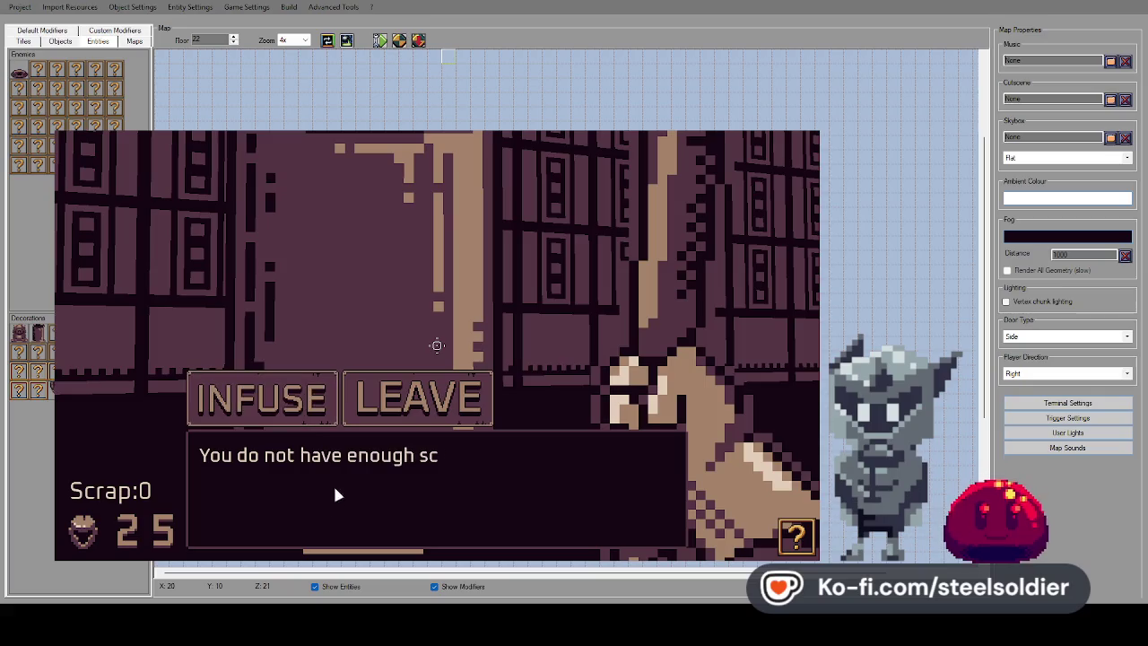
{"action": "left_click", "coordinate": [355, 408]}
Walk around the pod, open the pause menu, and switch to the Intro.script editor
{"action": "key", "text": "Left"}
{"action": "key", "text": "Right"}
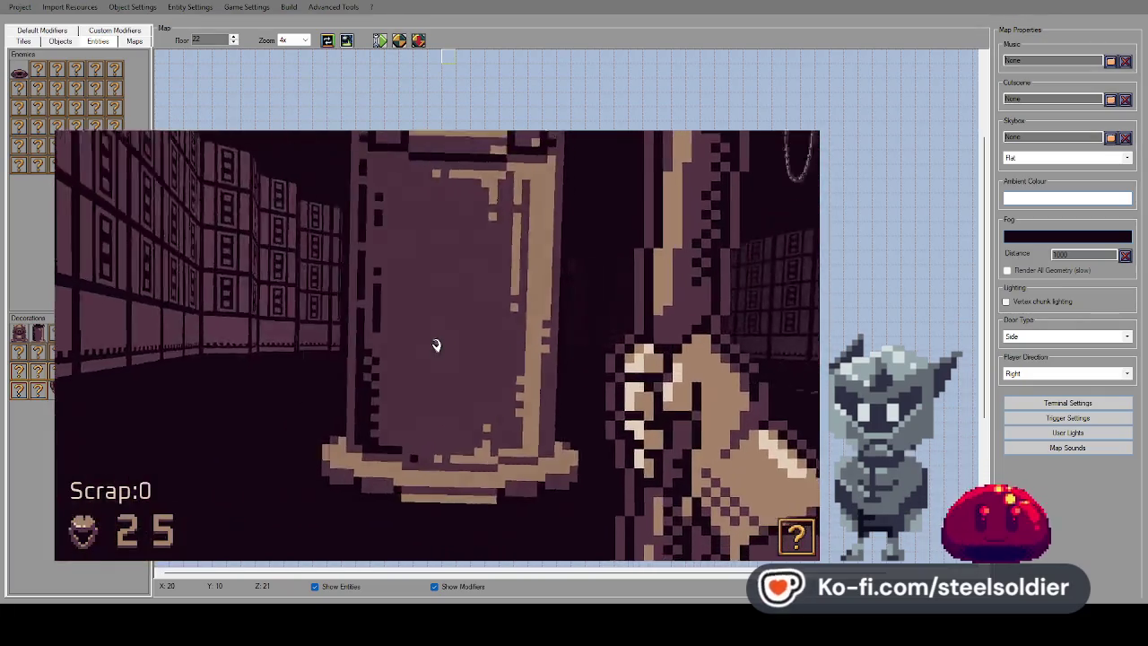
{"action": "key", "text": "Up"}
{"action": "key", "text": "Down"}
{"action": "key", "text": "Up"}
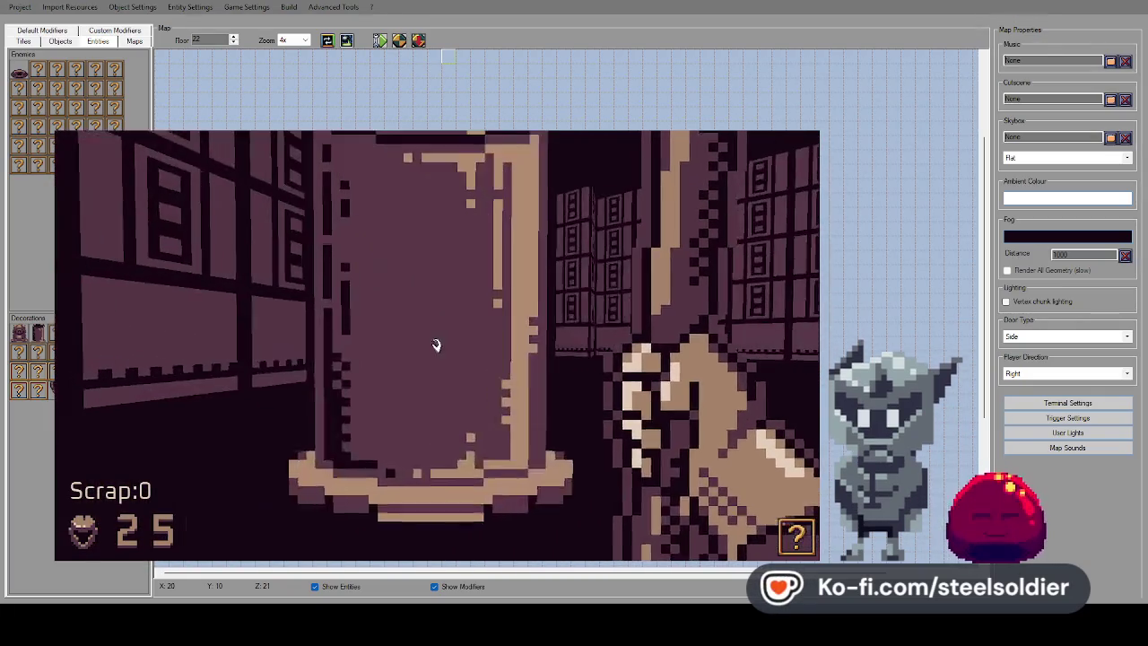
{"action": "key", "text": "Left"}
{"action": "key", "text": "Right"}
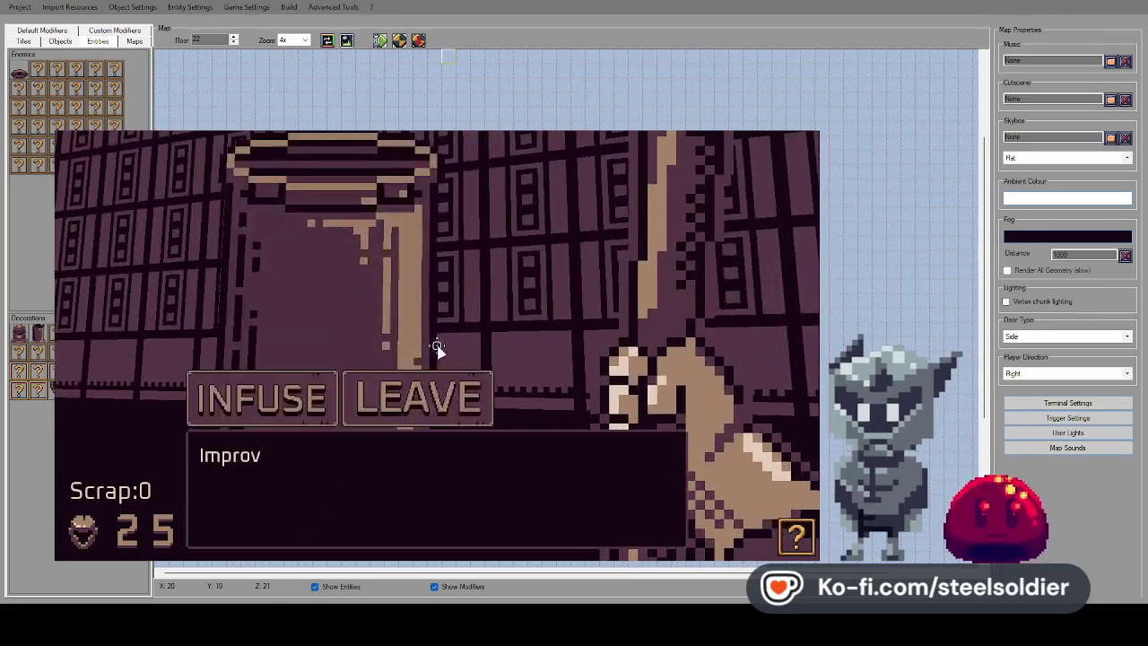
{"action": "key", "text": "Escape"}
{"action": "key", "text": "Escape"}
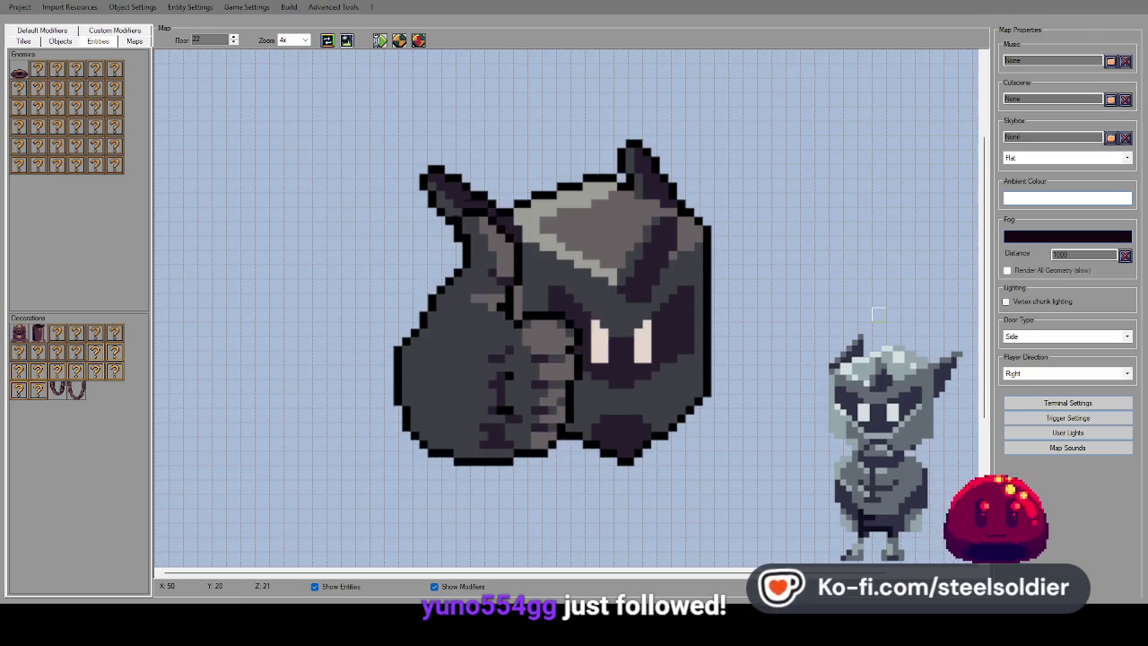
{"action": "key", "text": "alt+Tab"}
{"action": "scroll", "coordinate": [295, 279], "scroll_direction": "up", "scroll_amount": 8}
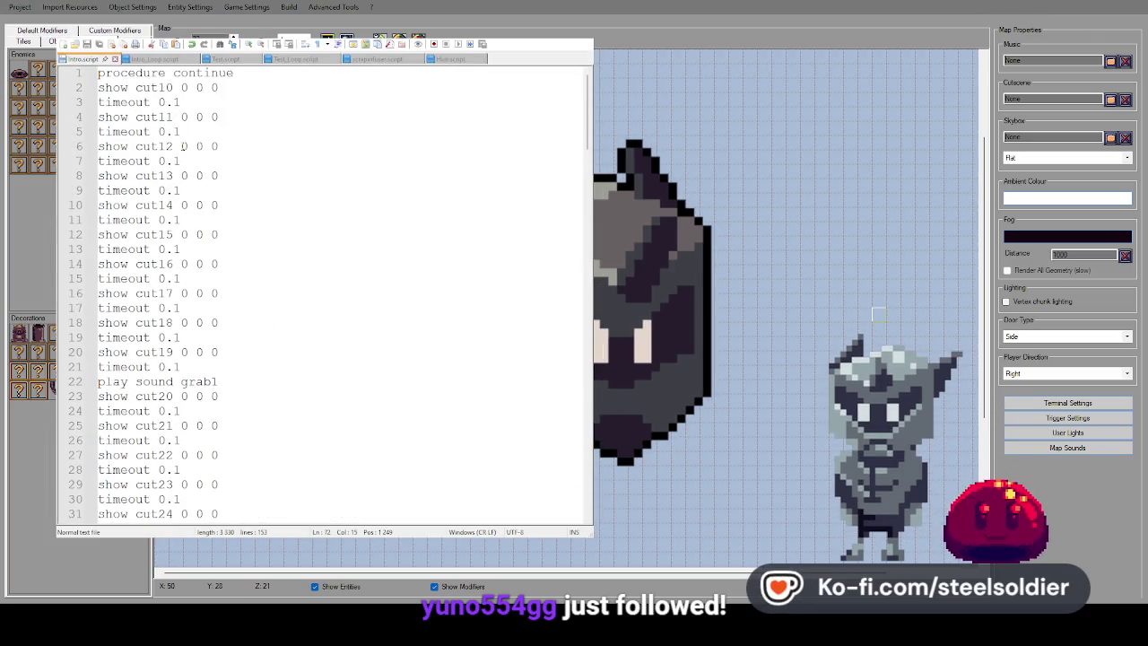
Add an '//images and sound' comment on the blank line above the image declarations
{"action": "scroll", "coordinate": [183, 147], "scroll_direction": "down", "scroll_amount": 20}
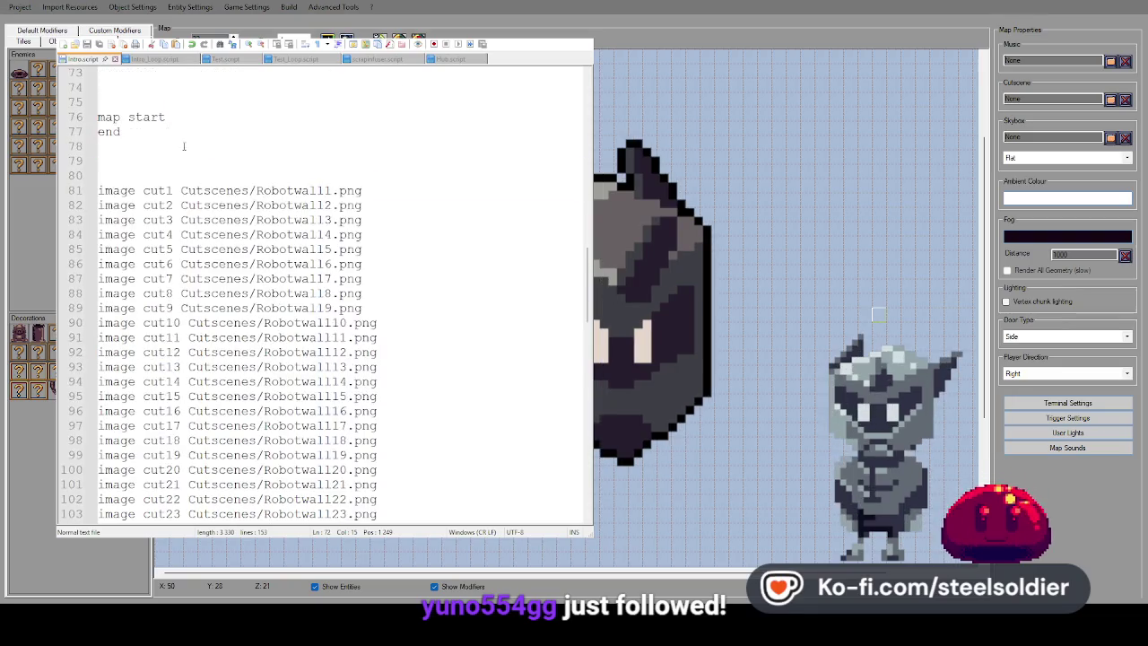
{"action": "scroll", "coordinate": [183, 146], "scroll_direction": "up", "scroll_amount": 6}
{"action": "scroll", "coordinate": [184, 148], "scroll_direction": "down", "scroll_amount": 15}
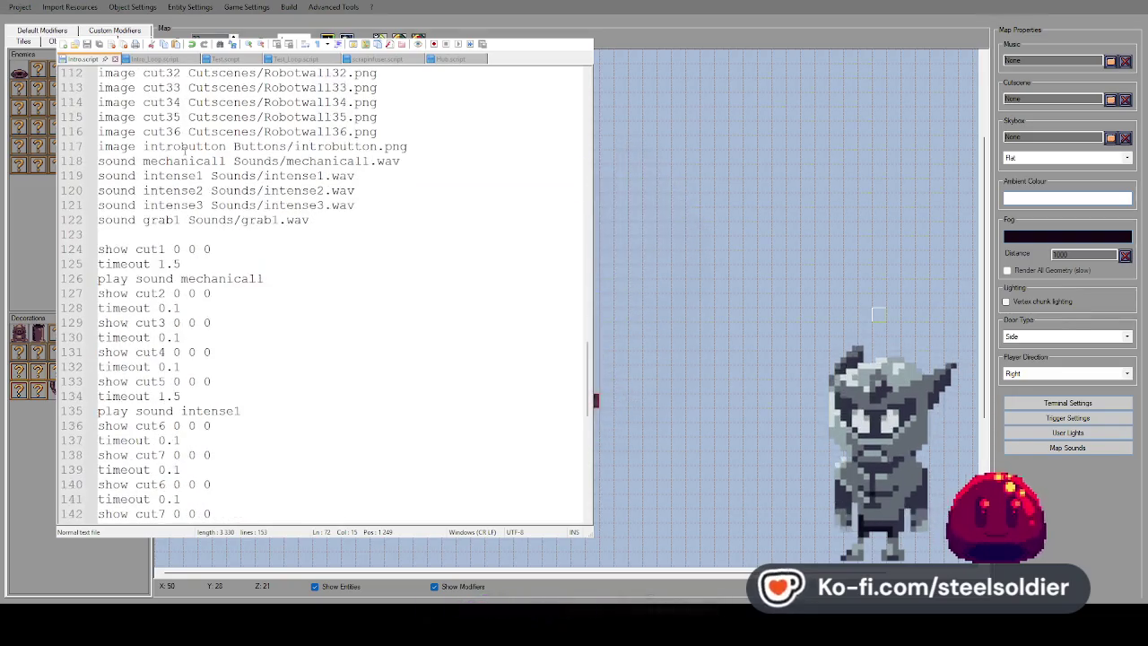
{"action": "scroll", "coordinate": [209, 157], "scroll_direction": "up", "scroll_amount": 8}
{"action": "scroll", "coordinate": [211, 157], "scroll_direction": "down", "scroll_amount": 11}
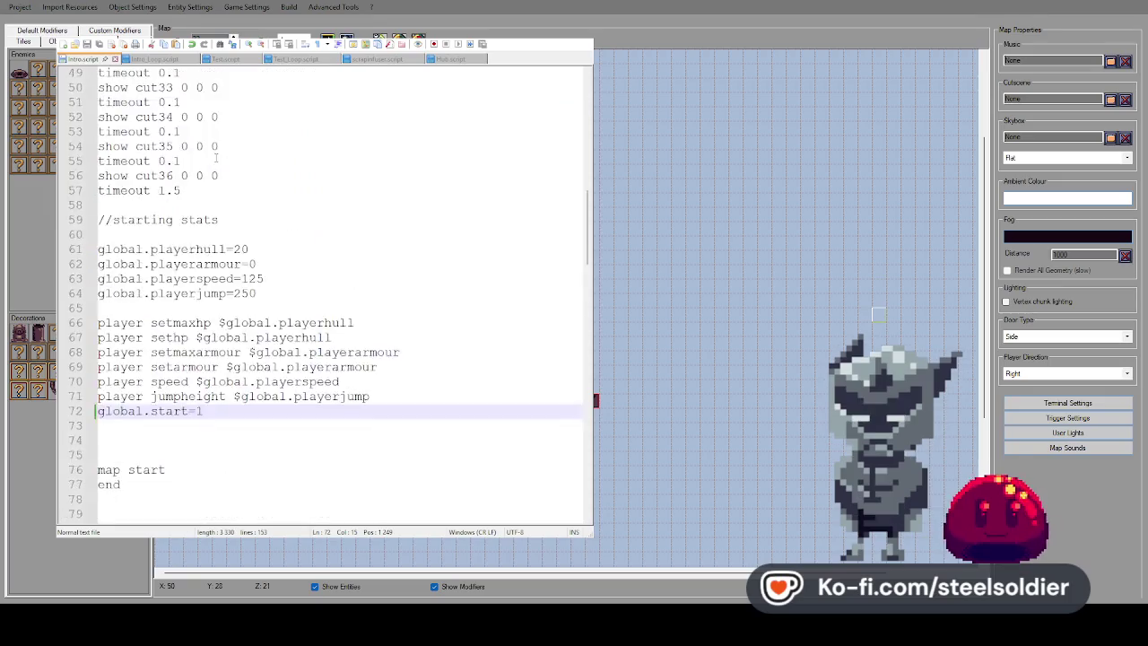
{"action": "scroll", "coordinate": [212, 157], "scroll_direction": "up", "scroll_amount": 20}
{"action": "scroll", "coordinate": [213, 157], "scroll_direction": "down", "scroll_amount": 17}
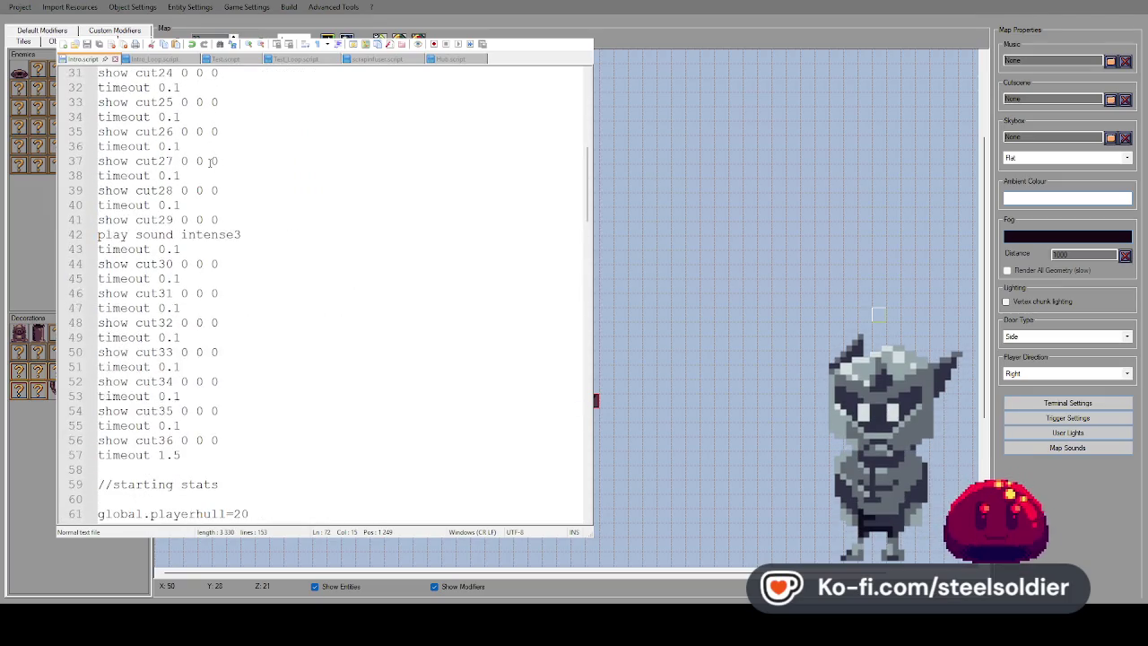
{"action": "scroll", "coordinate": [210, 160], "scroll_direction": "down", "scroll_amount": 20}
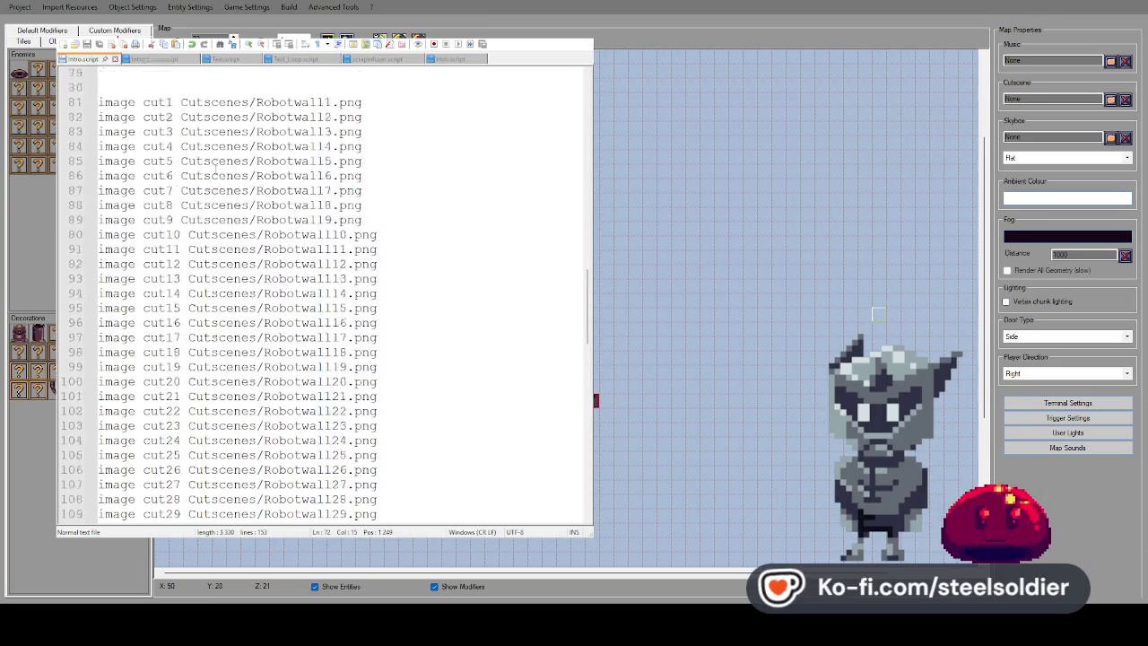
{"action": "scroll", "coordinate": [376, 207], "scroll_direction": "up", "scroll_amount": 1}
{"action": "left_click", "coordinate": [383, 220]}
{"action": "scroll", "coordinate": [385, 211], "scroll_direction": "up", "scroll_amount": 8}
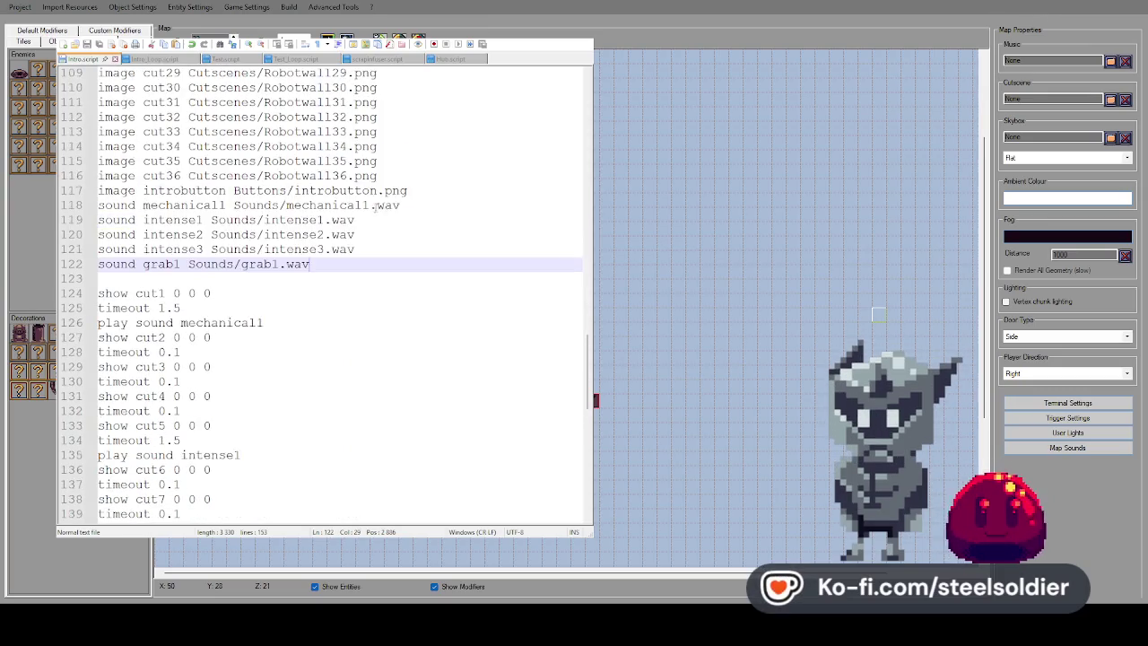
{"action": "scroll", "coordinate": [387, 195], "scroll_direction": "up", "scroll_amount": 5}
{"action": "left_click", "coordinate": [250, 176]}
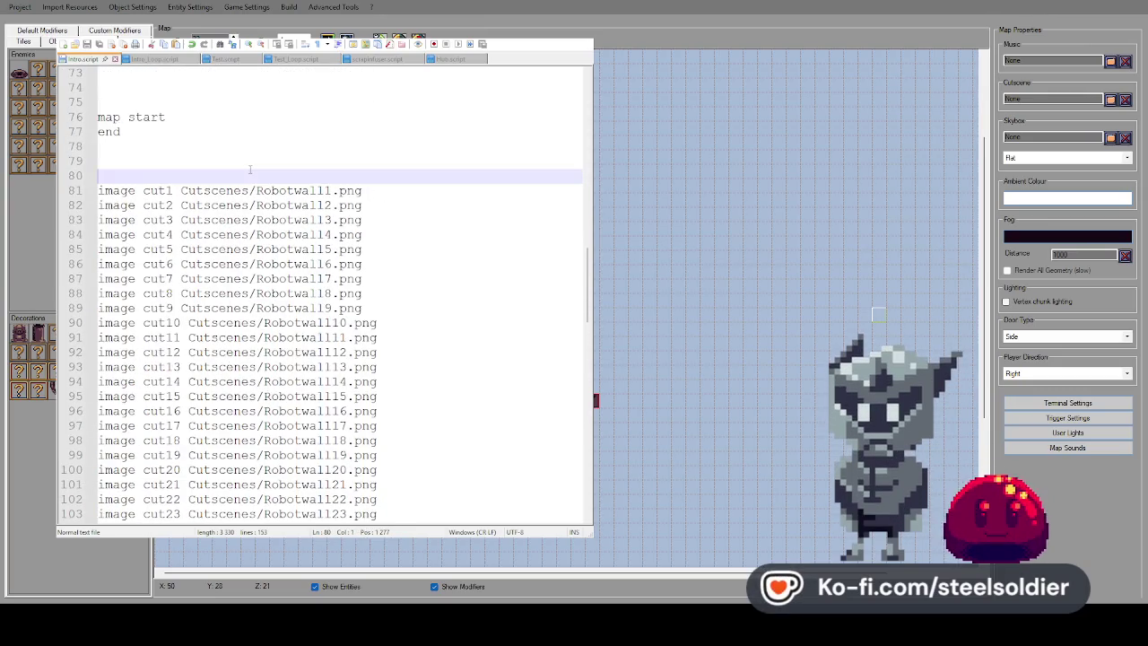
{"action": "left_click", "coordinate": [250, 161]}
{"action": "type", "text": "//i"}
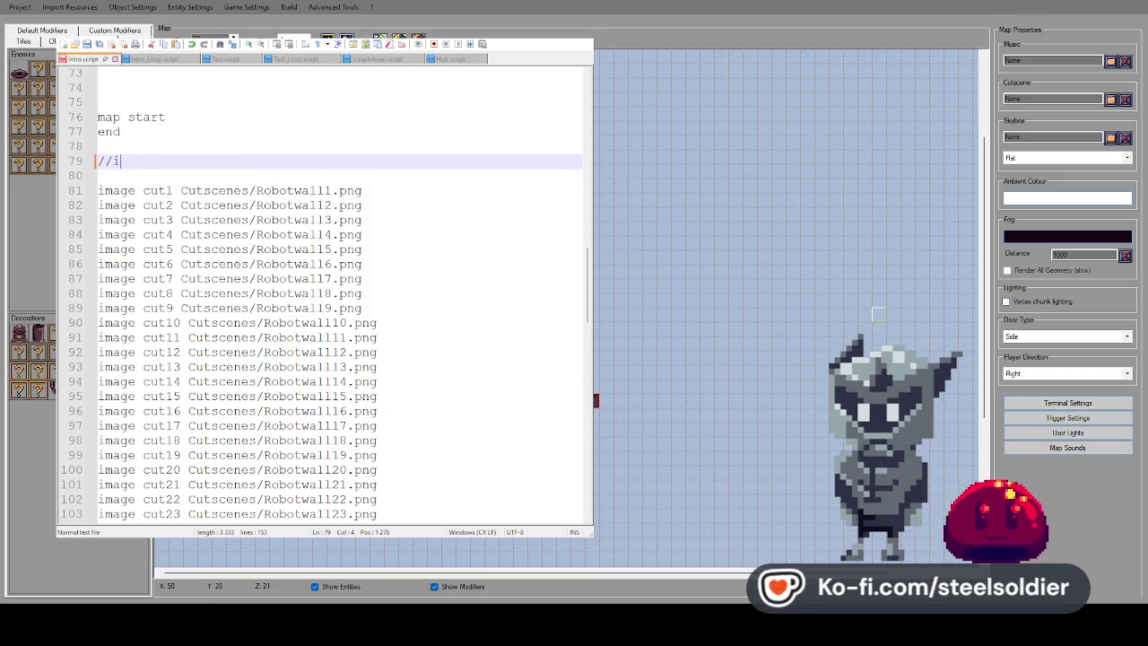
{"action": "type", "text": "mages and sounds"}
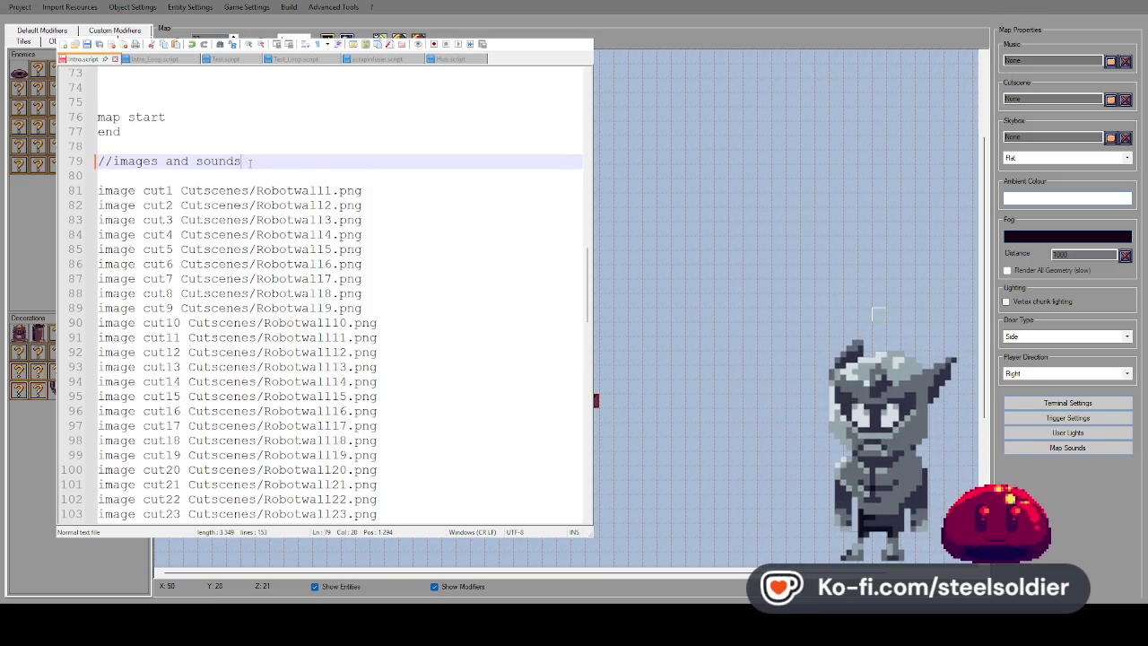
Add 'sound click1 Sounds/click1.wav' on a new line after the grab1 sound
{"action": "scroll", "coordinate": [252, 163], "scroll_direction": "down", "scroll_amount": 11}
{"action": "left_click", "coordinate": [381, 312]}
{"action": "key", "text": "Return"}
{"action": "type", "text": "so"}
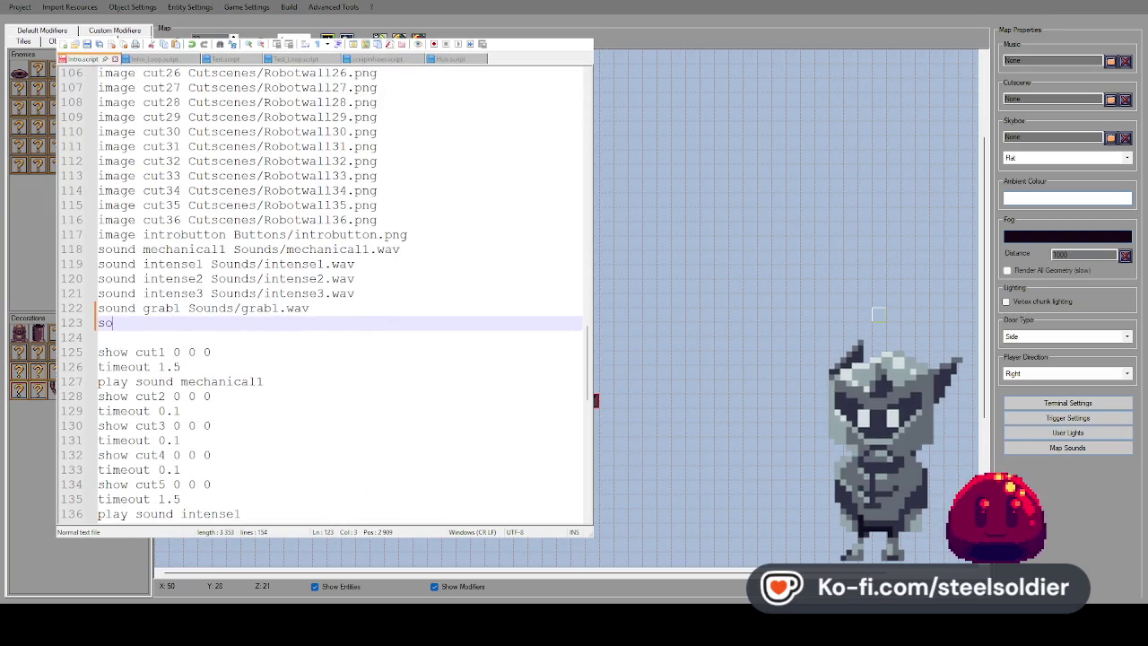
{"action": "type", "text": "und click1 "}
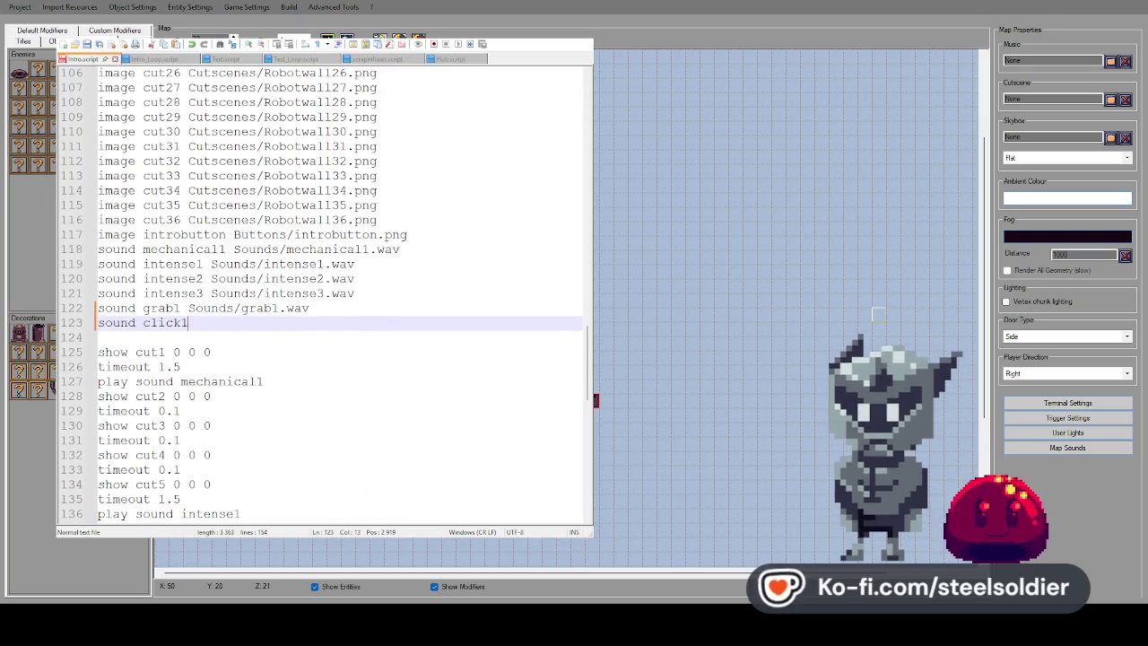
{"action": "type", "text": "Sounds/clic"}
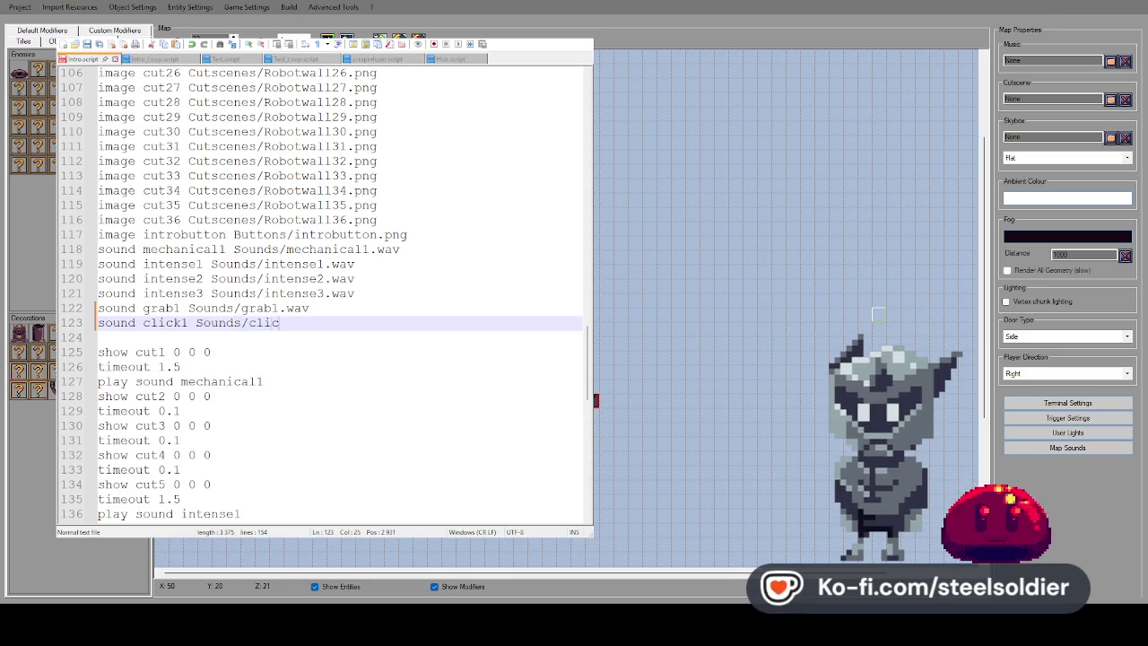
{"action": "type", "text": "k1.wav"}
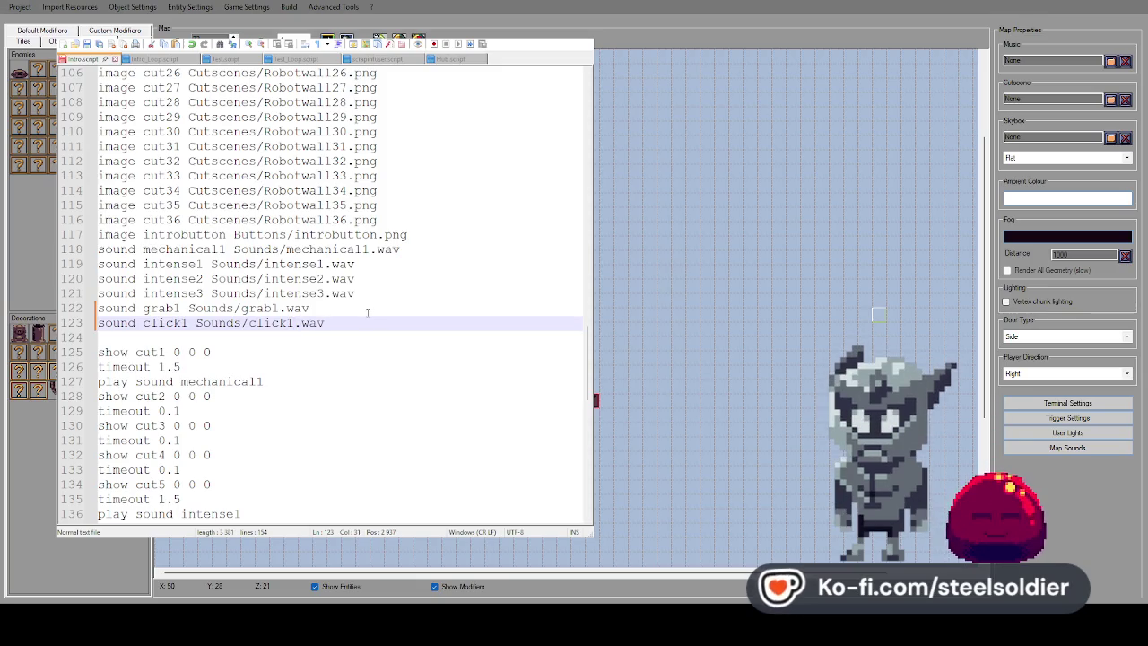
{"action": "left_click", "coordinate": [368, 264]}
Insert a 'play sound click' line directly under procedure continue
{"action": "scroll", "coordinate": [368, 269], "scroll_direction": "up", "scroll_amount": 20}
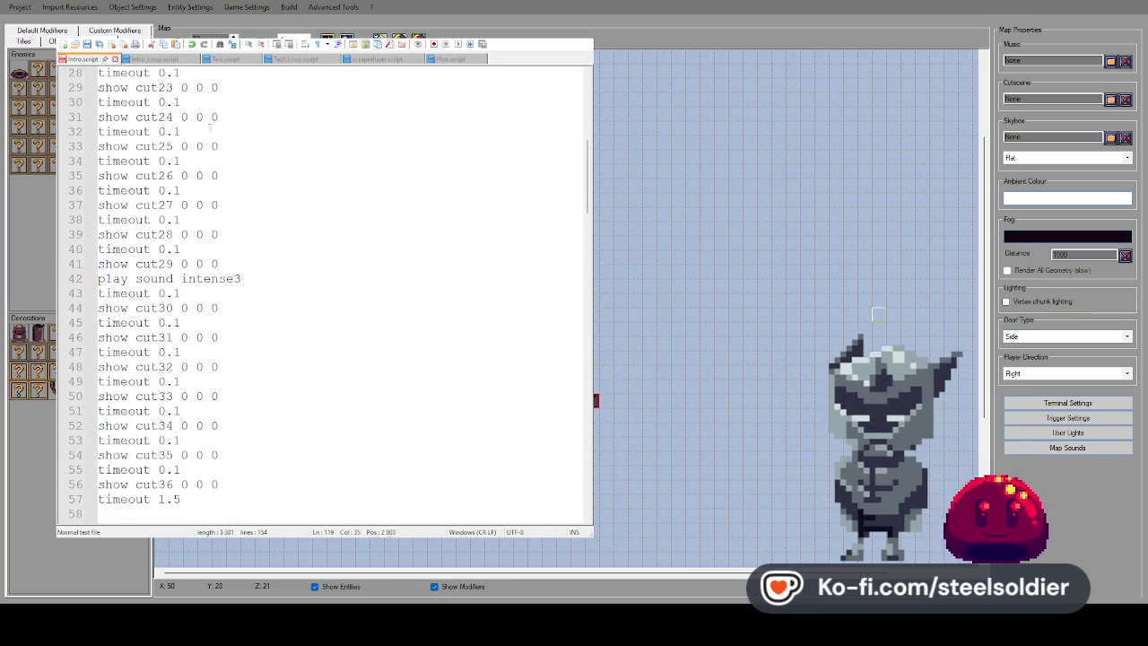
{"action": "scroll", "coordinate": [210, 128], "scroll_direction": "up", "scroll_amount": 9}
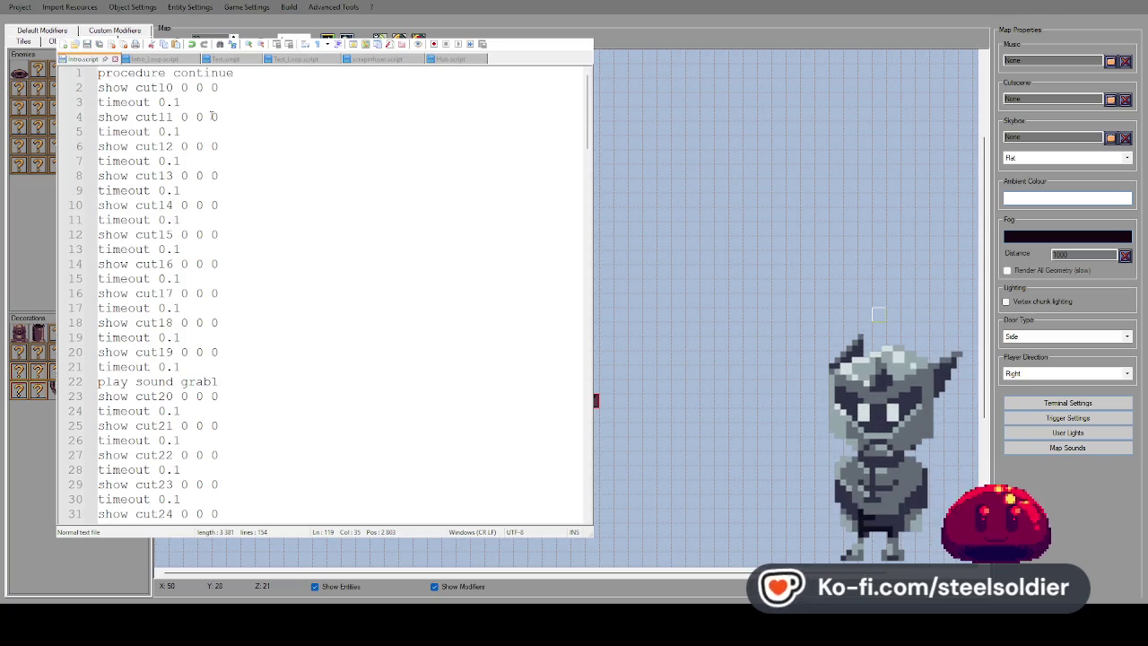
{"action": "left_click", "coordinate": [258, 75]}
{"action": "key", "text": "Return"}
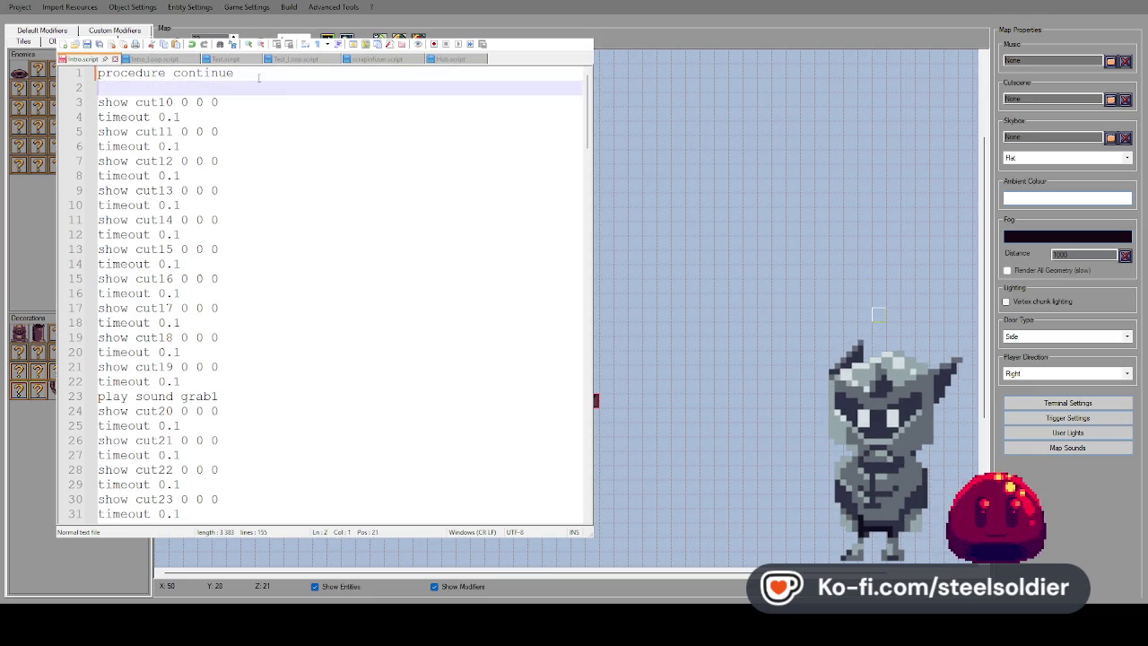
{"action": "type", "text": "play"}
{"action": "key", "text": "BackSpace"}
{"action": "type", "text": "d "}
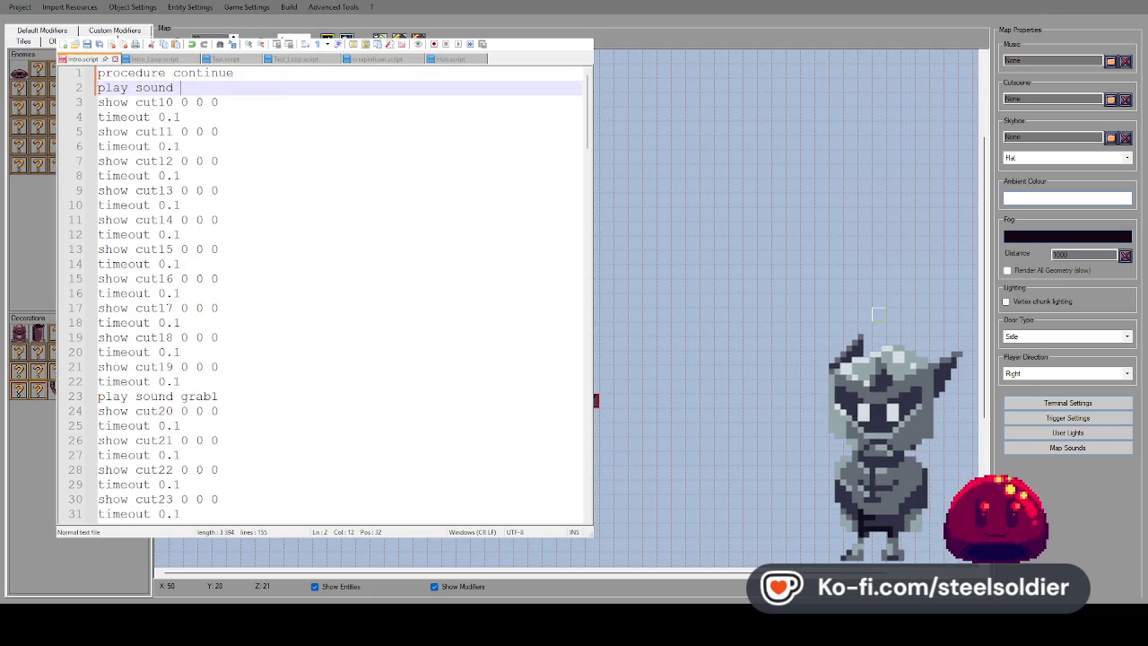
{"action": "type", "text": "click"}
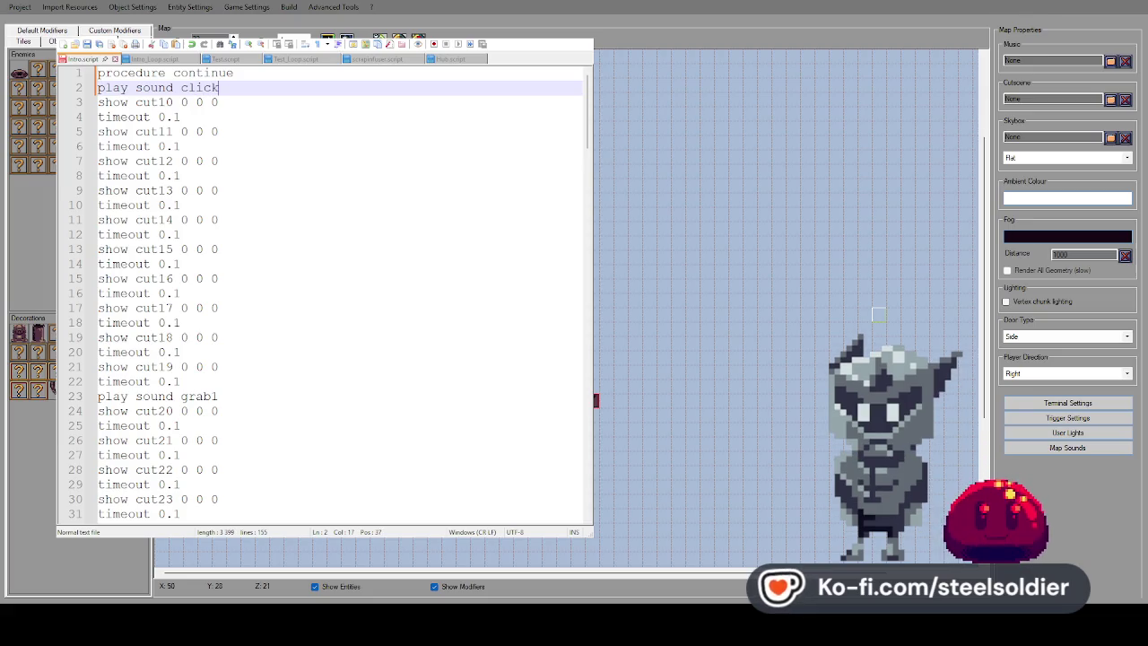
{"action": "left_click", "coordinate": [282, 264]}
{"action": "scroll", "coordinate": [301, 263], "scroll_direction": "down", "scroll_amount": 20}
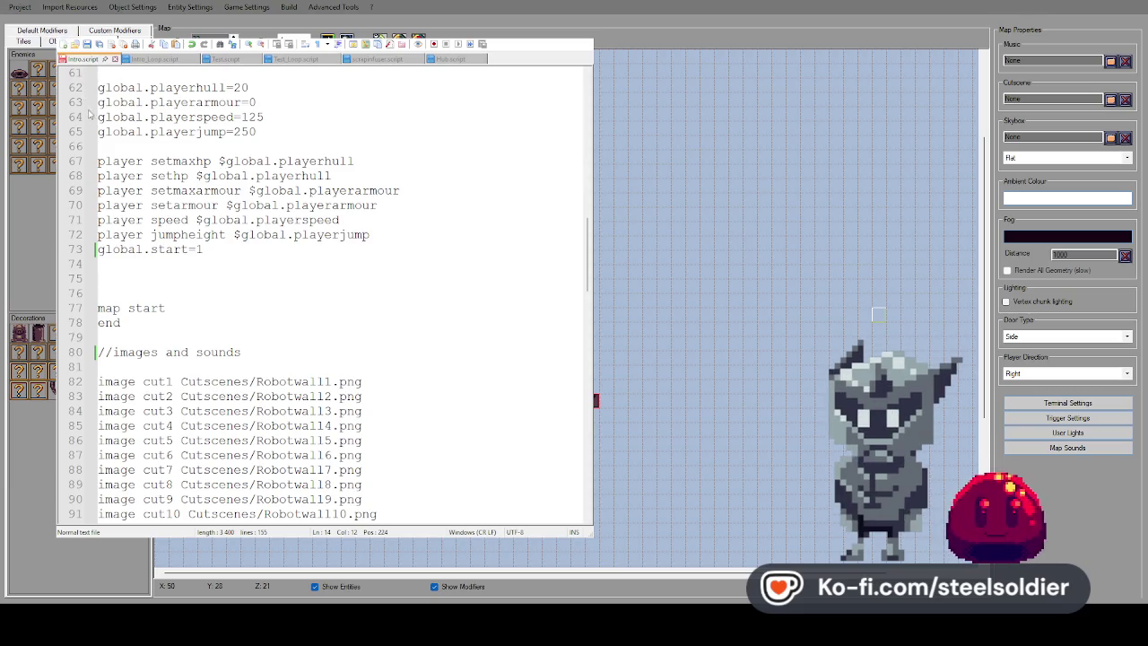
Open intro.eem, test-play it pressing PULL in the cutscene, then close the game window
{"action": "scroll", "coordinate": [284, 251], "scroll_direction": "down", "scroll_amount": 6}
{"action": "scroll", "coordinate": [282, 251], "scroll_direction": "down", "scroll_amount": 10}
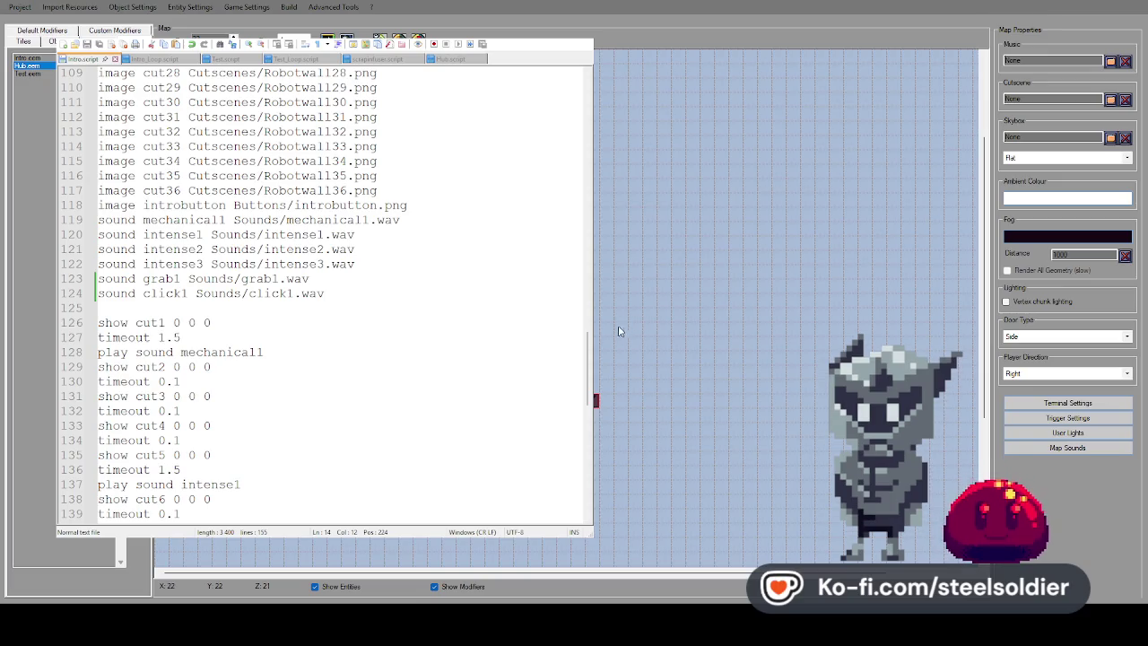
{"action": "left_click", "coordinate": [27, 57]}
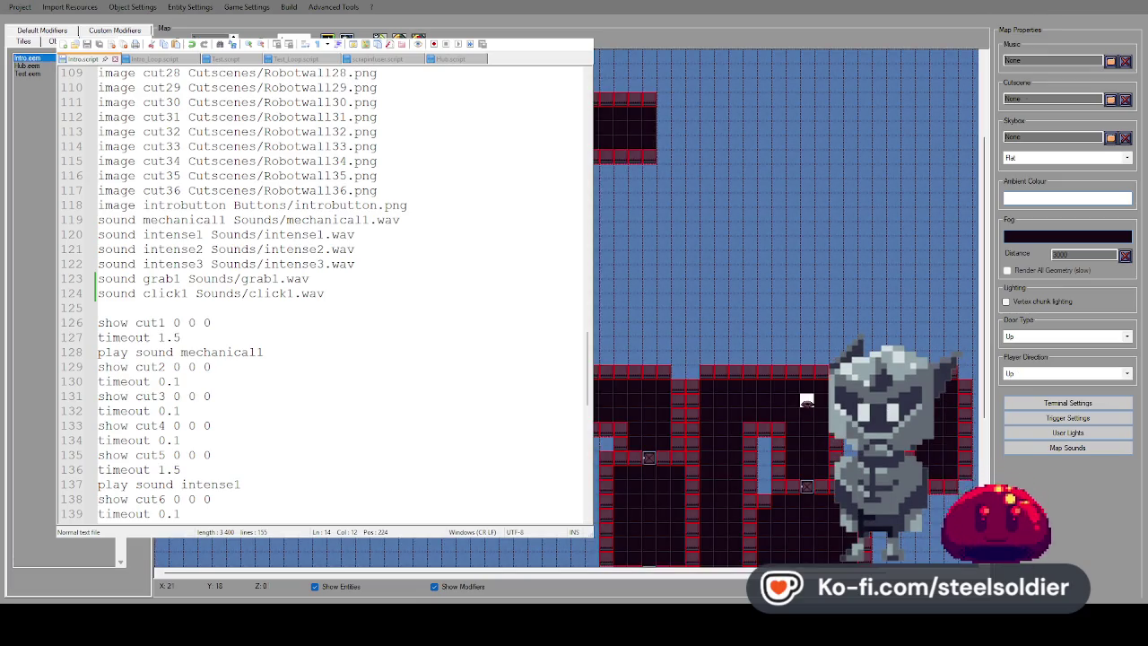
{"action": "key", "text": "F5"}
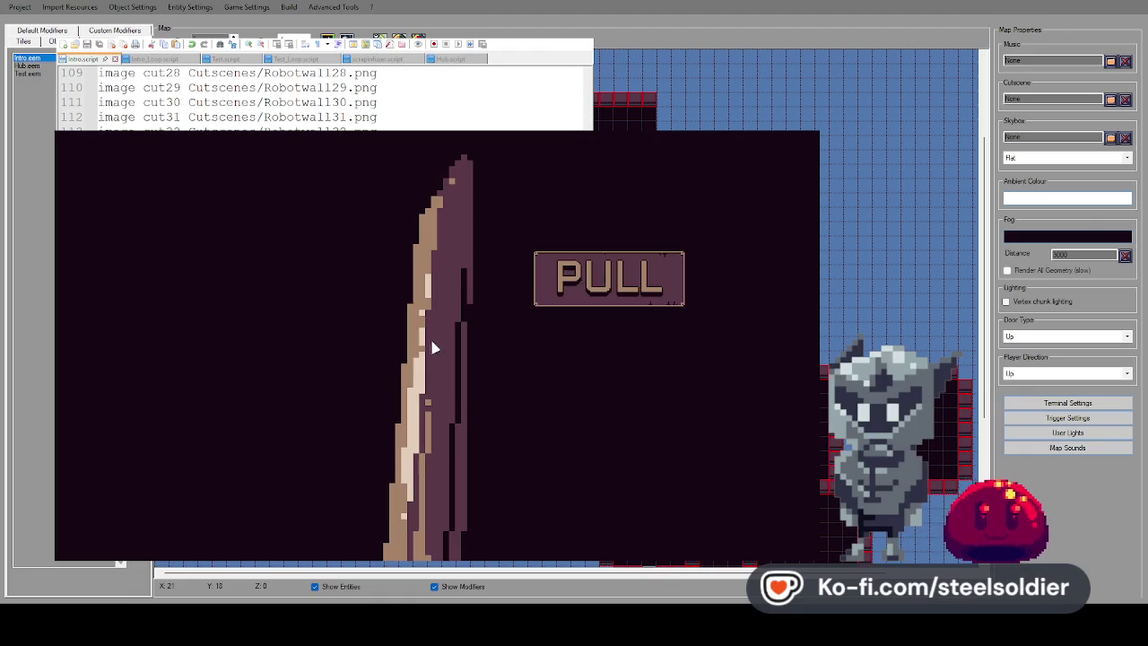
{"action": "left_click", "coordinate": [608, 292]}
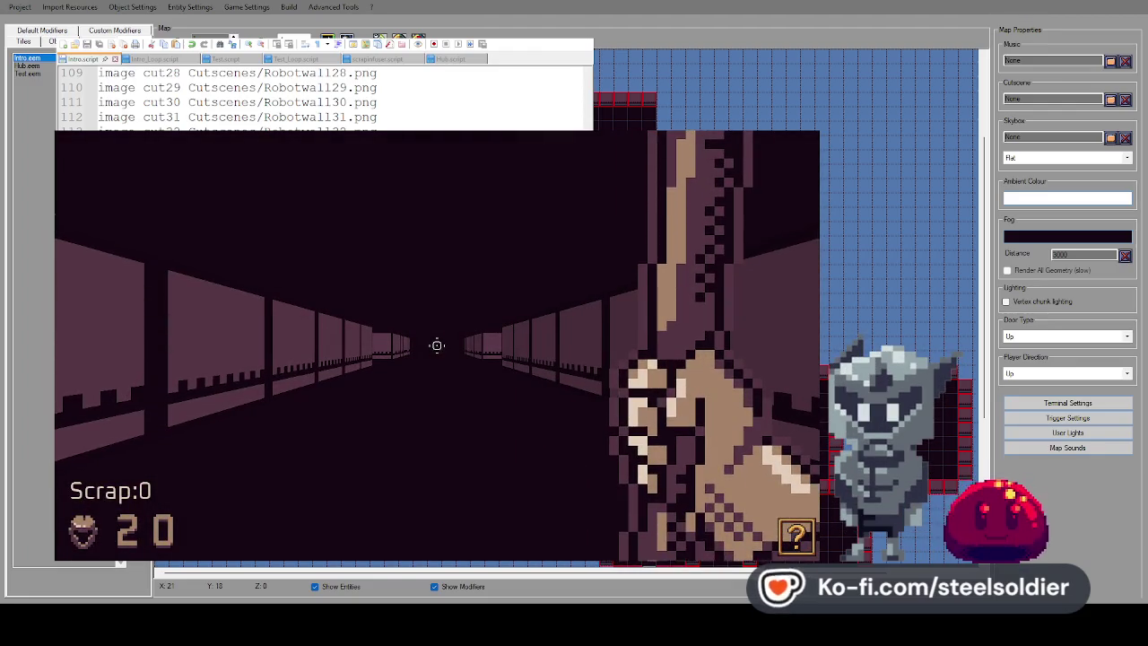
{"action": "key", "text": "Escape"}
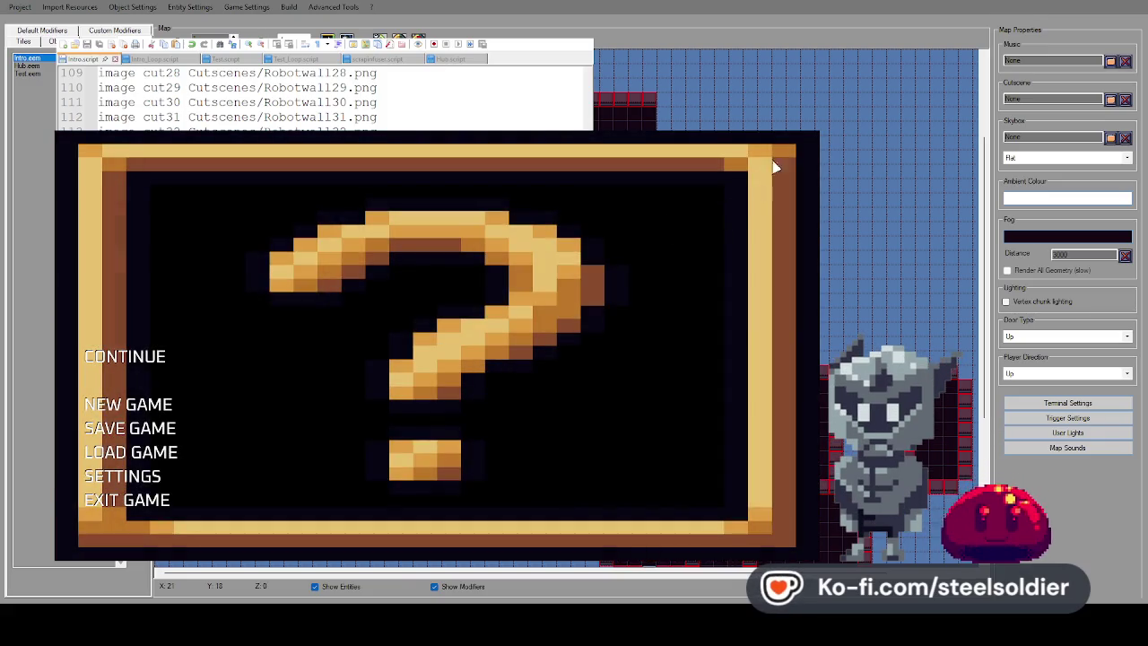
{"action": "left_click", "coordinate": [928, 114]}
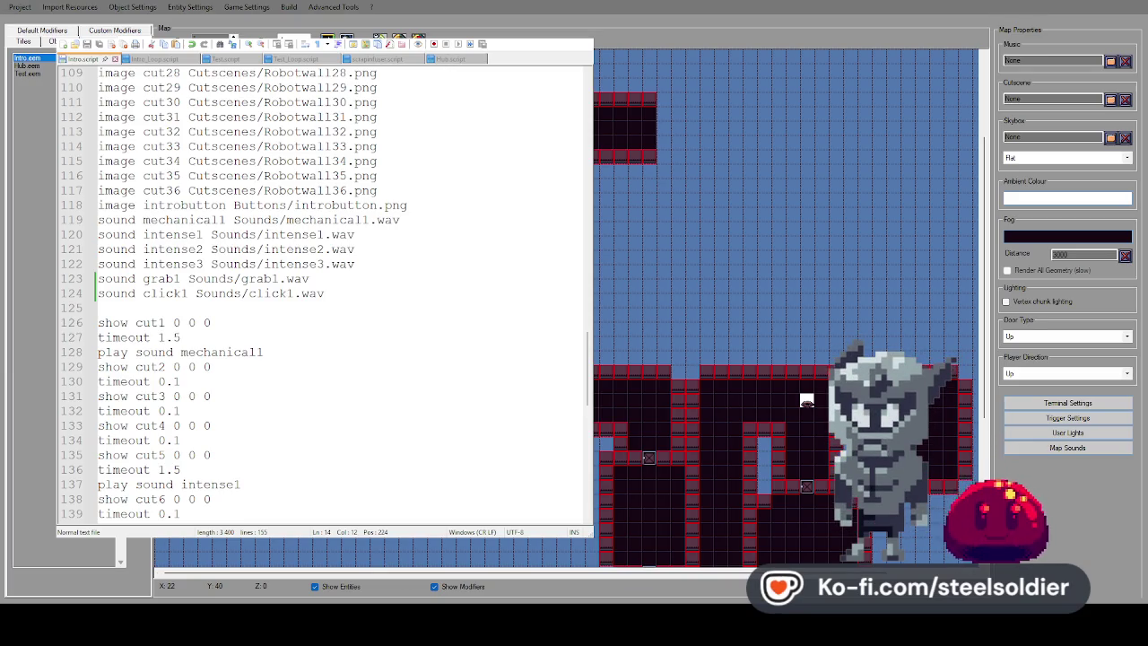
{"action": "scroll", "coordinate": [790, 305], "scroll_direction": "down", "scroll_amount": 6}
Switch away from and back to the Intro.script editor window
{"action": "scroll", "coordinate": [789, 305], "scroll_direction": "right", "scroll_amount": 2}
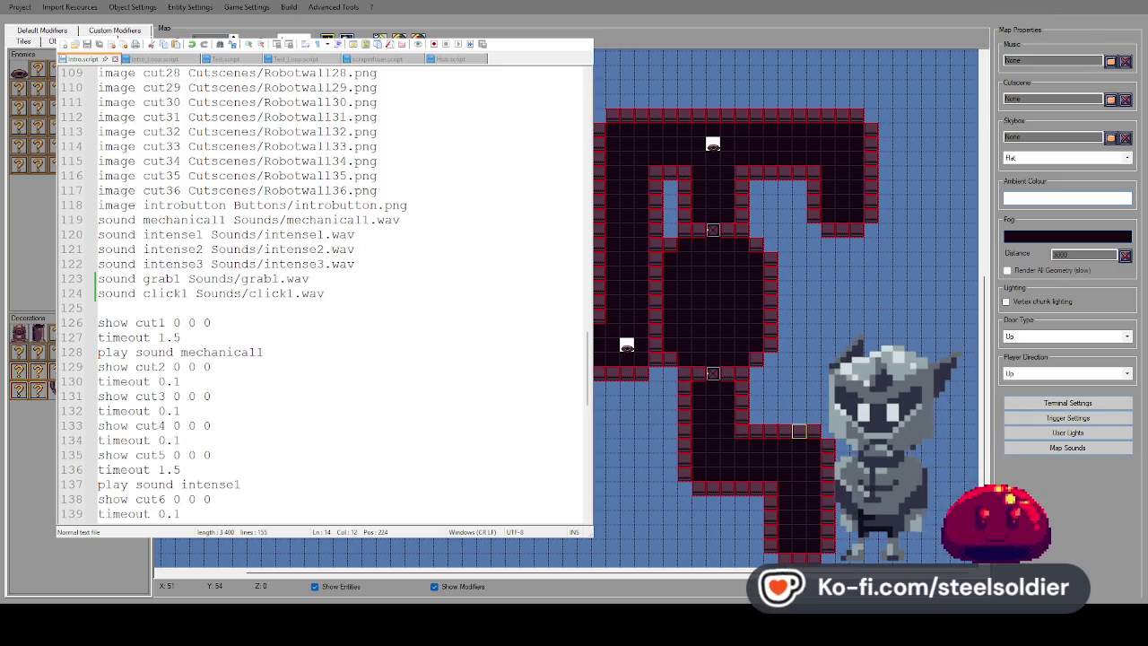
{"action": "key", "text": "alt+Tab"}
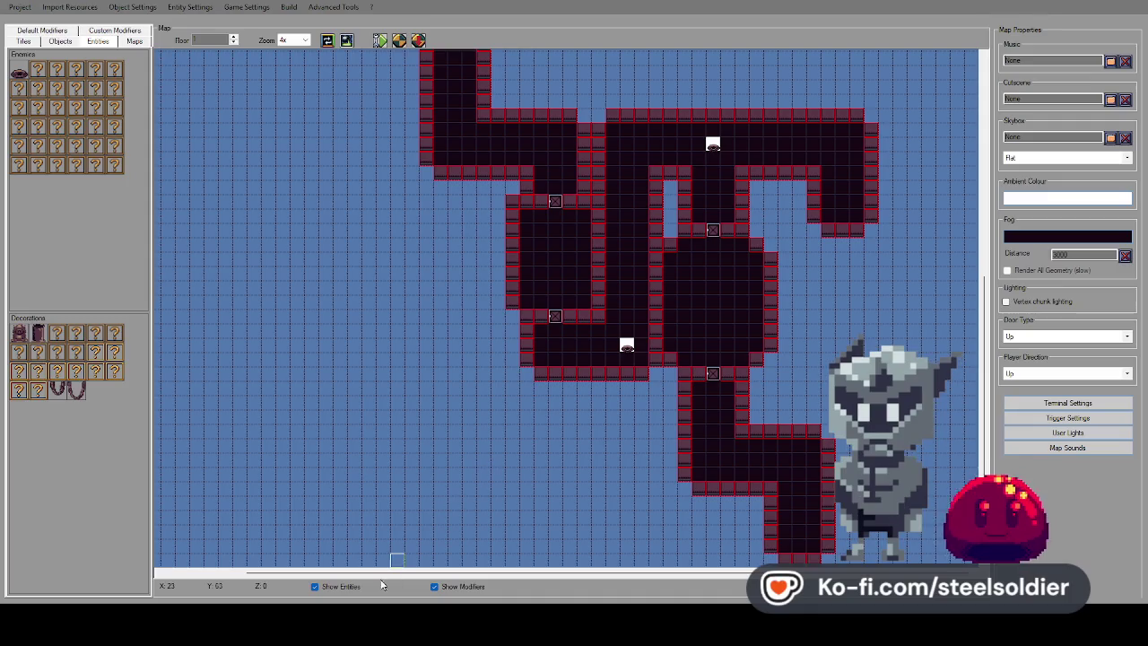
{"action": "key", "text": "alt+Tab"}
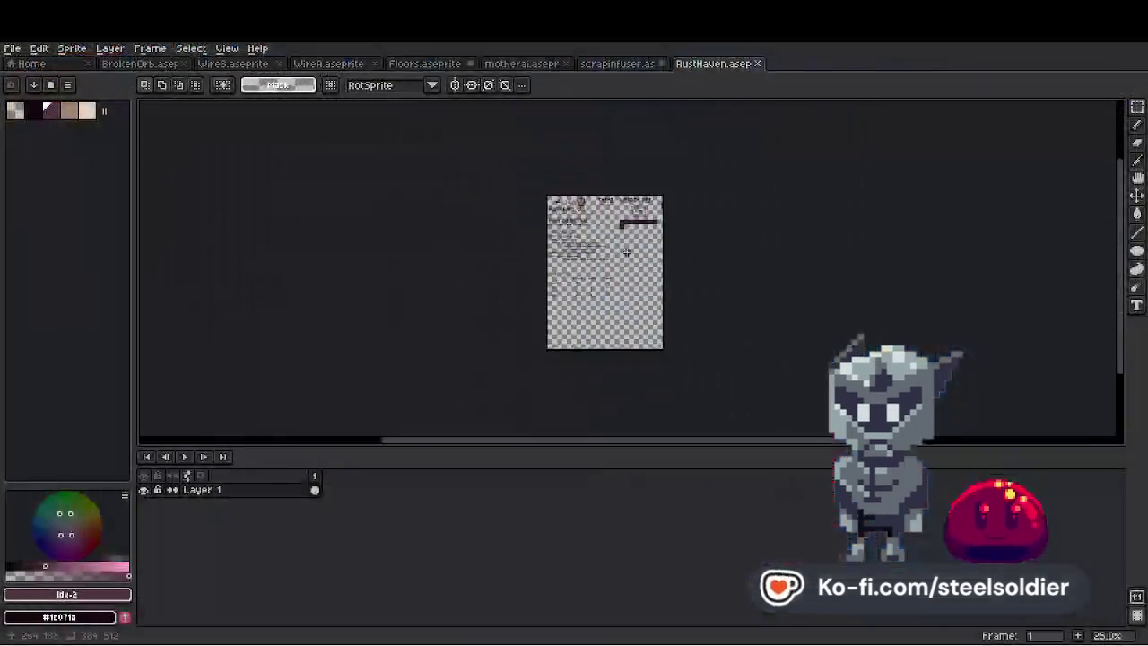
{"action": "scroll", "coordinate": [592, 206], "scroll_direction": "up", "scroll_amount": 5}
{"action": "scroll", "coordinate": [591, 207], "scroll_direction": "down", "scroll_amount": 2}
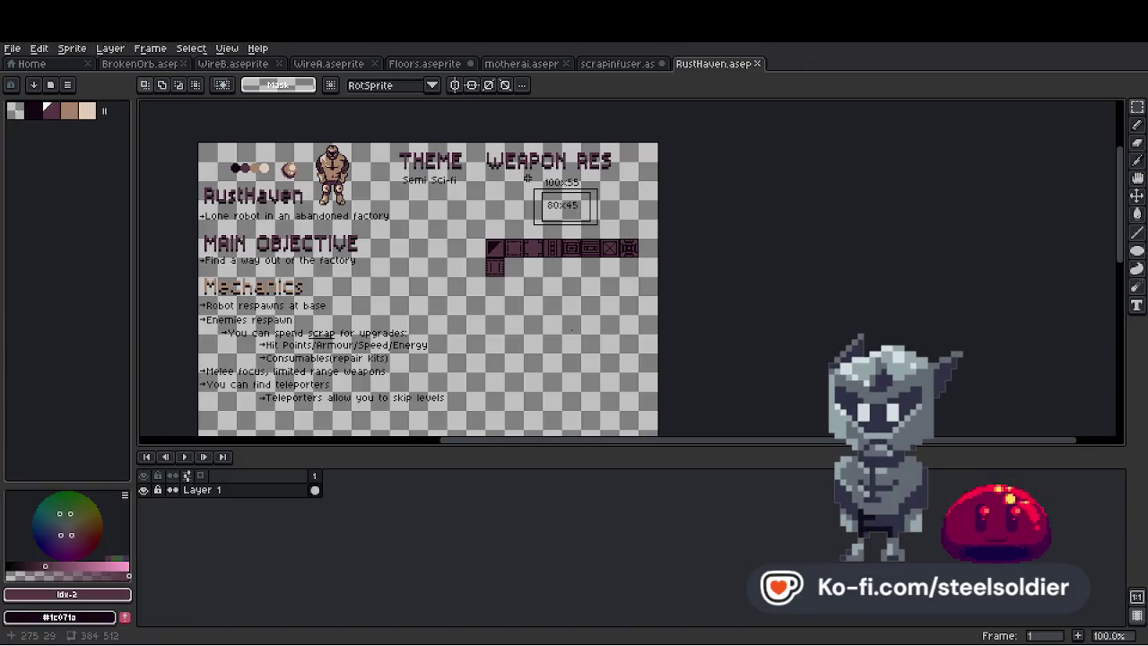
{"action": "scroll", "coordinate": [359, 269], "scroll_direction": "up", "scroll_amount": 2}
{"action": "scroll", "coordinate": [314, 275], "scroll_direction": "down", "scroll_amount": 2}
{"action": "scroll", "coordinate": [239, 203], "scroll_direction": "up", "scroll_amount": 1}
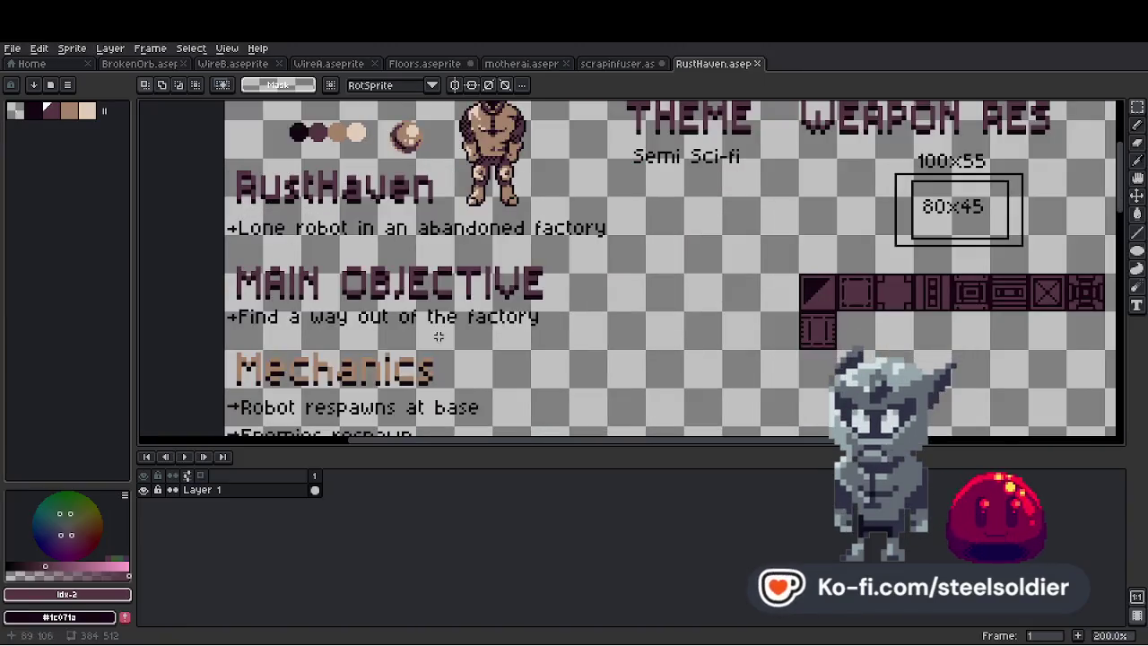
{"action": "scroll", "coordinate": [435, 333], "scroll_direction": "down", "scroll_amount": 3}
{"action": "scroll", "coordinate": [461, 285], "scroll_direction": "up", "scroll_amount": 4}
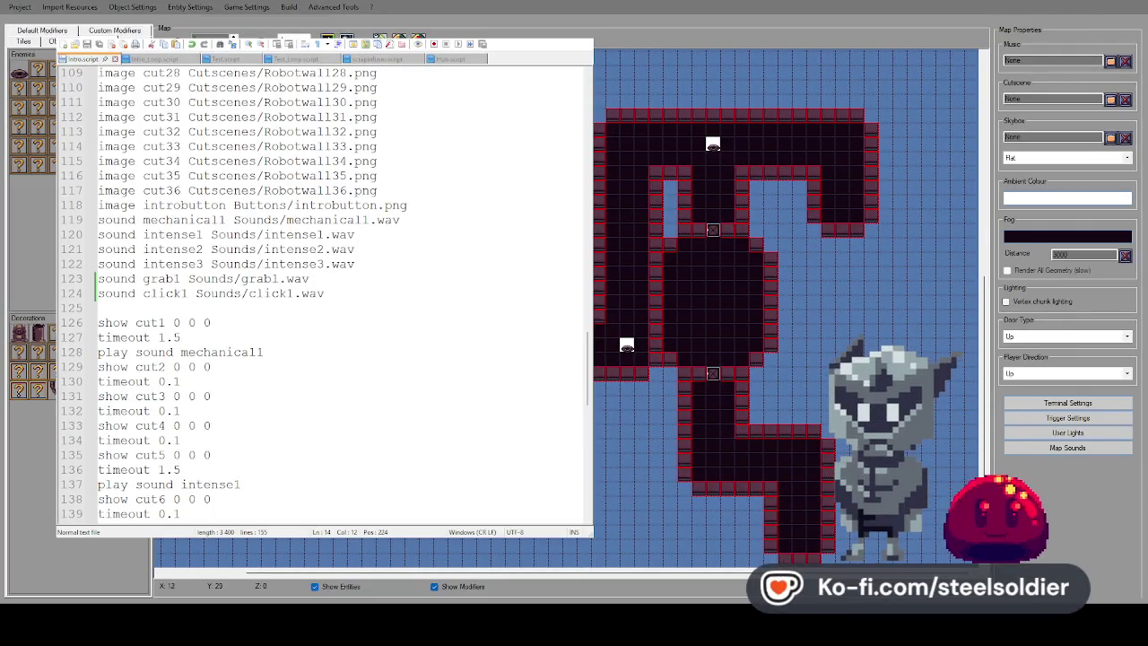
{"action": "left_click", "coordinate": [51, 41]}
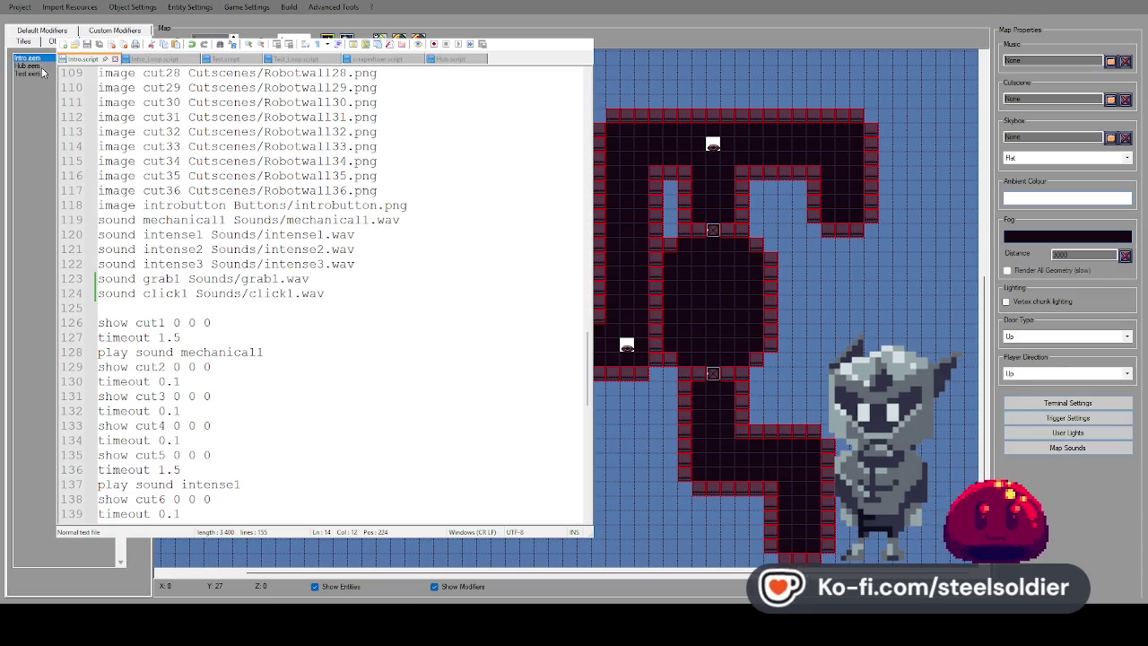
Load the Hub.eem map and open its Hub.script
{"action": "left_click", "coordinate": [41, 66]}
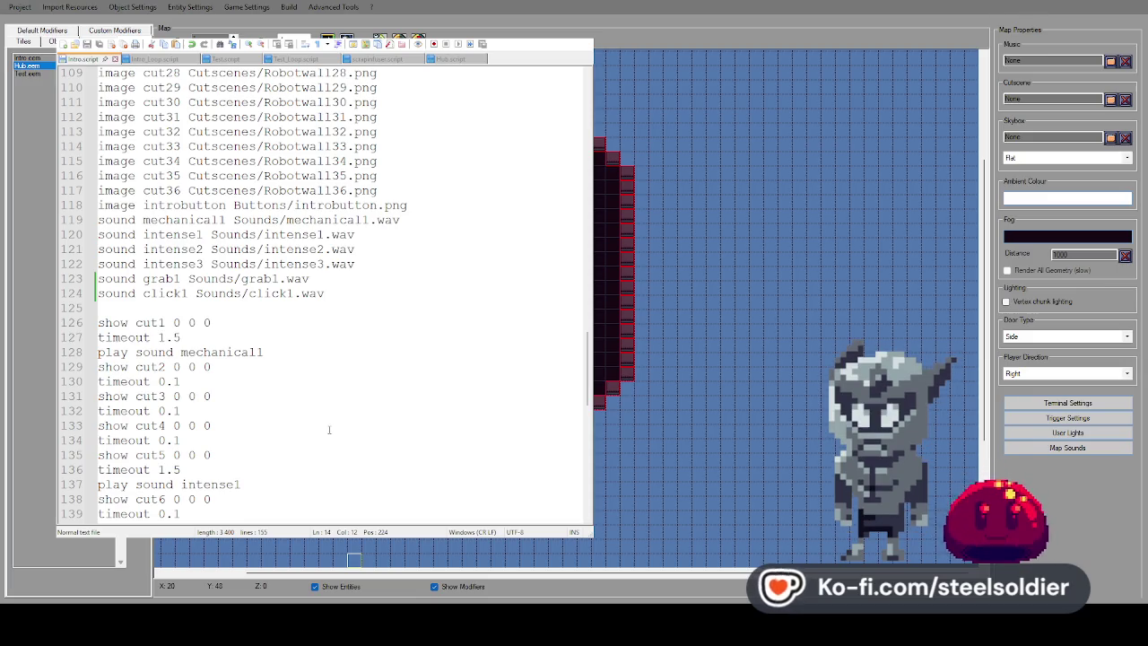
{"action": "left_click", "coordinate": [445, 60]}
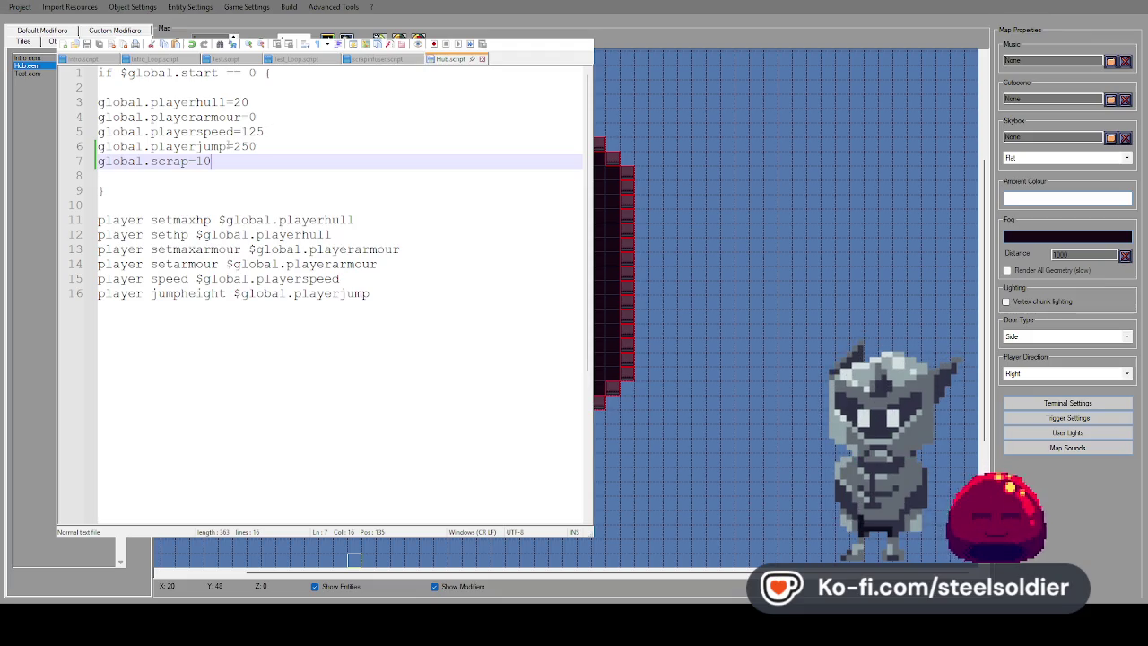
Select line 7 'global.scrap=10' in Hub.script and delete it
{"action": "left_click_drag", "start_coordinate": [212, 162], "coordinate": [97, 162]}
{"action": "key", "text": "BackSpace"}
{"action": "key", "text": "BackSpace"}
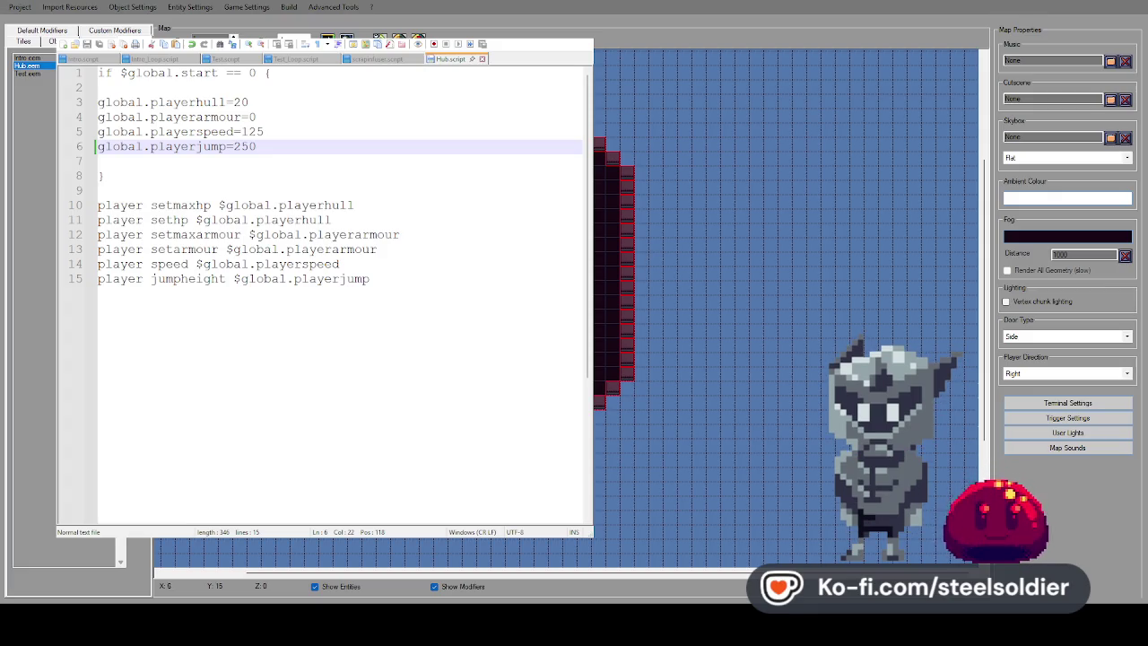
Switch the left panel from the Maps list back to the Enemies and Decorations sprite palettes
{"action": "left_click", "coordinate": [114, 33]}
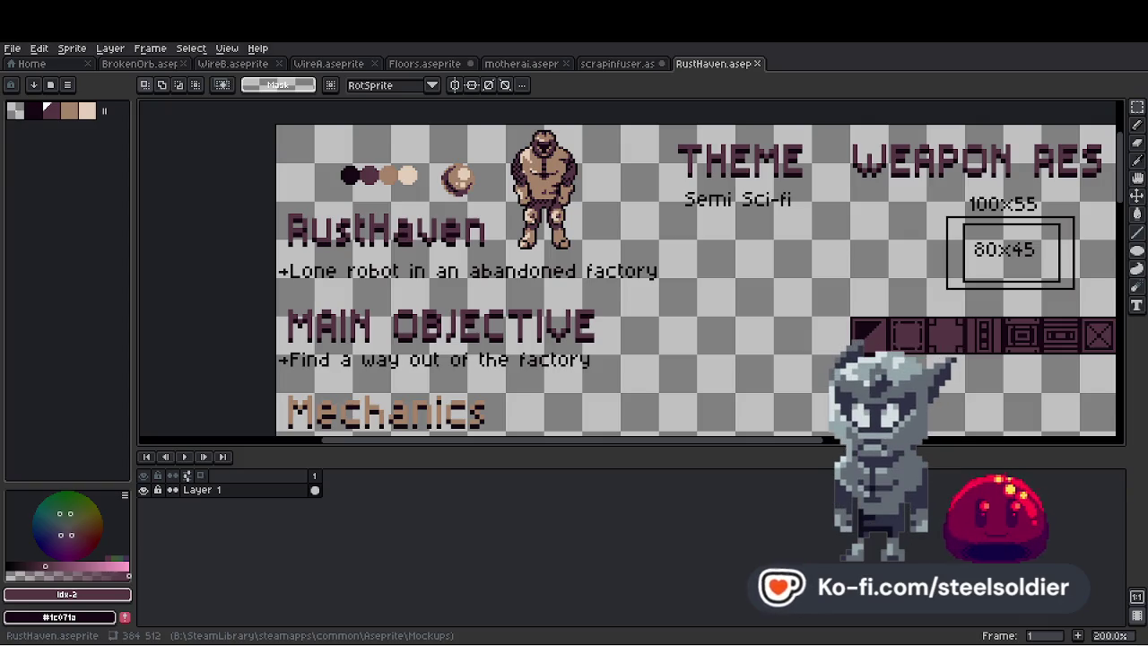
Bring in the RustHaven brown palette and remove the old crosshair strokes from Crosshair.png
{"action": "scroll", "coordinate": [654, 274], "scroll_direction": "up", "scroll_amount": 3}
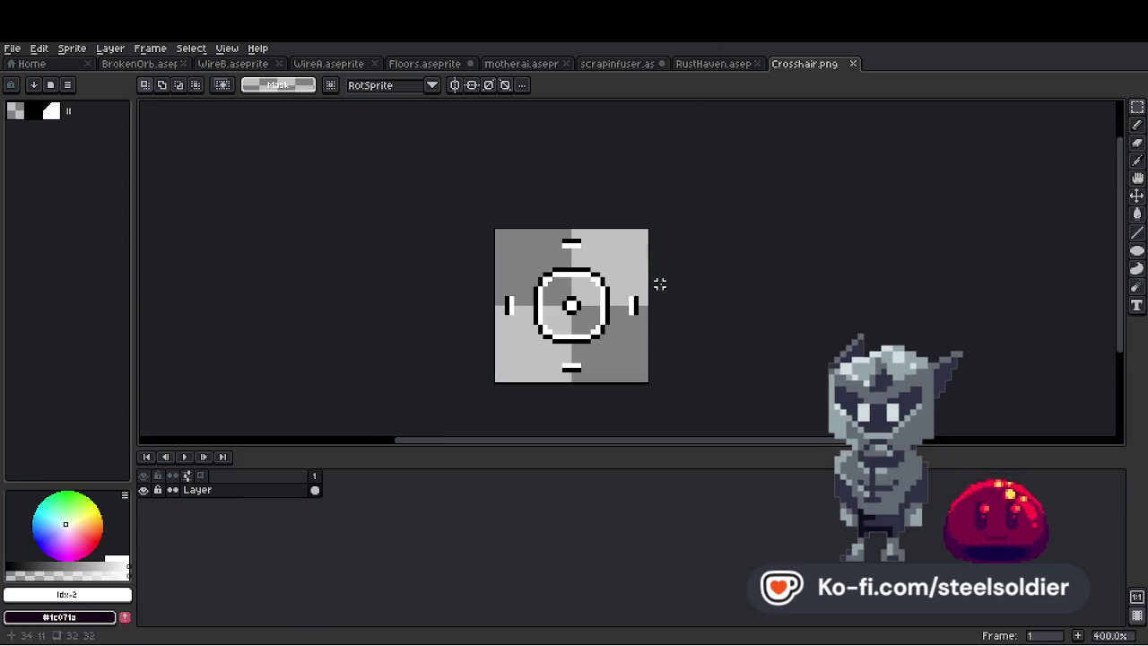
{"action": "left_click", "coordinate": [703, 64]}
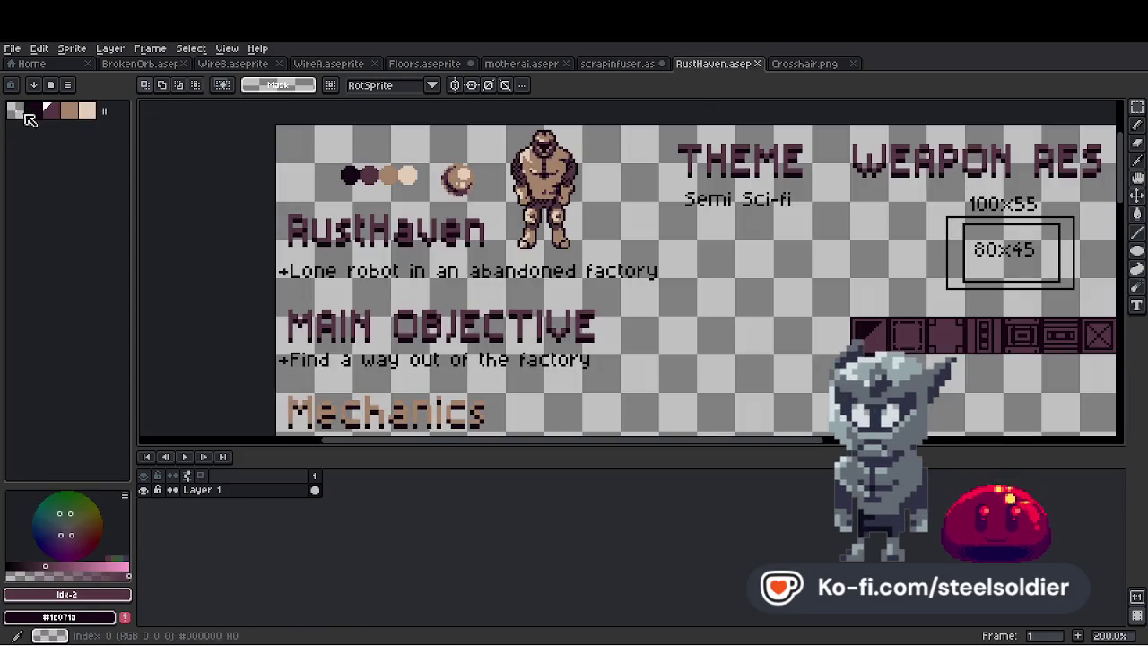
{"action": "left_click", "coordinate": [802, 64]}
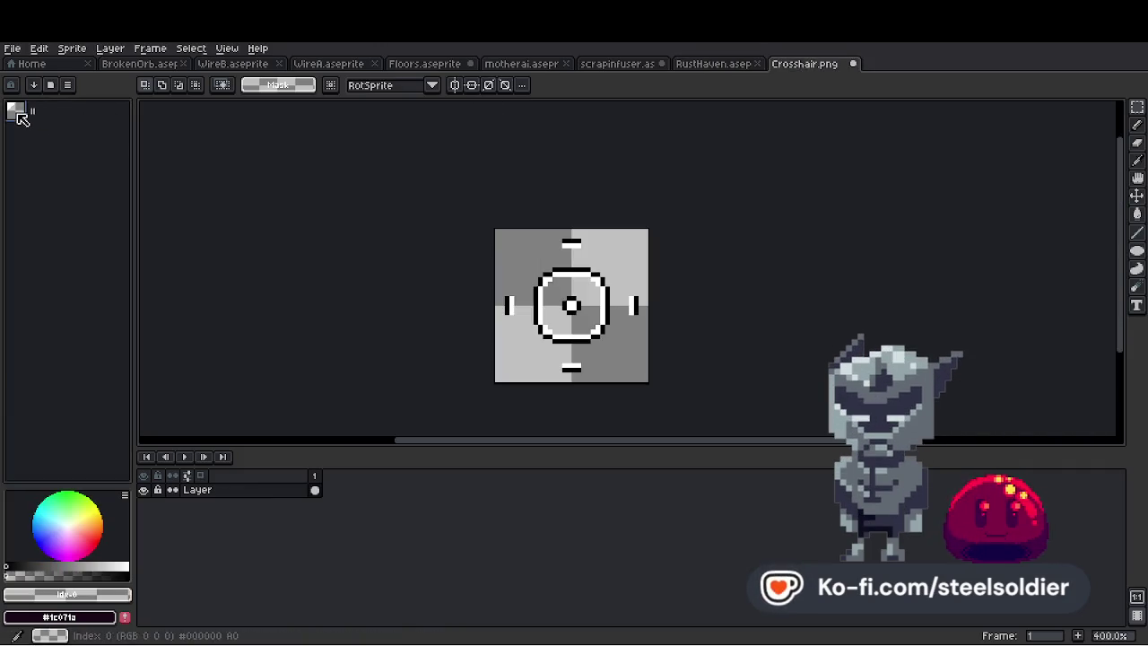
{"action": "scroll", "coordinate": [664, 293], "scroll_direction": "up", "scroll_amount": 1}
{"action": "scroll", "coordinate": [665, 293], "scroll_direction": "down", "scroll_amount": 2}
{"action": "scroll", "coordinate": [665, 293], "scroll_direction": "up", "scroll_amount": 3}
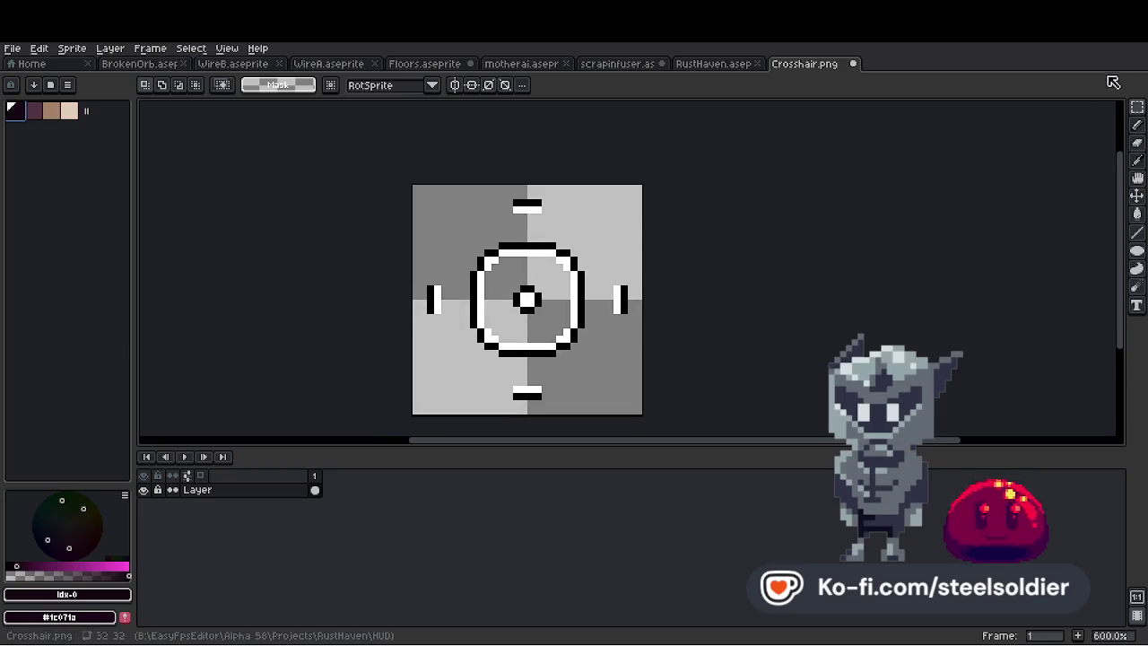
{"action": "mouse_move", "coordinate": [401, 159]}
{"action": "left_mouse_down"}
{"action": "mouse_move", "coordinate": [502, 422]}
{"action": "mouse_move", "coordinate": [709, 435]}
{"action": "mouse_move", "coordinate": [500, 184]}
{"action": "left_mouse_up"}
{"action": "key", "text": "ctrl+z"}
{"action": "key", "text": "ctrl+z"}
{"action": "key", "text": "ctrl+z"}
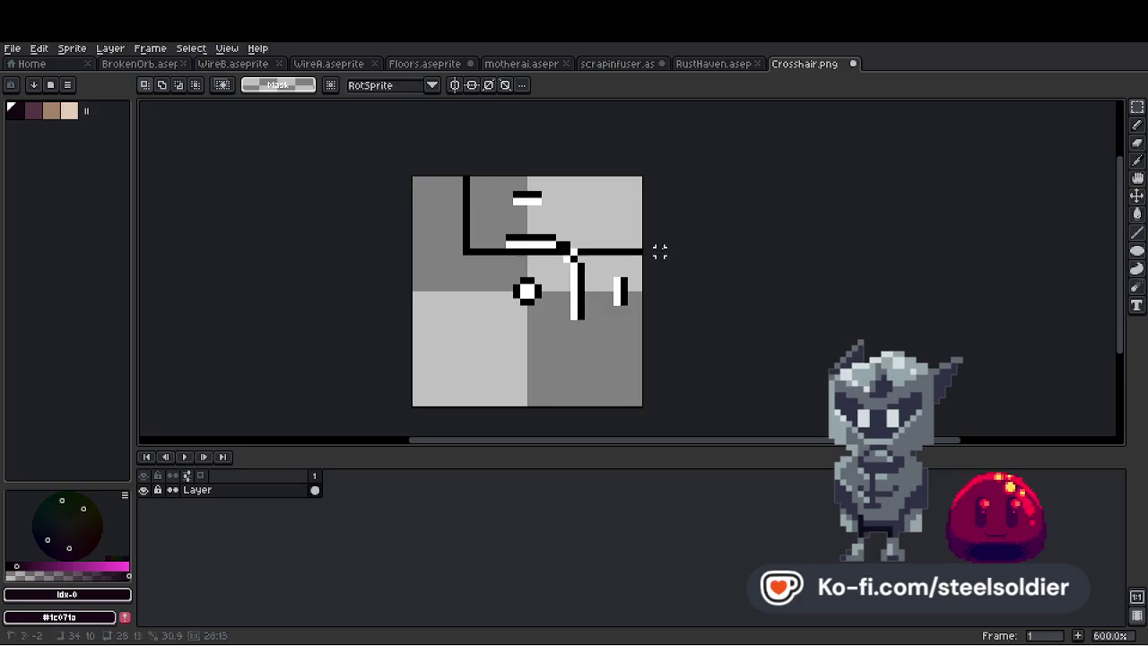
Halve Crosshair.png to 16×16 with Sprite Size 50% and re-centre the symmetry axes
{"action": "left_click", "coordinate": [78, 52]}
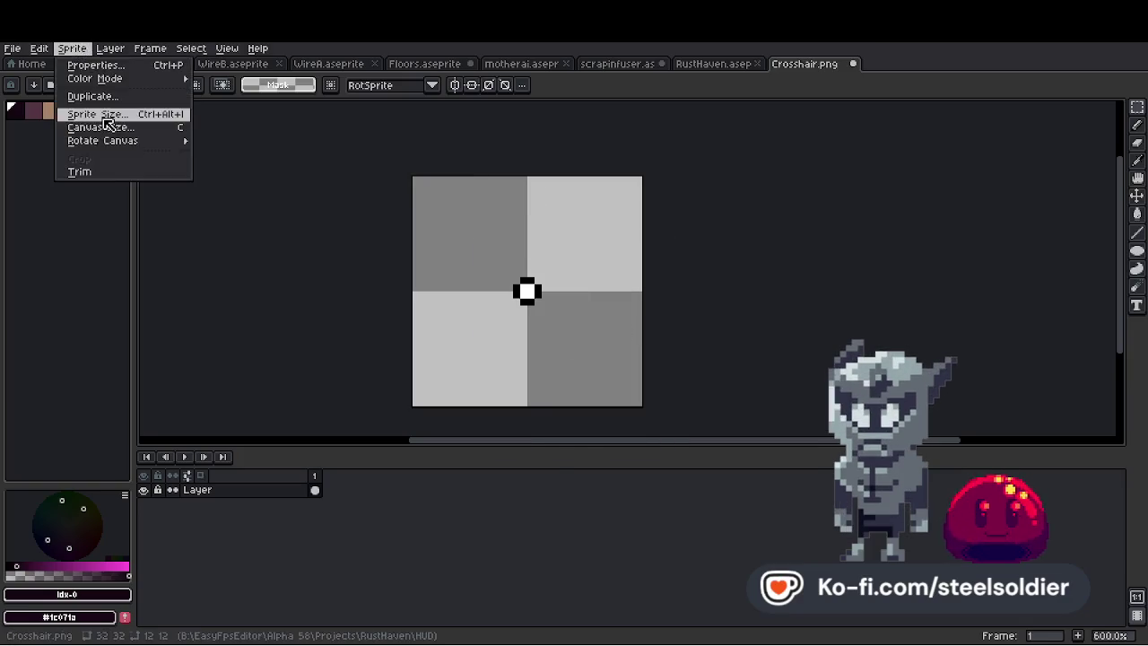
{"action": "left_click", "coordinate": [89, 113]}
{"action": "double_click", "coordinate": [551, 349]}
{"action": "type", "text": "50"}
{"action": "left_click", "coordinate": [556, 438]}
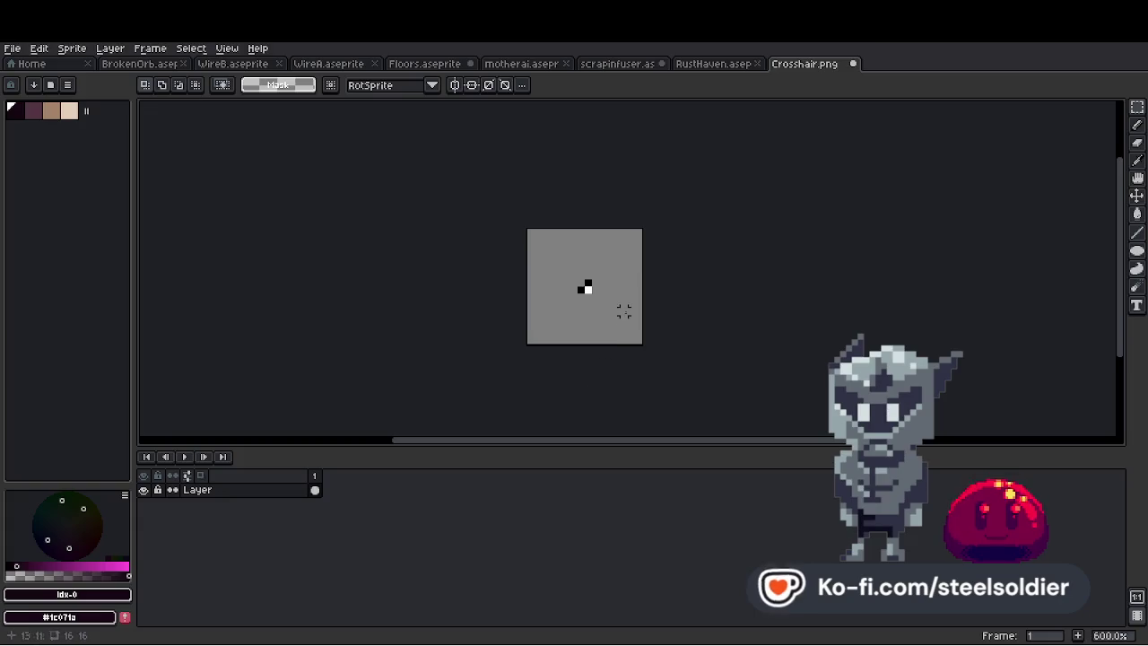
{"action": "scroll", "coordinate": [607, 295], "scroll_direction": "up", "scroll_amount": 4}
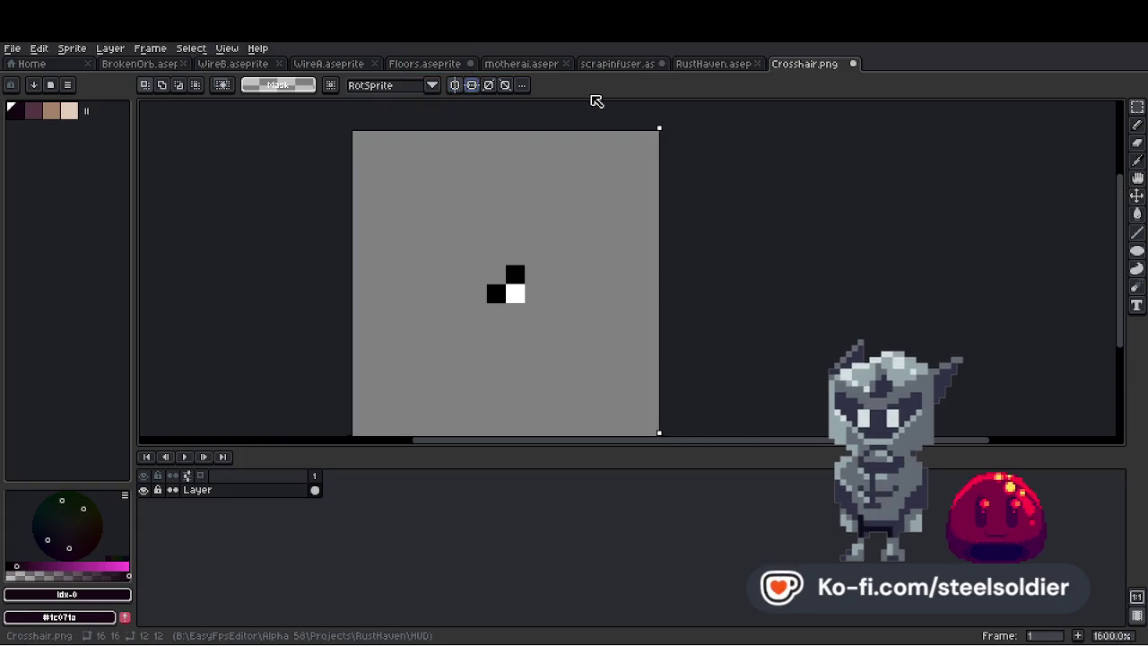
{"action": "left_click", "coordinate": [522, 85]}
{"action": "left_click", "coordinate": [556, 102]}
Pencil a dark-purple centre dot, then repaint its middle light peach
{"action": "scroll", "coordinate": [554, 294], "scroll_direction": "up", "scroll_amount": 3}
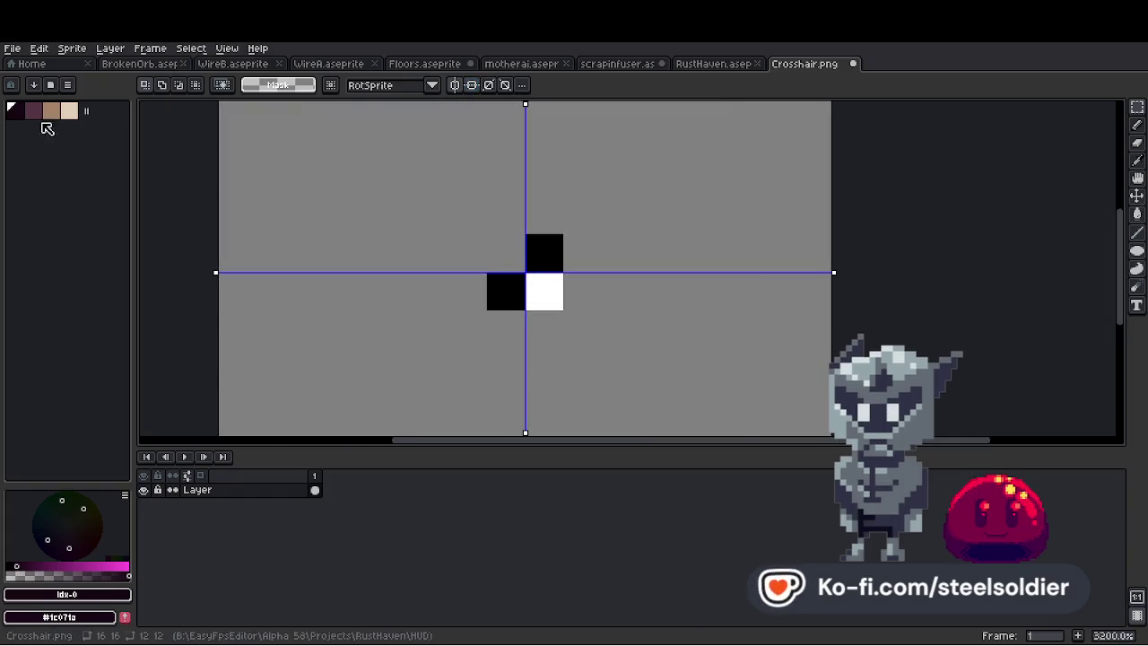
{"action": "left_click", "coordinate": [33, 110]}
{"action": "key", "text": "b"}
{"action": "left_click", "coordinate": [532, 303]}
{"action": "left_click", "coordinate": [536, 292]}
{"action": "scroll", "coordinate": [538, 285], "scroll_direction": "down", "scroll_amount": 3}
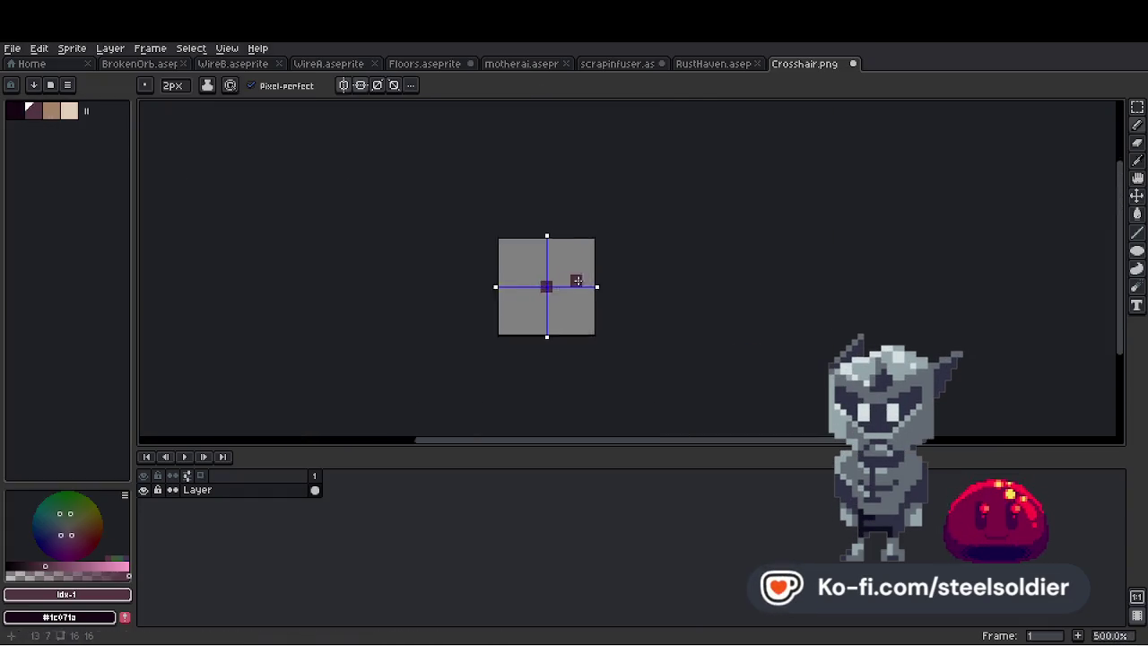
{"action": "scroll", "coordinate": [520, 291], "scroll_direction": "up", "scroll_amount": 2}
{"action": "left_click", "coordinate": [69, 111]}
{"action": "left_click", "coordinate": [493, 300]}
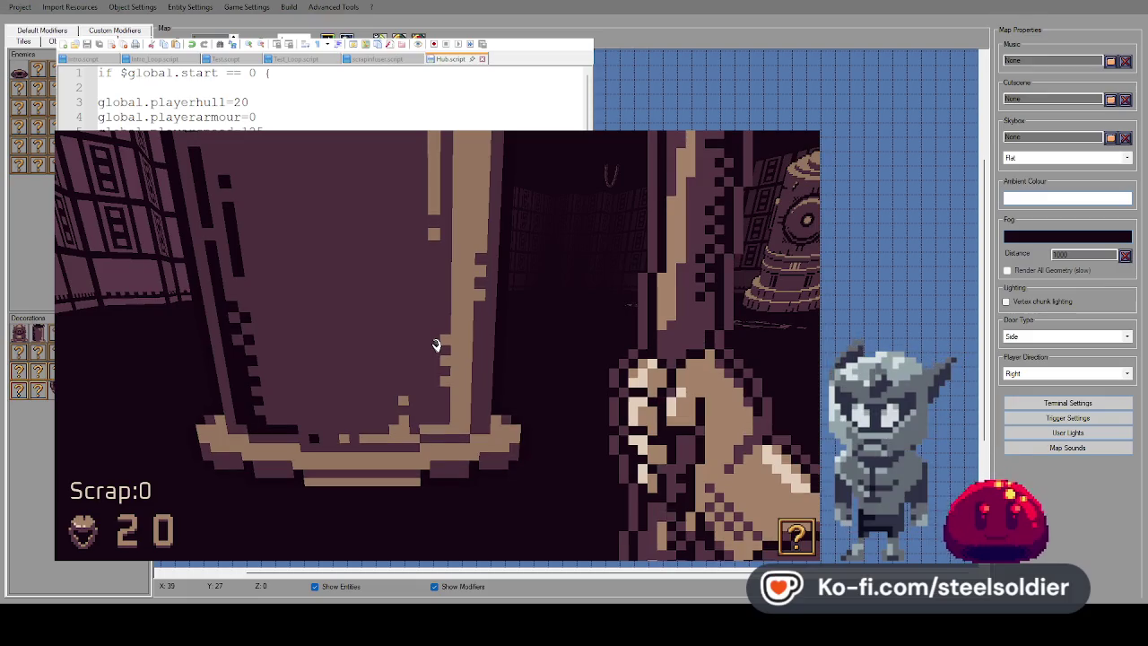
Walk forward and turn through the Hub test level to check the new dot crosshair
{"action": "key", "text": "Up"}
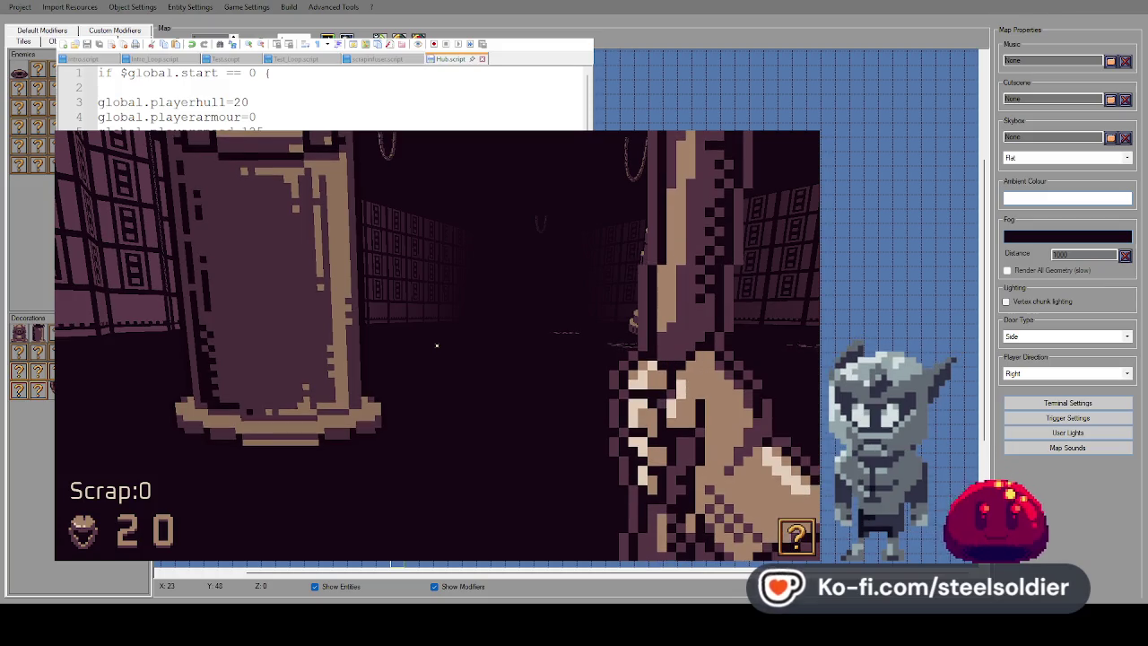
Walk around the pillar and cylindrical machine, then pause with Esc and close the game test
{"action": "key", "text": "w"}
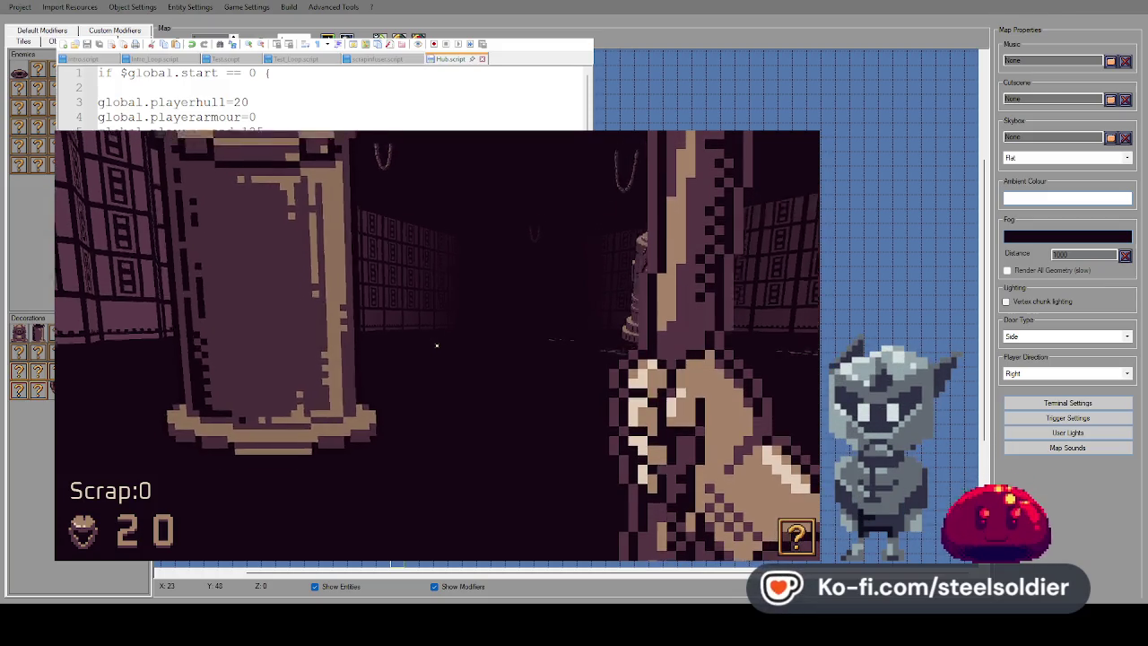
{"action": "key", "text": "Right"}
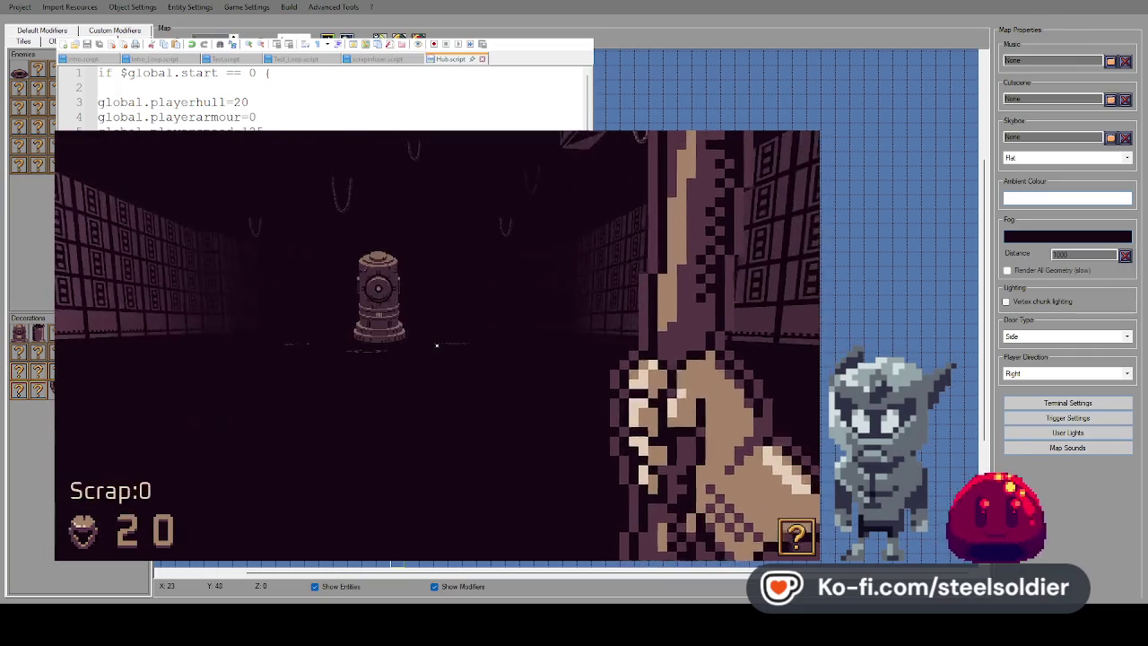
{"action": "key", "text": "Left"}
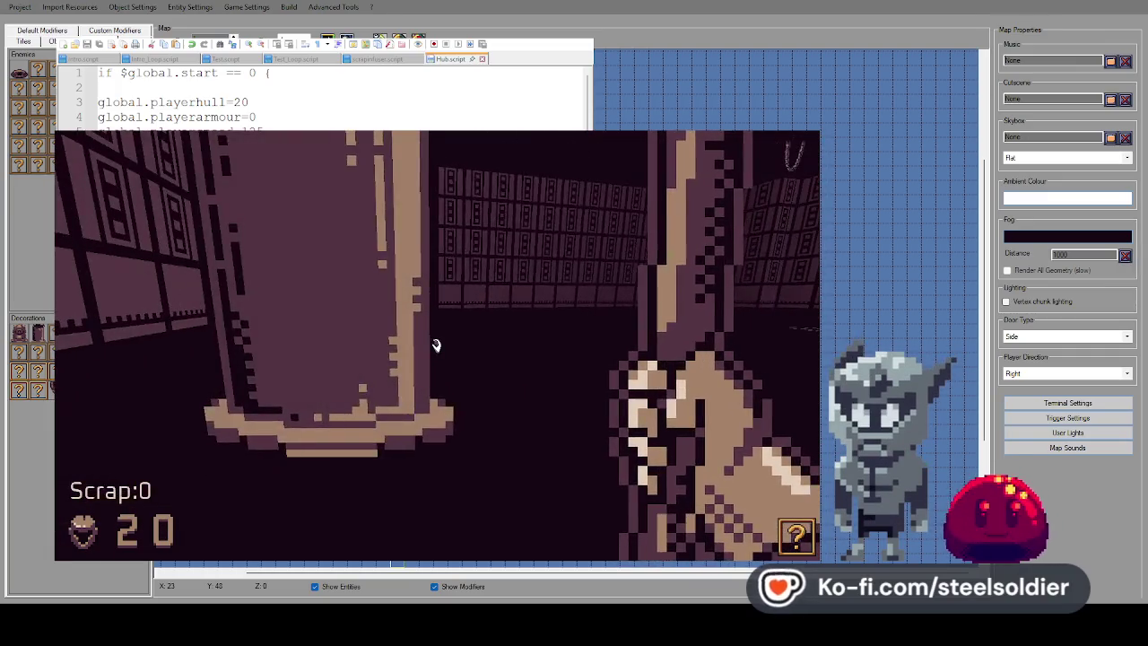
{"action": "key", "text": "s"}
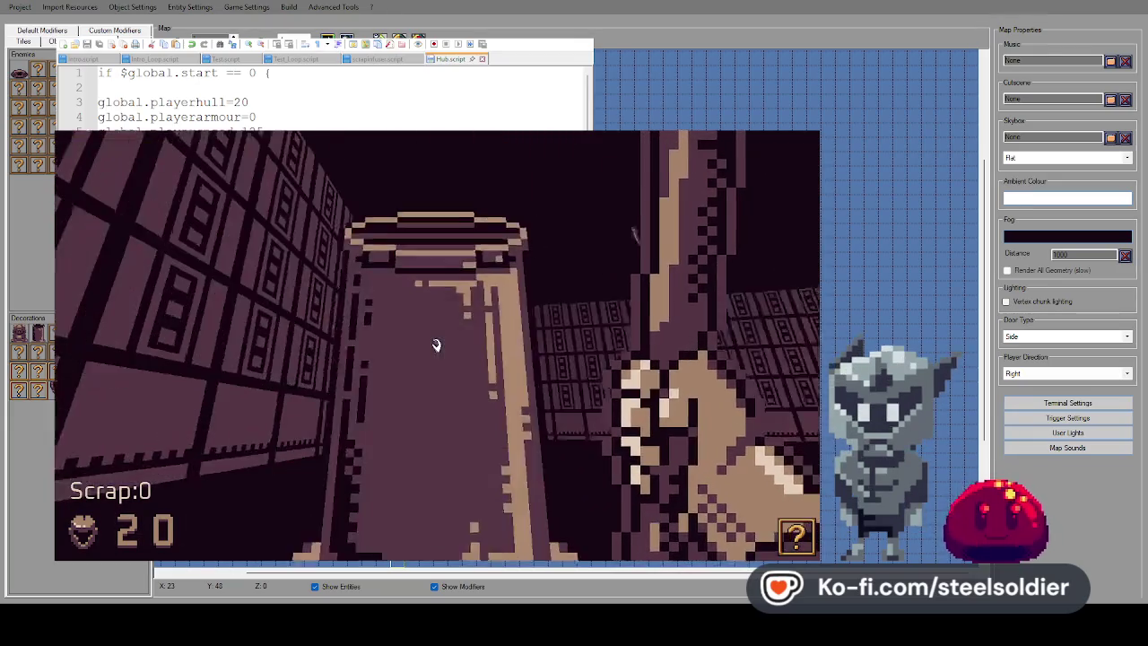
{"action": "key", "text": "Left"}
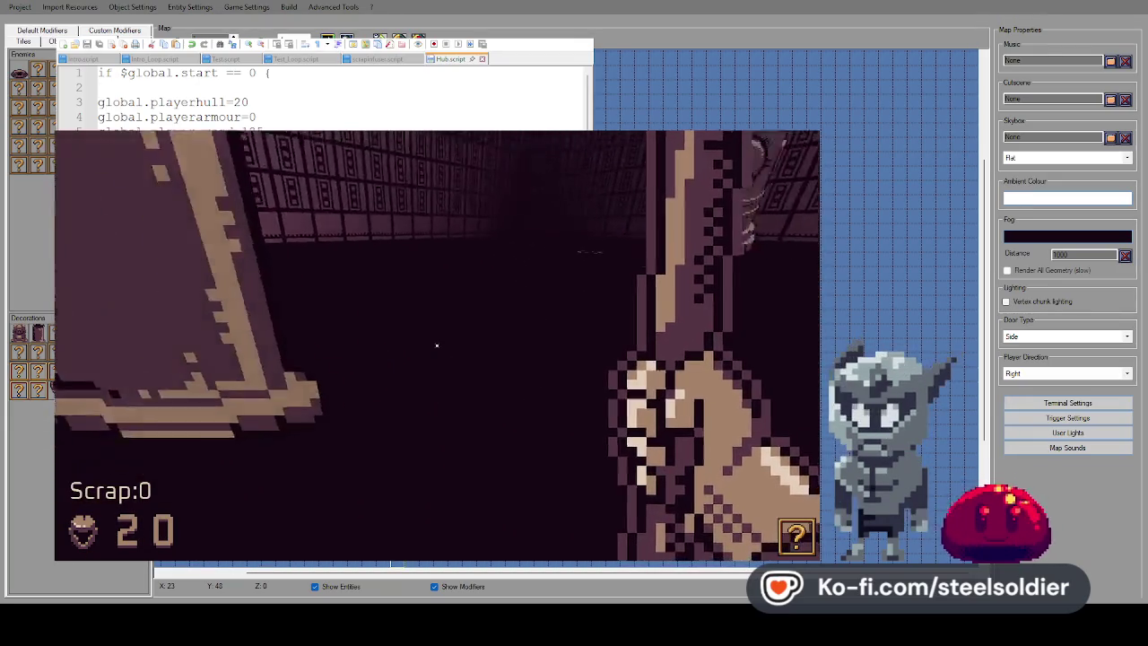
{"action": "key", "text": "Escape"}
{"action": "left_click", "coordinate": [801, 134]}
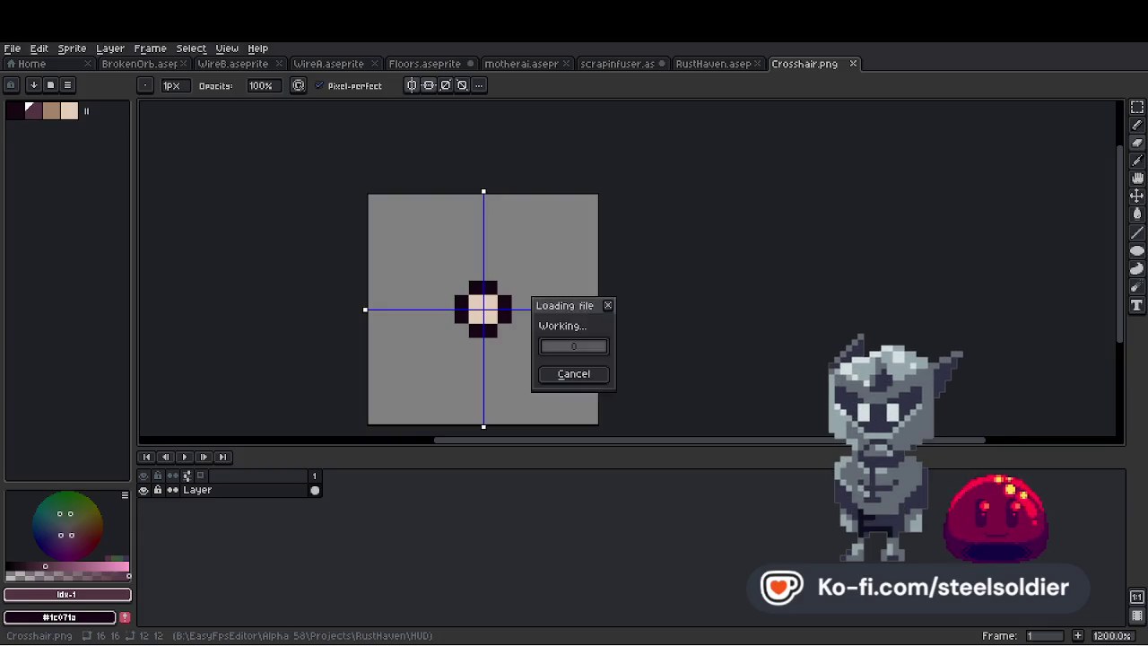
Delete the old hand drawing from Pick.png, then select all of Crosshair.png
{"action": "scroll", "coordinate": [631, 251], "scroll_direction": "up", "scroll_amount": 2}
{"action": "left_click", "coordinate": [1137, 106]}
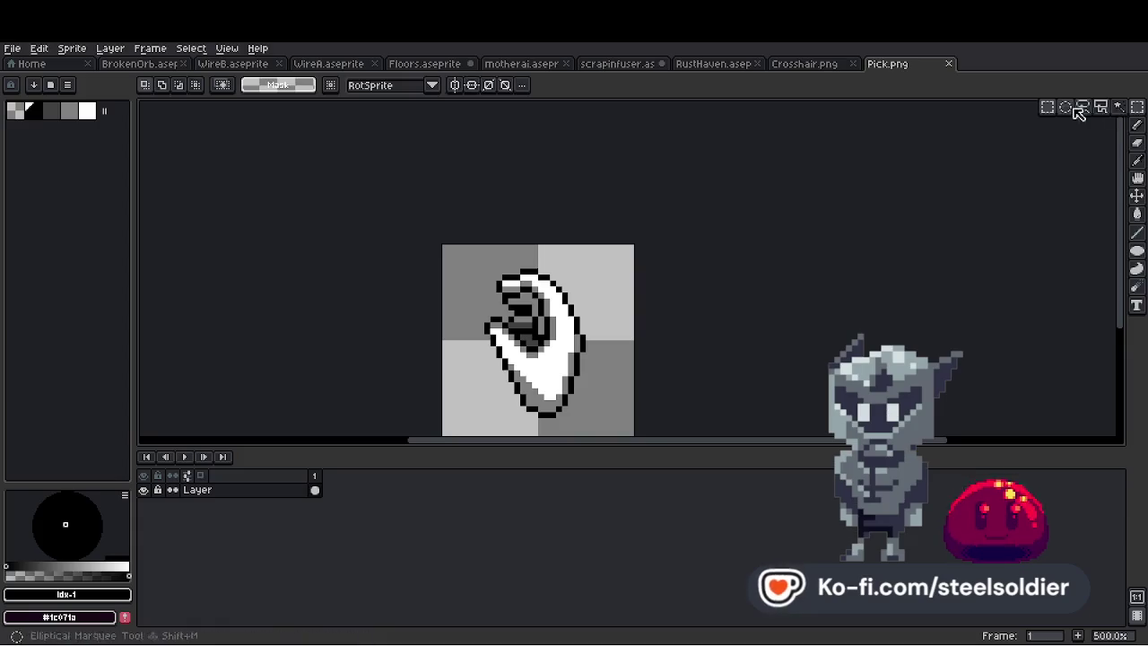
{"action": "scroll", "coordinate": [520, 233], "scroll_direction": "down", "scroll_amount": 2}
{"action": "key", "text": "Delete"}
{"action": "left_click", "coordinate": [812, 64]}
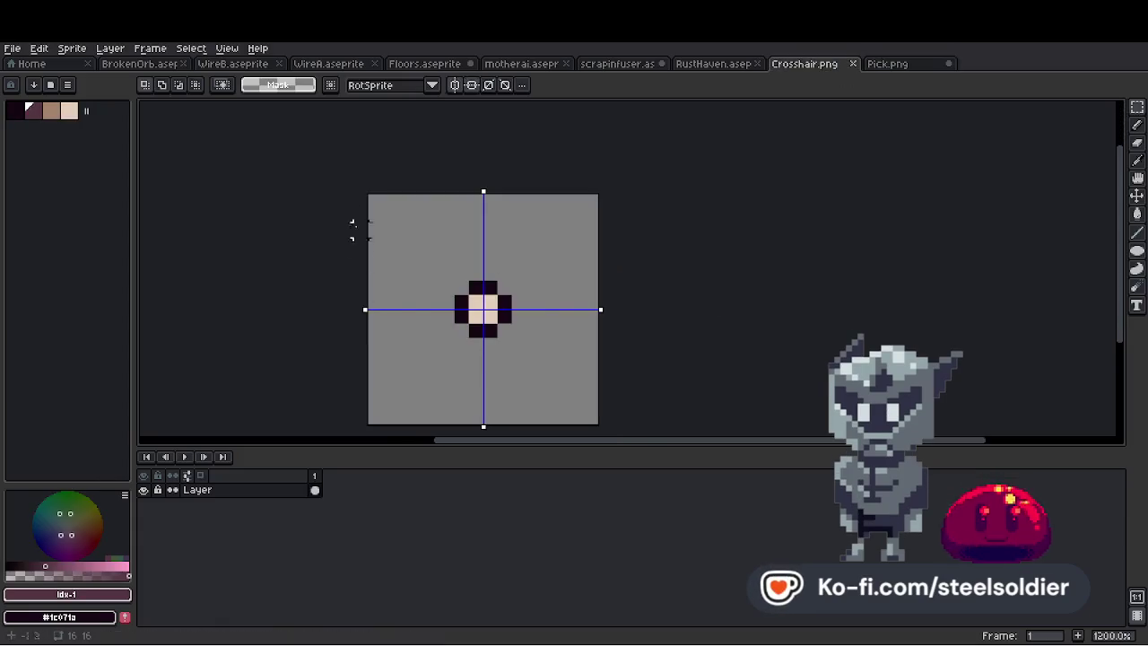
{"action": "key", "text": "ctrl+a"}
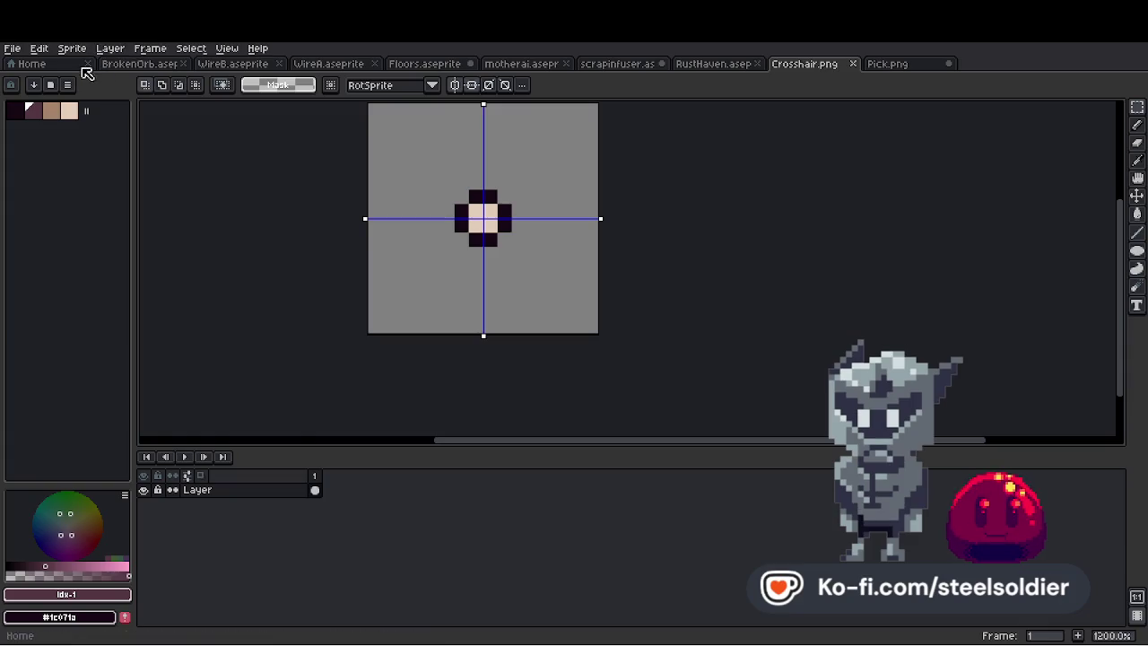
Try resizing Crosshair.png to 32×32, then revert it to its original size
{"action": "left_click", "coordinate": [72, 48]}
{"action": "left_click", "coordinate": [74, 113]}
{"action": "type", "text": "32"}
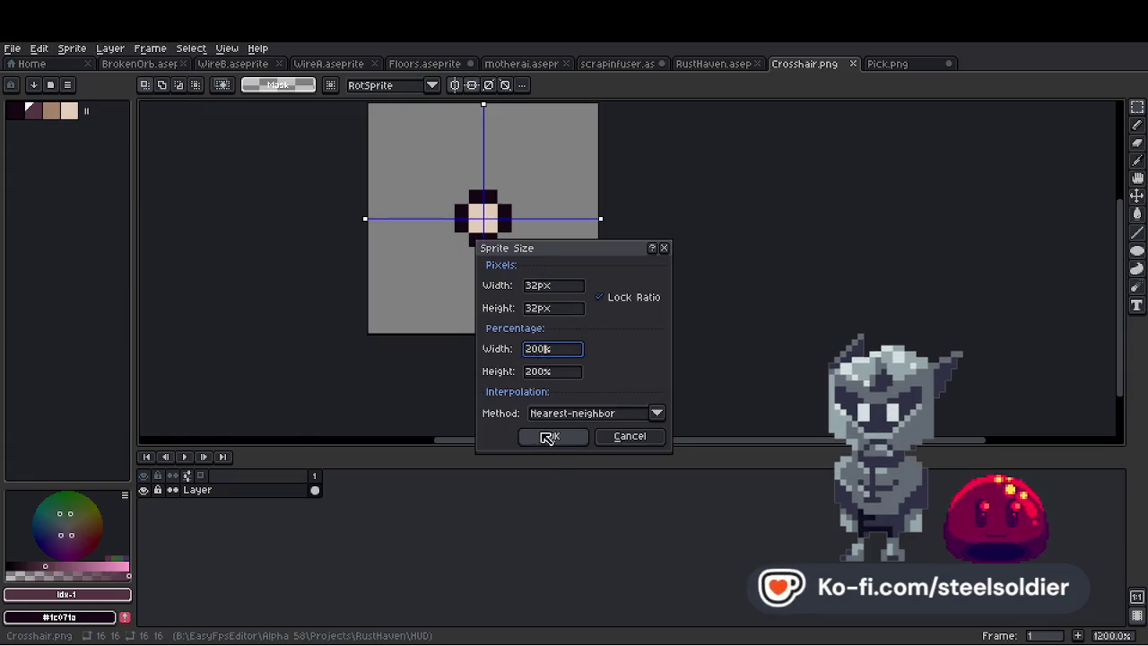
{"action": "left_click", "coordinate": [553, 435]}
{"action": "left_click", "coordinate": [15, 48]}
{"action": "left_click", "coordinate": [36, 112]}
{"action": "scroll", "coordinate": [484, 269], "scroll_direction": "down", "scroll_amount": 2}
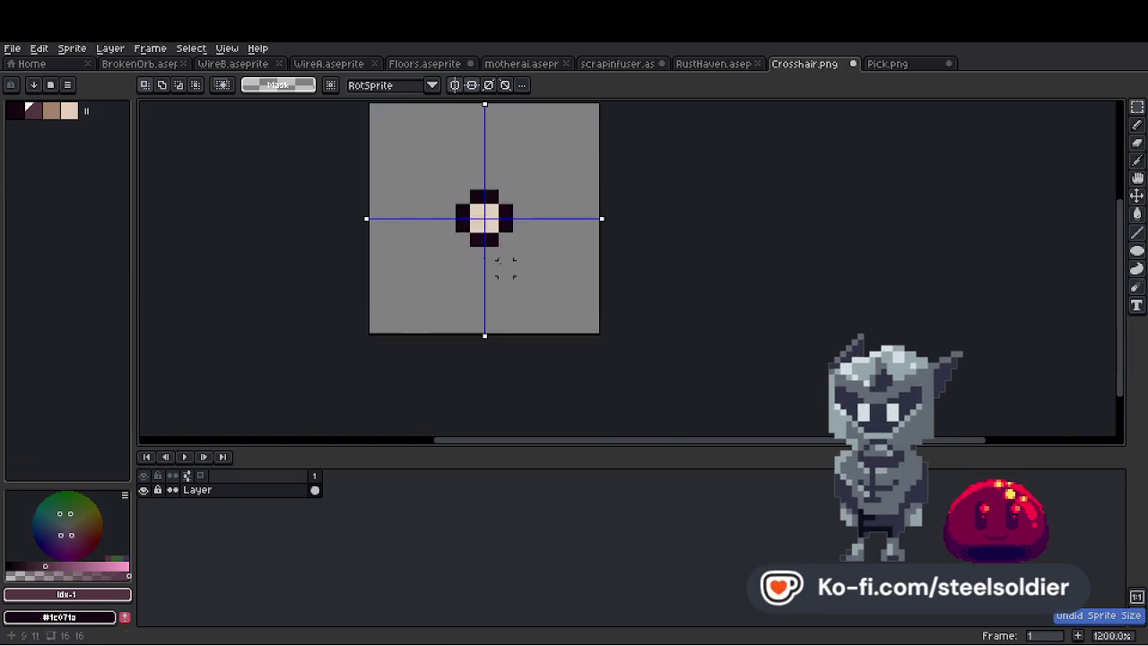
Paste the crosshair into Pick.png, move it to the canvas centre and commit it
{"action": "key", "text": "ctrl+Tab"}
{"action": "key", "text": "ctrl+v"}
{"action": "scroll", "coordinate": [526, 279], "scroll_direction": "up", "scroll_amount": 3}
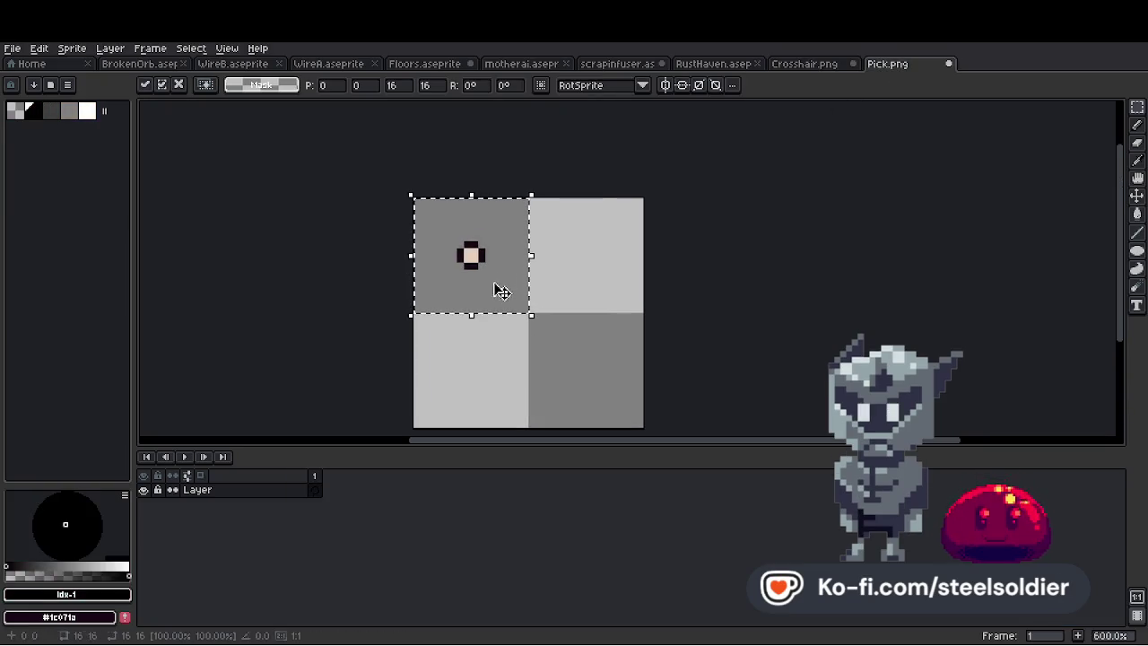
{"action": "left_click_drag", "start_coordinate": [493, 286], "coordinate": [540, 320]}
{"action": "scroll", "coordinate": [538, 310], "scroll_direction": "down", "scroll_amount": 3}
{"action": "scroll", "coordinate": [538, 305], "scroll_direction": "up", "scroll_amount": 1}
{"action": "key", "text": "Return"}
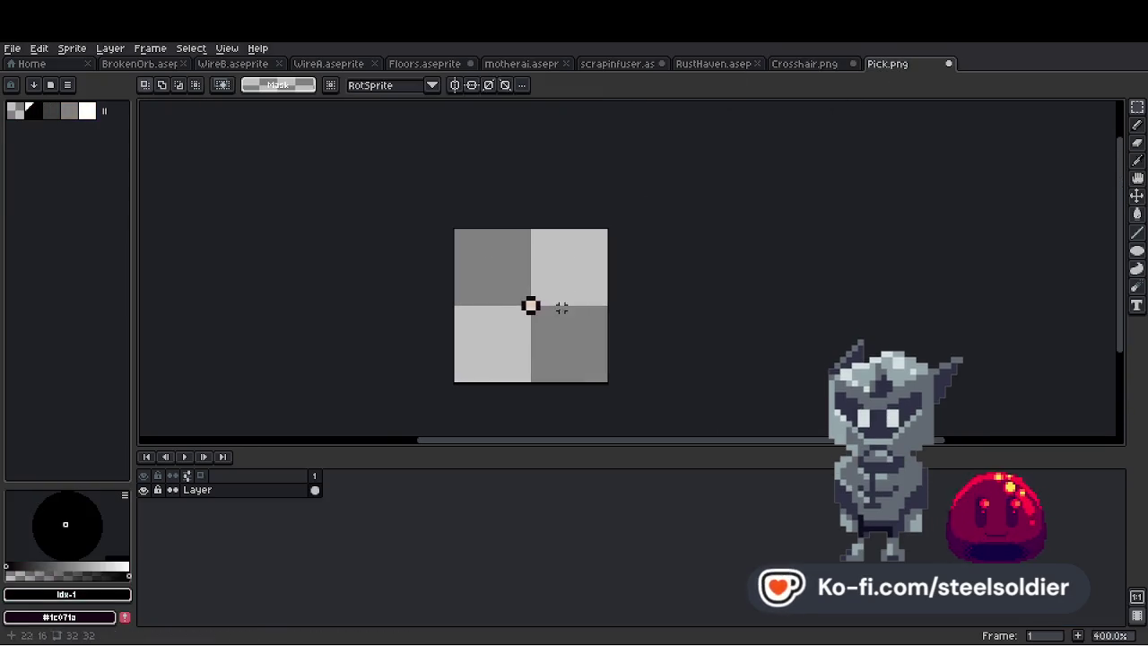
{"action": "scroll", "coordinate": [565, 303], "scroll_direction": "down", "scroll_amount": 1}
{"action": "scroll", "coordinate": [574, 306], "scroll_direction": "up", "scroll_amount": 2}
{"action": "scroll", "coordinate": [573, 306], "scroll_direction": "up", "scroll_amount": 1}
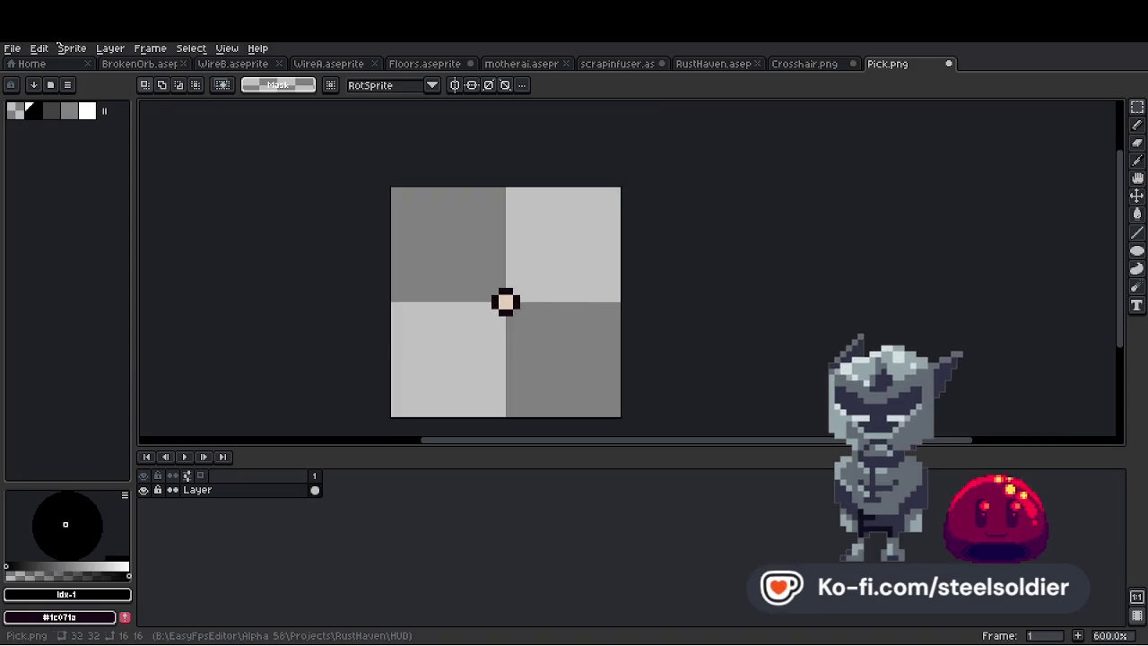
Dismiss Canvas Size unchanged, undo a stray edit, and select the whole Pick.png sprite to clear it
{"action": "left_click", "coordinate": [72, 48]}
{"action": "left_click", "coordinate": [113, 127]}
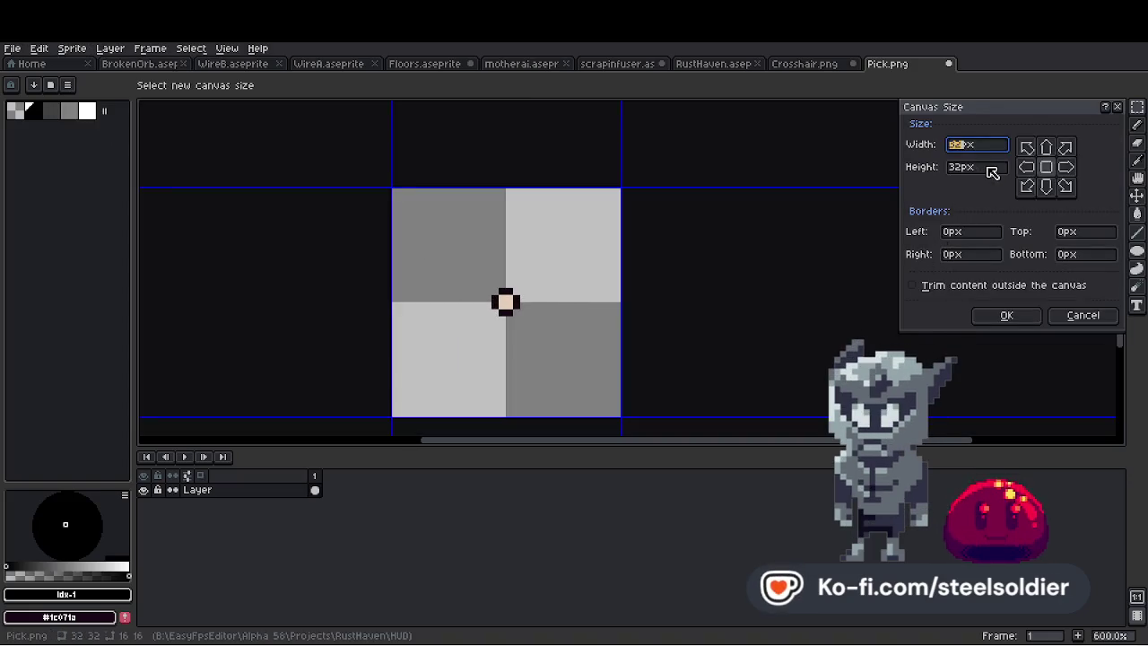
{"action": "key", "text": "Escape"}
{"action": "scroll", "coordinate": [529, 305], "scroll_direction": "up", "scroll_amount": 6}
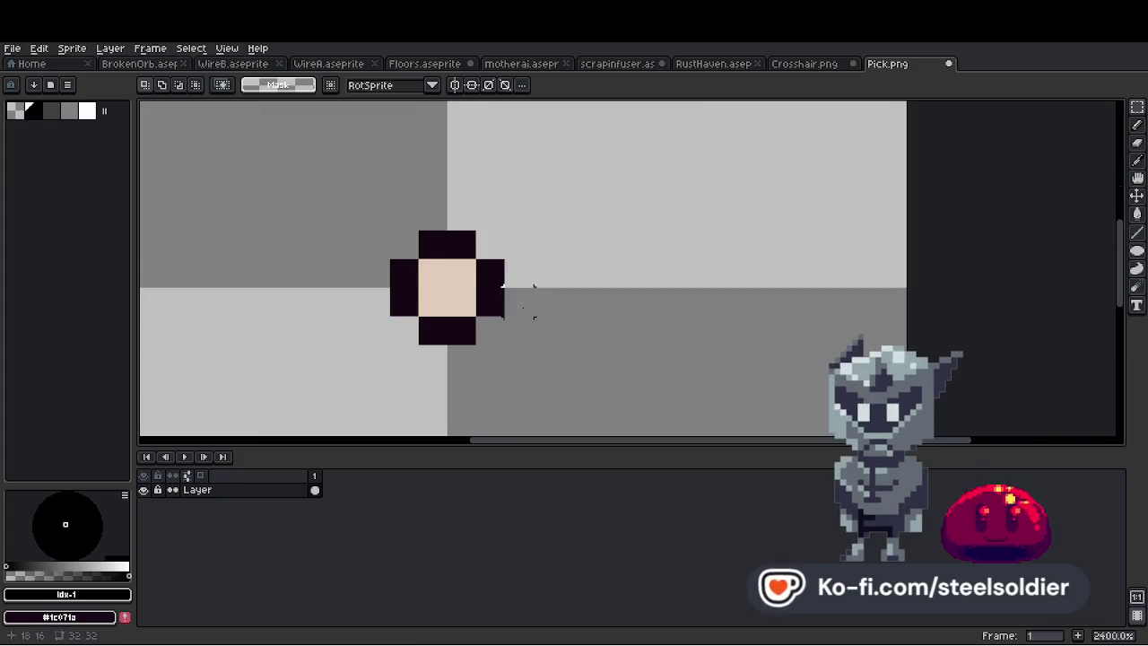
{"action": "left_click_drag", "start_coordinate": [449, 287], "coordinate": [476, 285]}
{"action": "key", "text": "ctrl+z"}
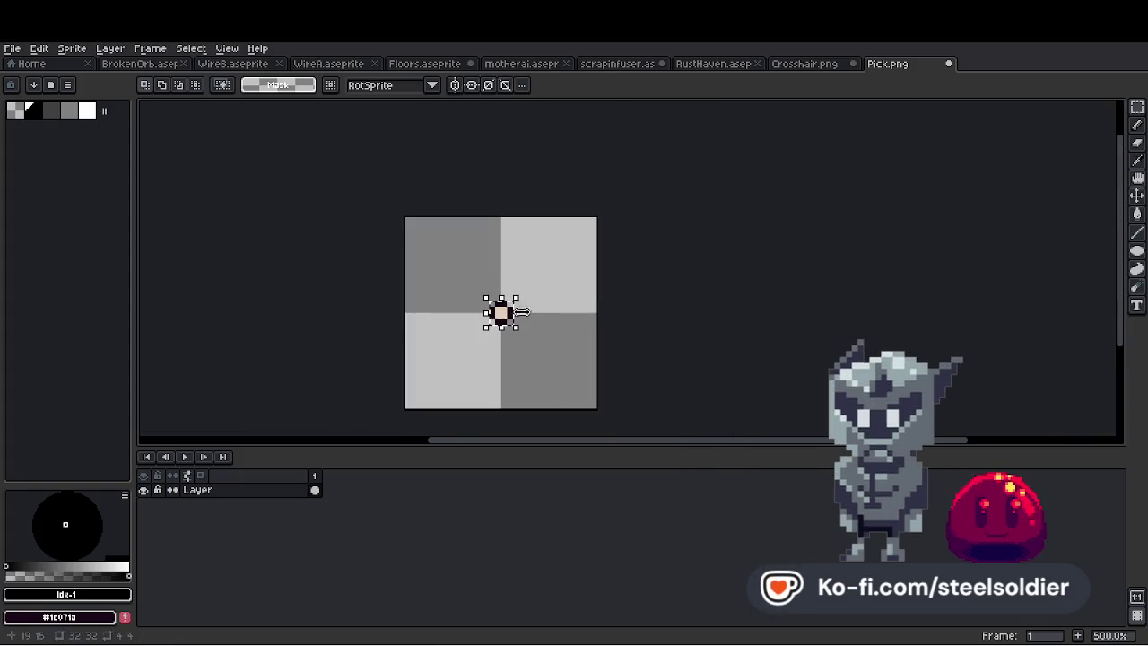
{"action": "scroll", "coordinate": [500, 311], "scroll_direction": "down", "scroll_amount": 7}
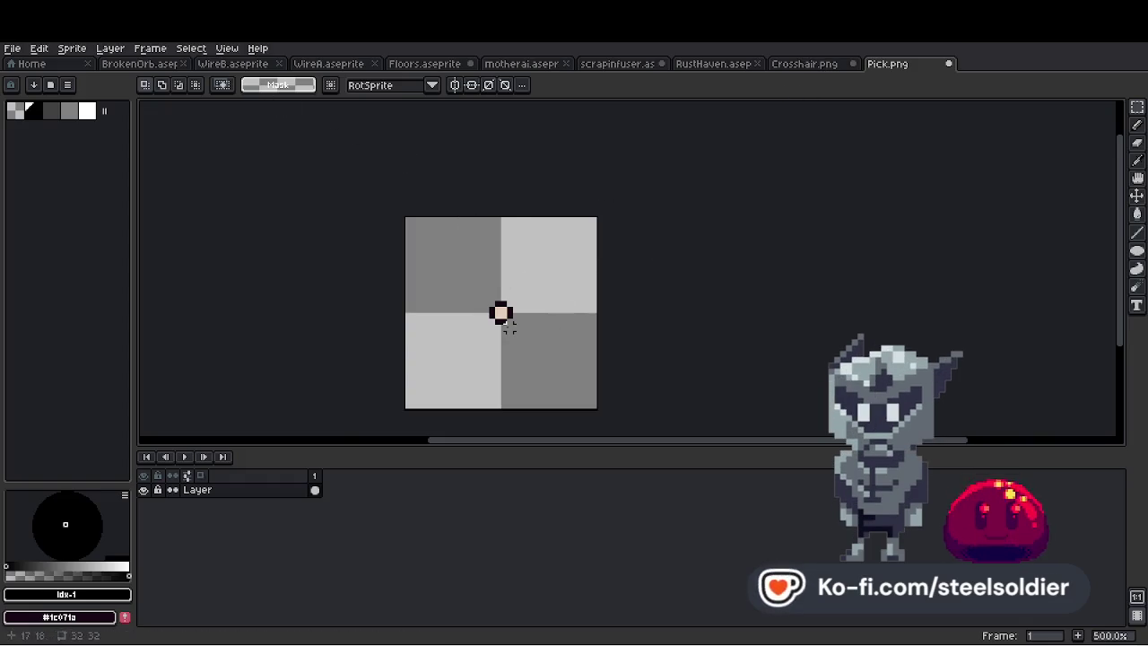
{"action": "left_click_drag", "start_coordinate": [455, 292], "coordinate": [397, 231]}
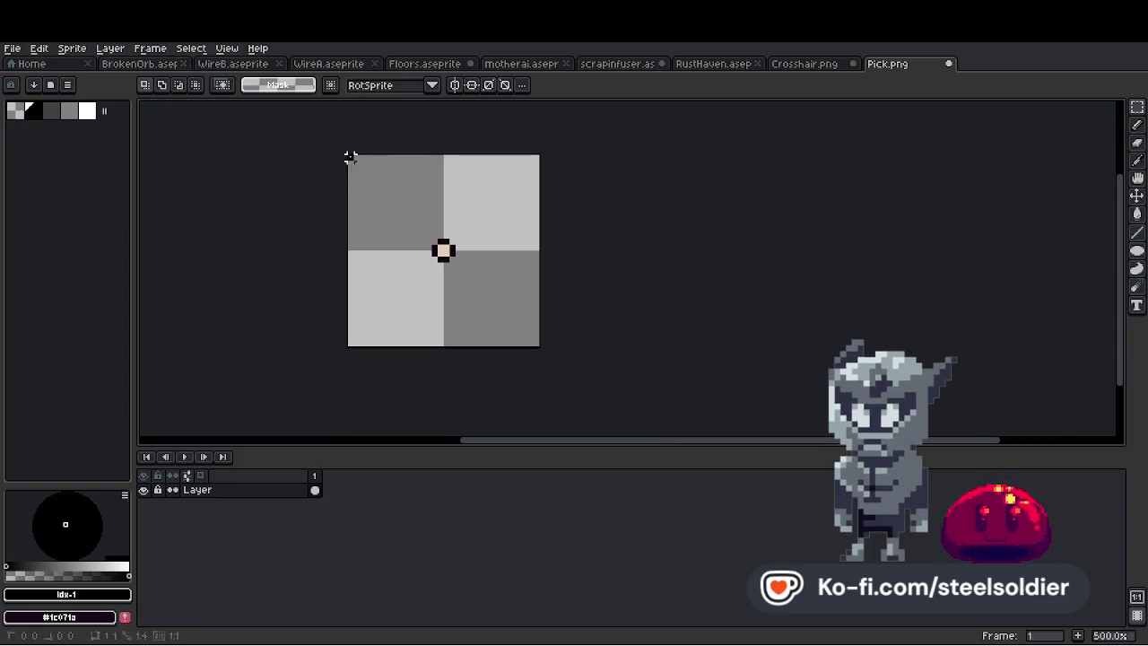
{"action": "left_click_drag", "start_coordinate": [349, 153], "coordinate": [540, 347]}
{"action": "scroll", "coordinate": [563, 305], "scroll_direction": "down", "scroll_amount": 2}
{"action": "scroll", "coordinate": [562, 305], "scroll_direction": "up", "scroll_amount": 2}
{"action": "key", "text": "ctrl+d"}
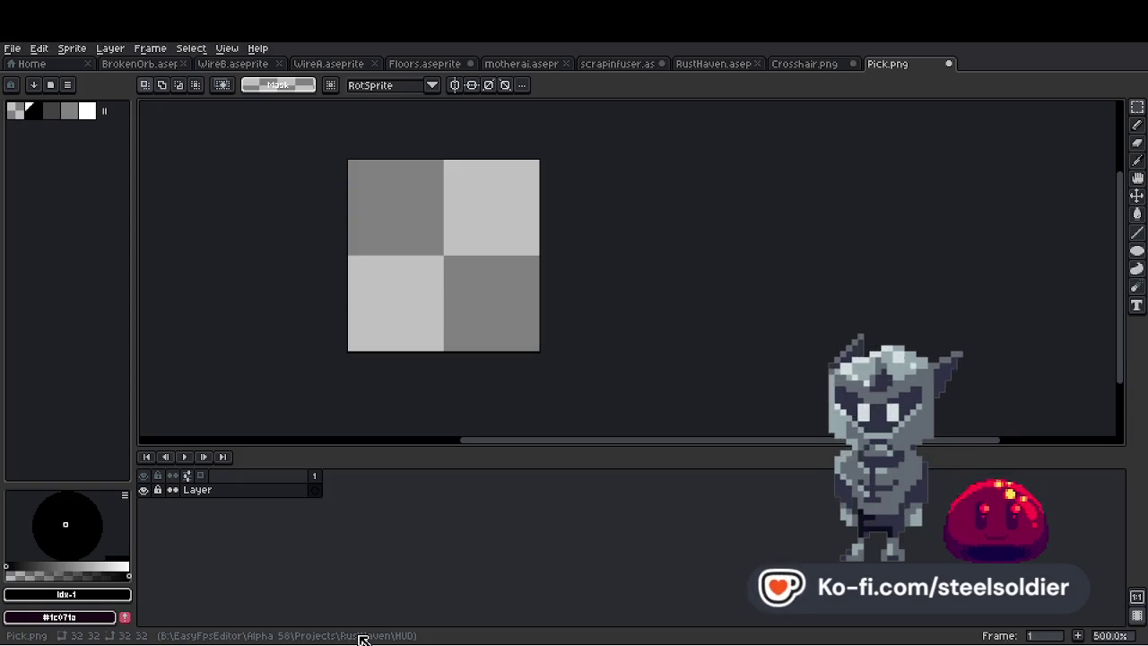
Zoom around the empty 32×32 Pick.png canvas to confirm it is blank
{"action": "scroll", "coordinate": [469, 245], "scroll_direction": "down", "scroll_amount": 2}
{"action": "scroll", "coordinate": [425, 239], "scroll_direction": "up", "scroll_amount": 3}
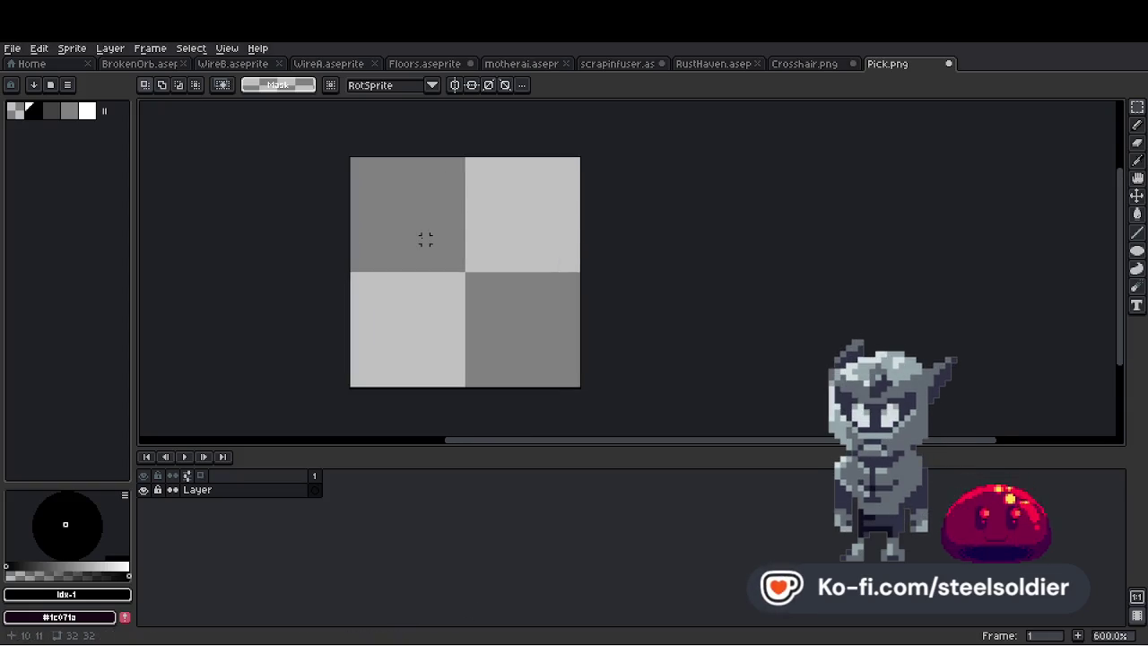
{"action": "scroll", "coordinate": [404, 236], "scroll_direction": "down", "scroll_amount": 3}
{"action": "scroll", "coordinate": [425, 256], "scroll_direction": "up", "scroll_amount": 3}
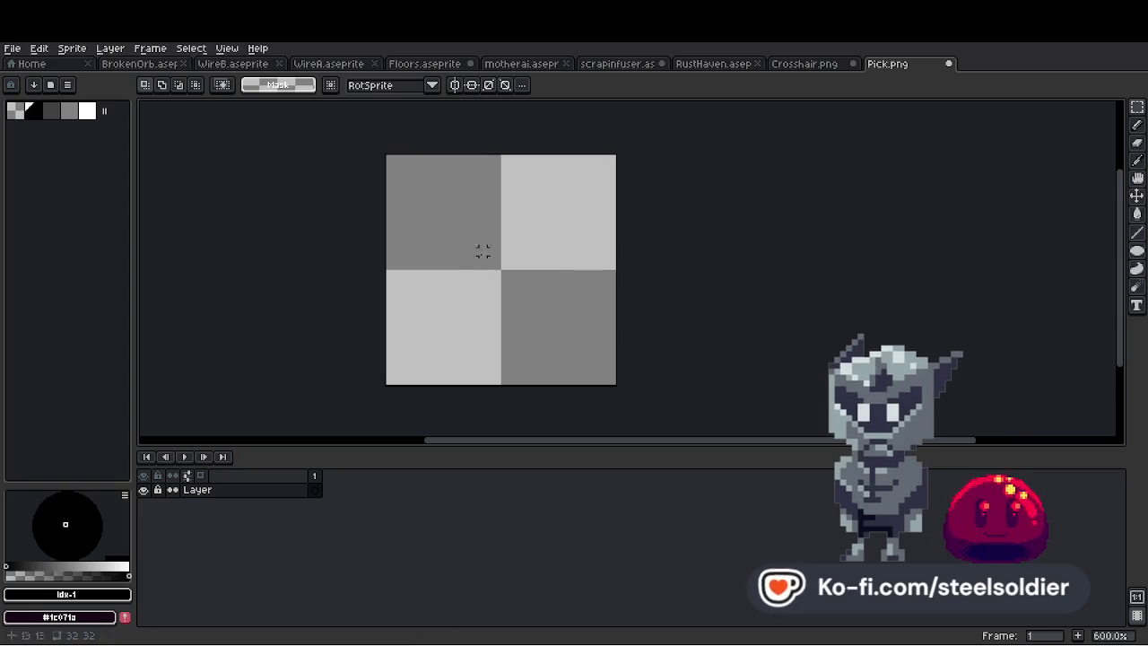
{"action": "scroll", "coordinate": [505, 274], "scroll_direction": "down", "scroll_amount": 1}
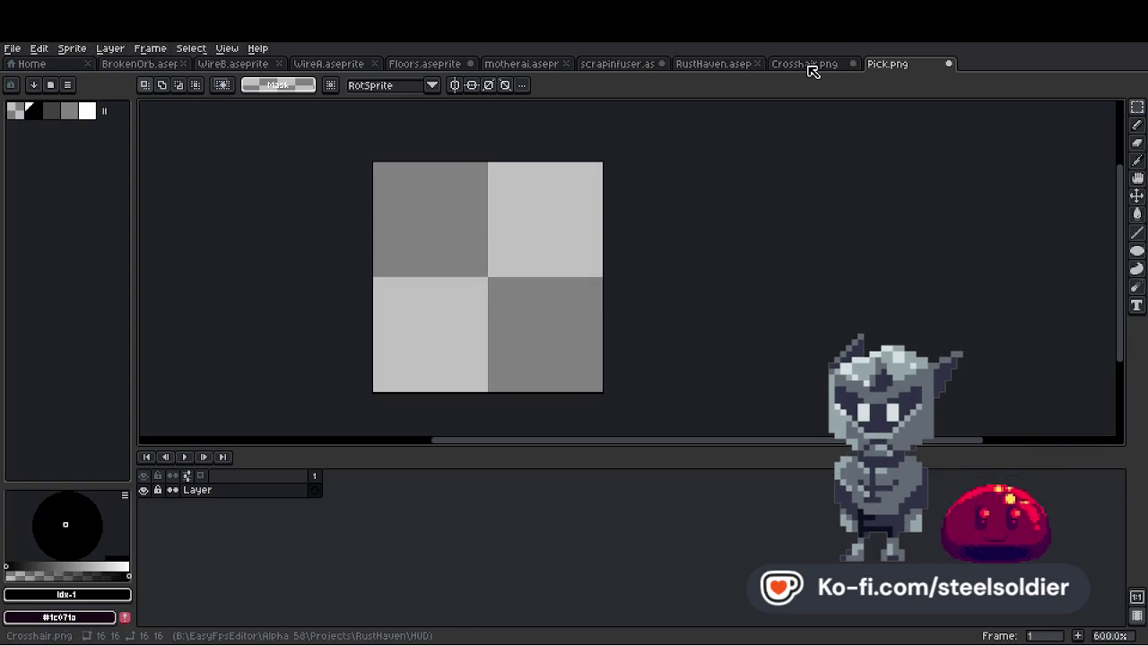
Load the brown palette and pencil a peach centre pixel with dark surrounding pixels, mirrored both ways
{"action": "left_click", "coordinate": [808, 65]}
{"action": "left_click", "coordinate": [898, 65]}
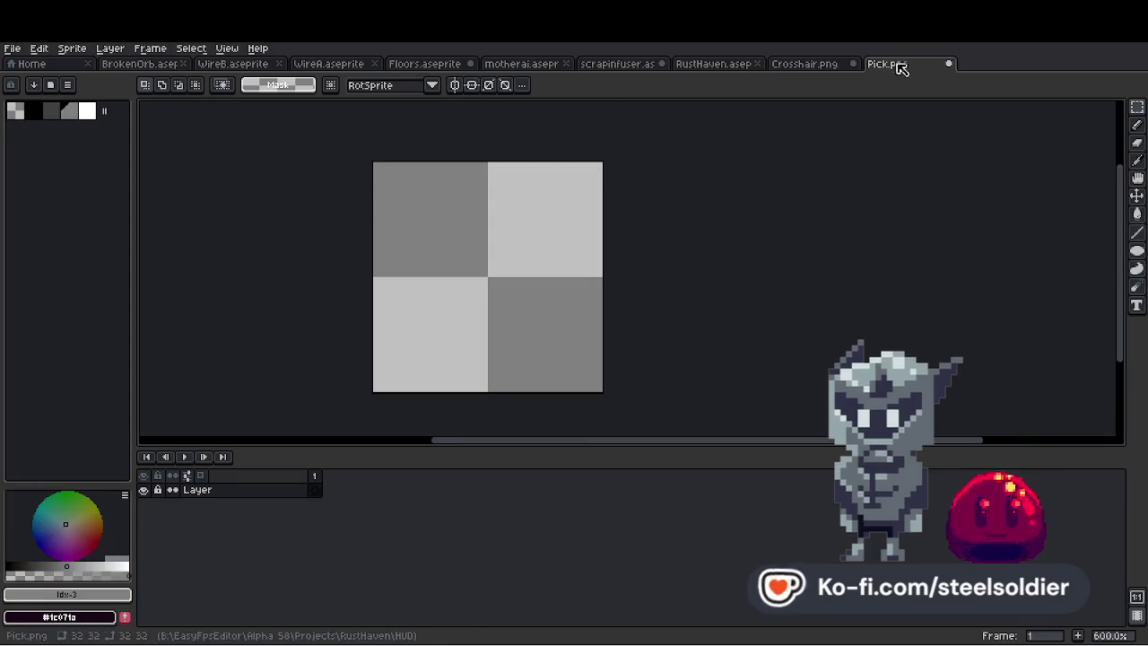
{"action": "left_click", "coordinate": [18, 111]}
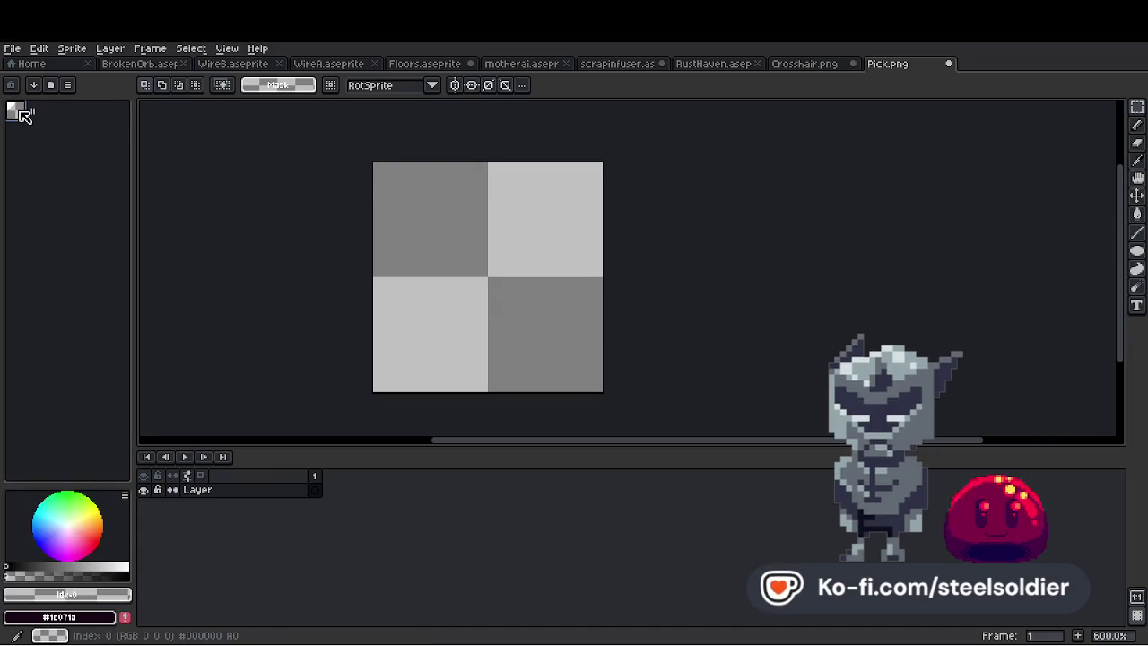
{"action": "scroll", "coordinate": [487, 277], "scroll_direction": "up", "scroll_amount": 3}
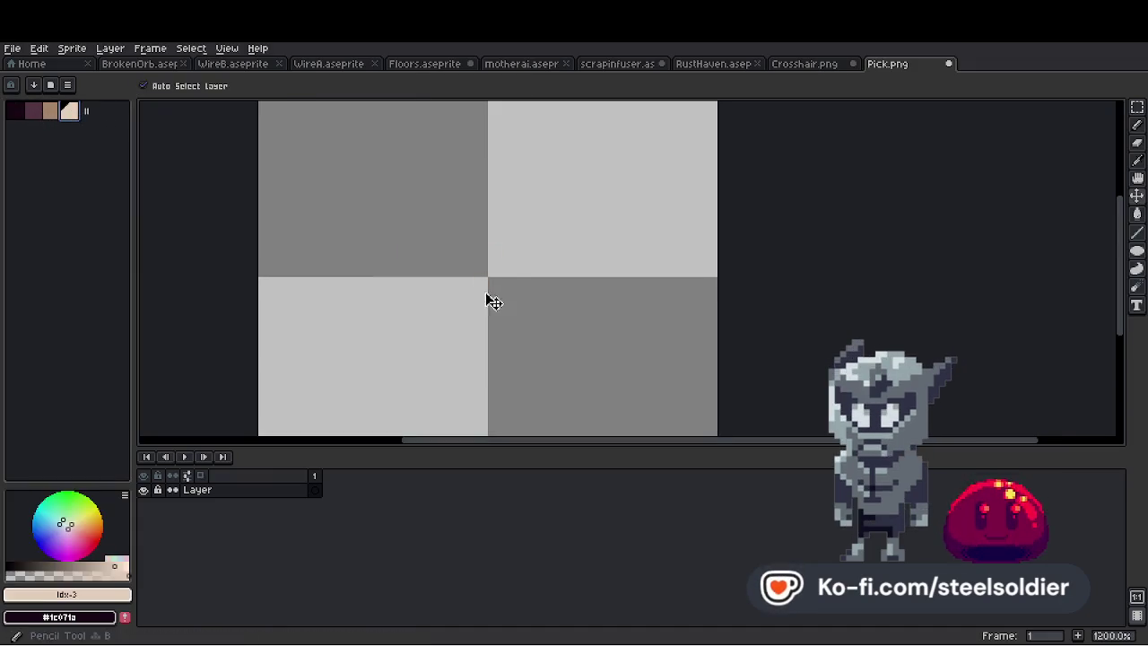
{"action": "key", "text": "b"}
{"action": "left_click", "coordinate": [487, 277]}
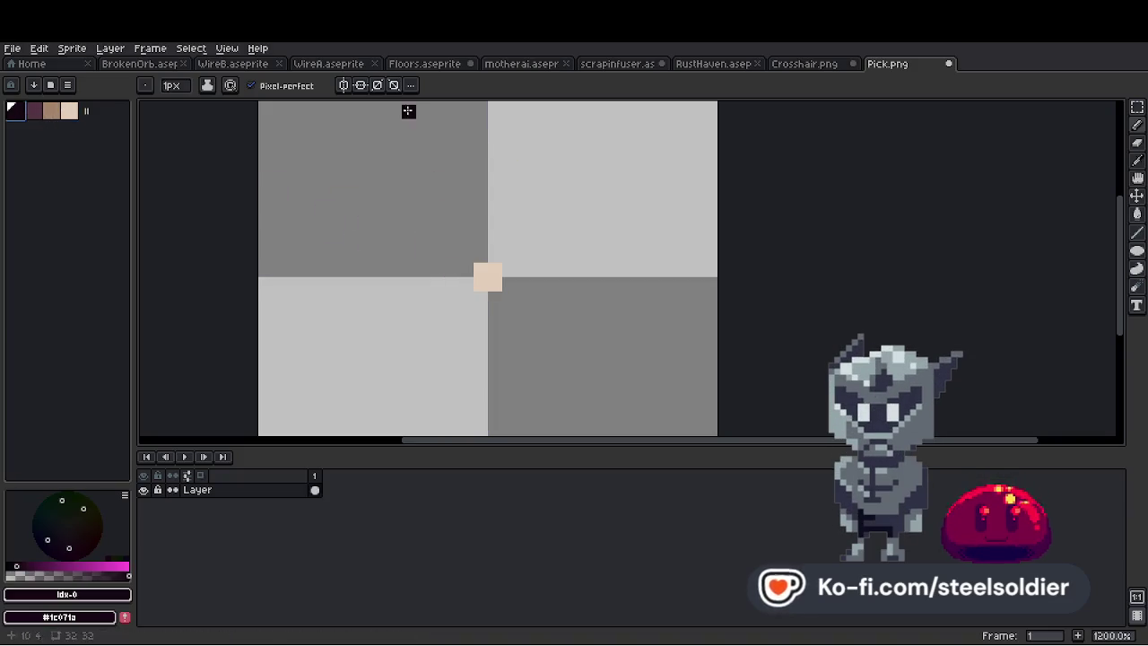
{"action": "left_click", "coordinate": [343, 84]}
{"action": "left_click", "coordinate": [360, 84]}
{"action": "left_click", "coordinate": [466, 285]}
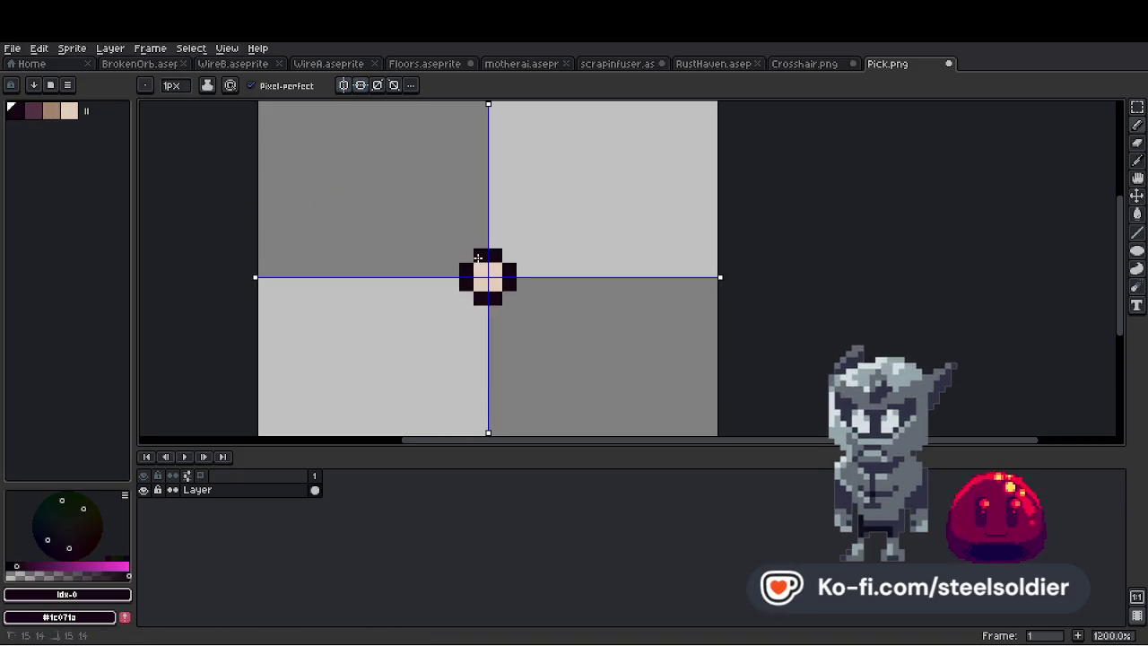
{"action": "scroll", "coordinate": [463, 304], "scroll_direction": "down", "scroll_amount": 5}
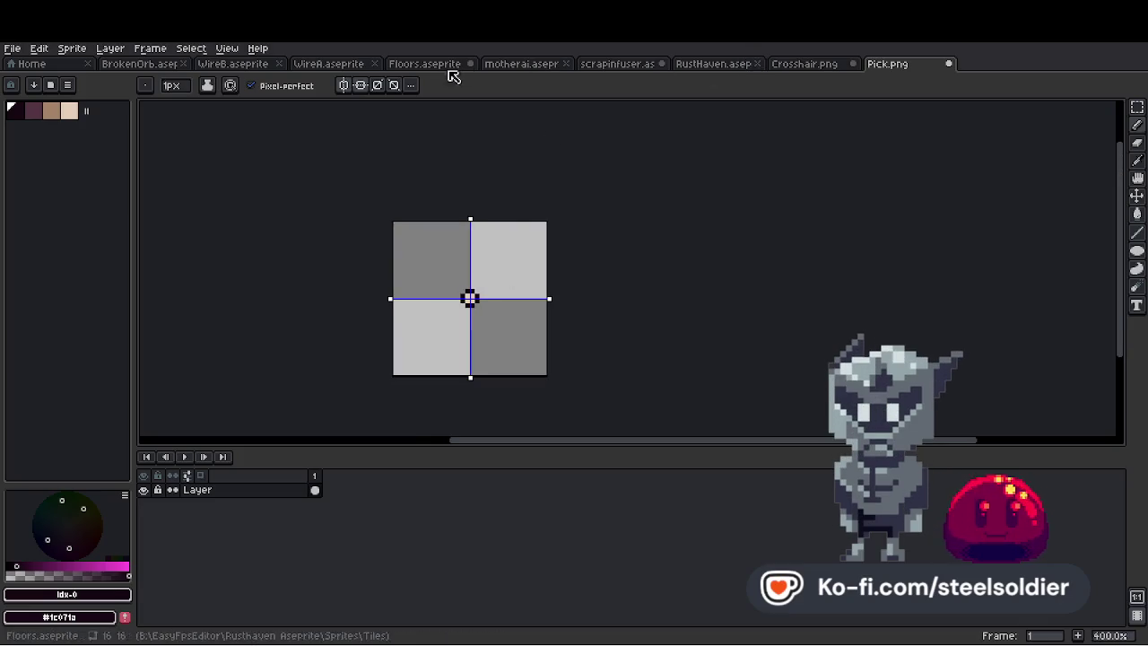
Scale Crosshair.png to 200%, save it and close its tab
{"action": "left_click", "coordinate": [807, 65]}
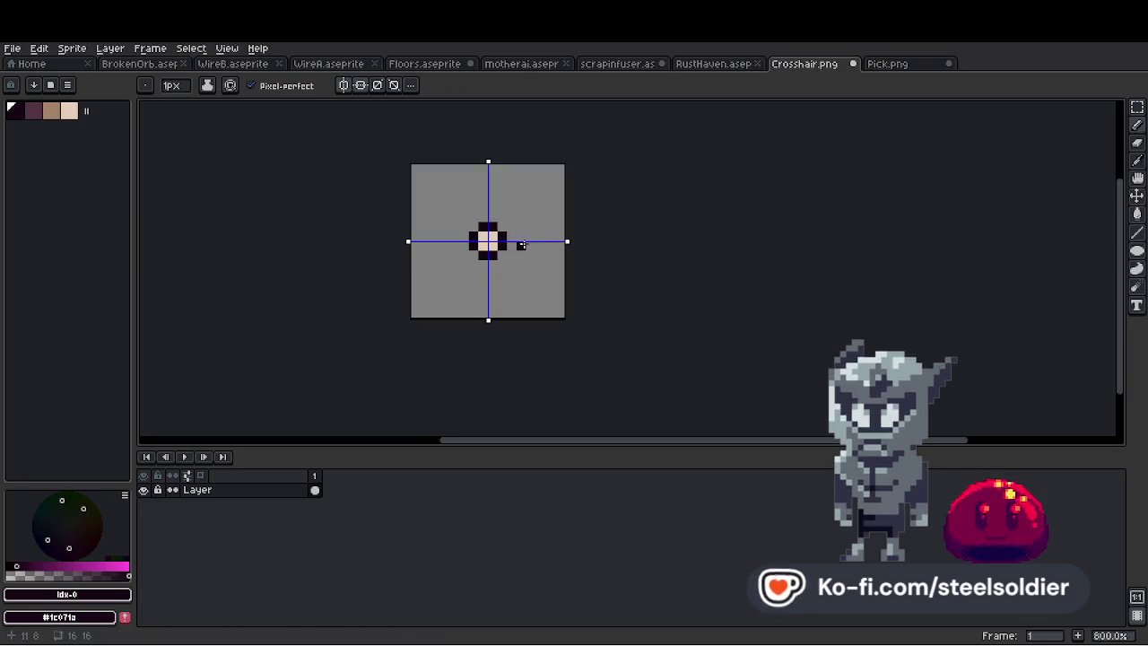
{"action": "scroll", "coordinate": [520, 217], "scroll_direction": "up", "scroll_amount": 1}
{"action": "left_click", "coordinate": [72, 48]}
{"action": "left_click", "coordinate": [96, 114]}
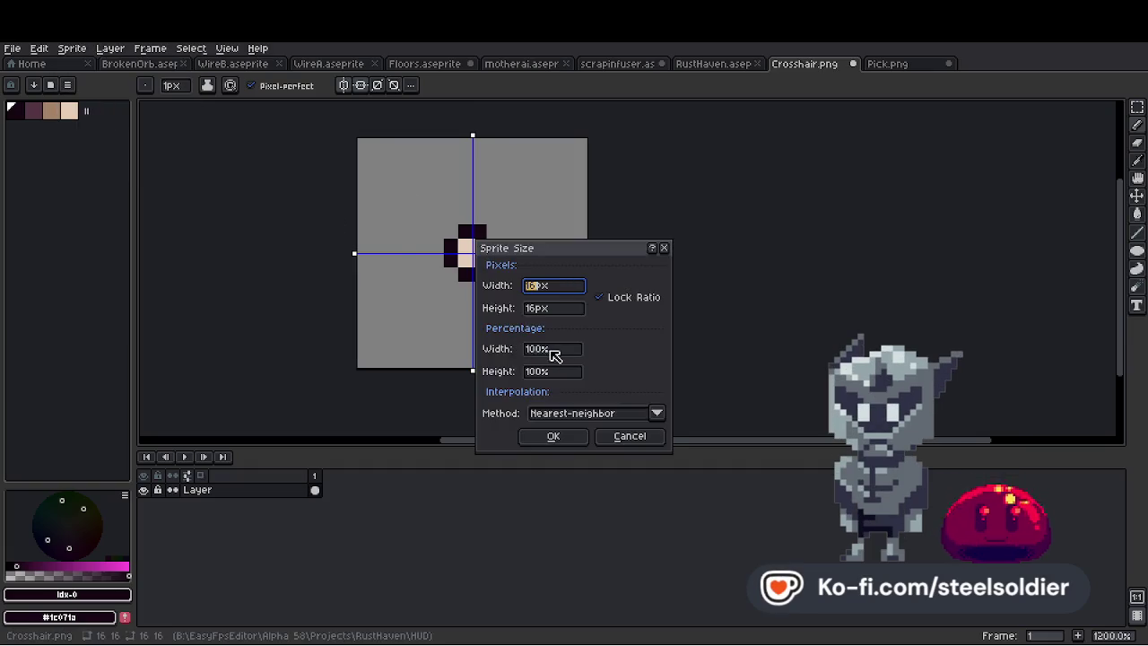
{"action": "left_click", "coordinate": [551, 351]}
{"action": "type", "text": "200"}
{"action": "left_click", "coordinate": [541, 439]}
{"action": "left_click", "coordinate": [12, 48]}
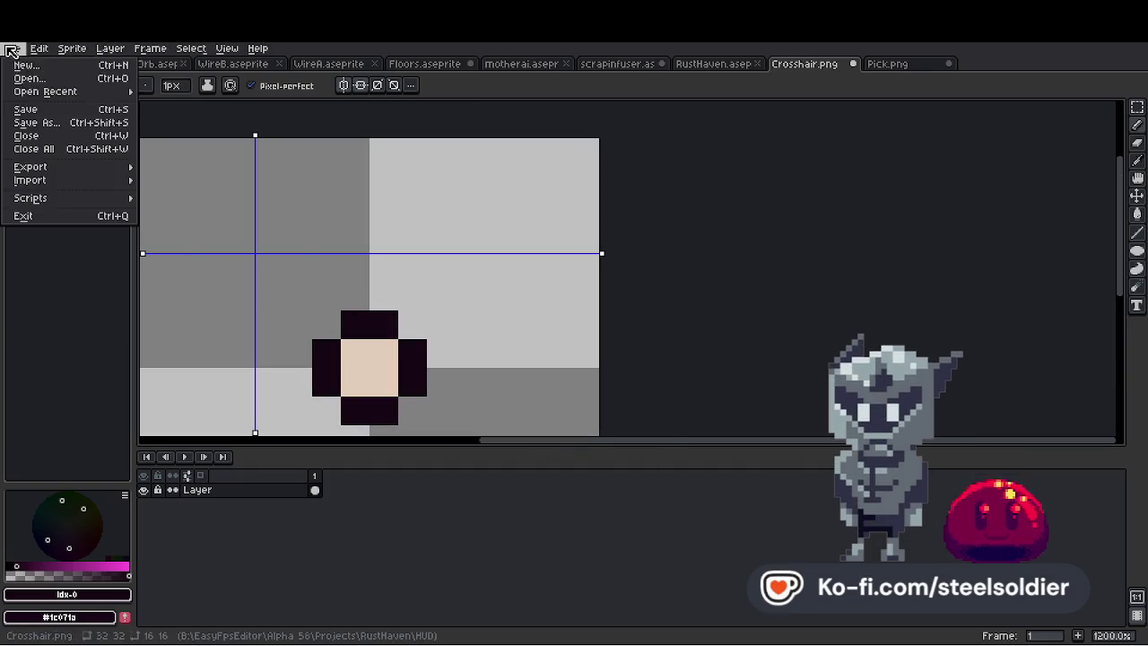
{"action": "left_click", "coordinate": [27, 111]}
{"action": "left_click", "coordinate": [853, 65]}
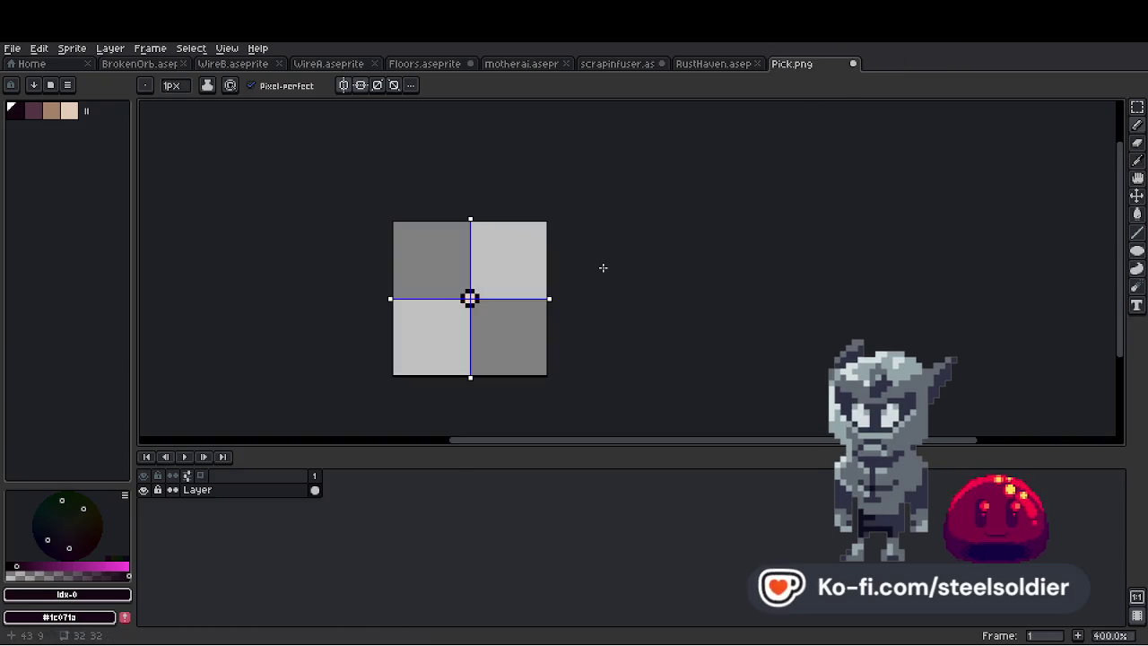
{"action": "scroll", "coordinate": [470, 298], "scroll_direction": "up", "scroll_amount": 3}
{"action": "left_click", "coordinate": [470, 298], "text": "alt"}
{"action": "scroll", "coordinate": [538, 278], "scroll_direction": "down", "scroll_amount": 3}
{"action": "scroll", "coordinate": [567, 284], "scroll_direction": "up", "scroll_amount": 2}
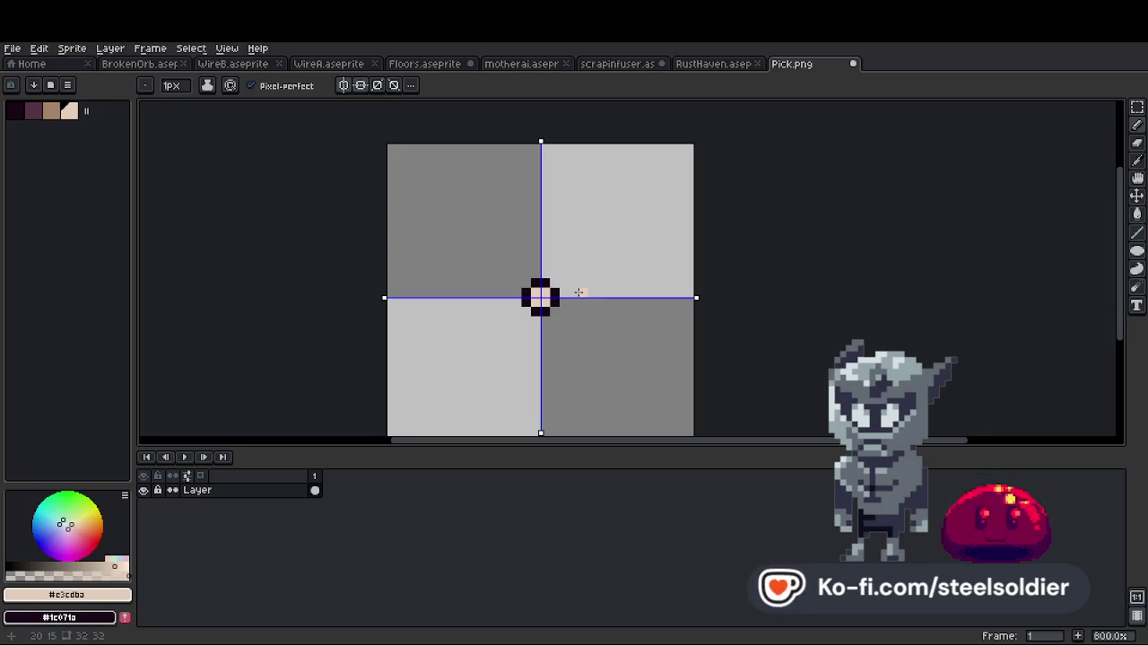
{"action": "scroll", "coordinate": [581, 290], "scroll_direction": "up", "scroll_amount": 3}
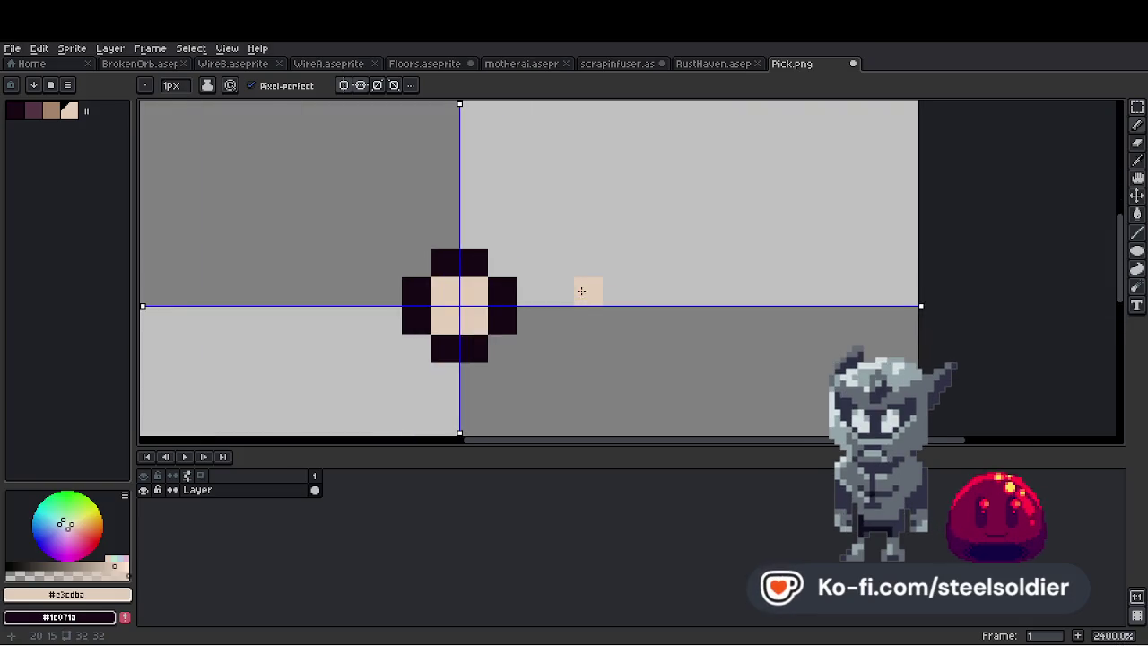
{"action": "scroll", "coordinate": [582, 289], "scroll_direction": "down", "scroll_amount": 6}
{"action": "scroll", "coordinate": [592, 290], "scroll_direction": "up", "scroll_amount": 6}
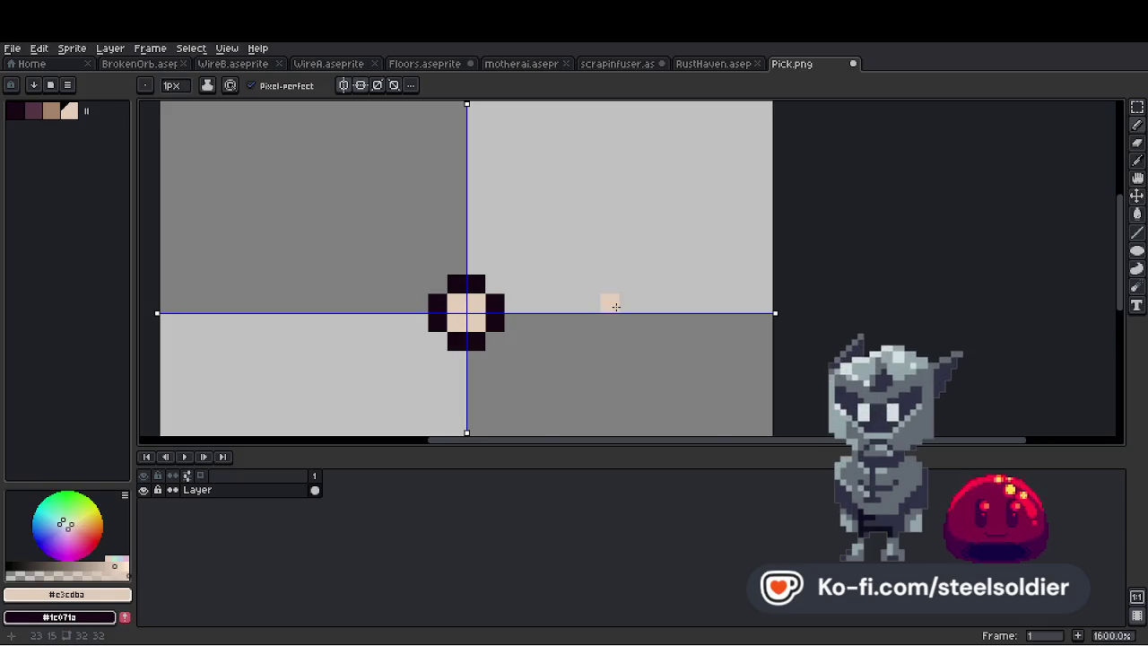
{"action": "scroll", "coordinate": [617, 307], "scroll_direction": "down", "scroll_amount": 1}
{"action": "left_click", "coordinate": [378, 85]}
{"action": "left_click", "coordinate": [391, 87]}
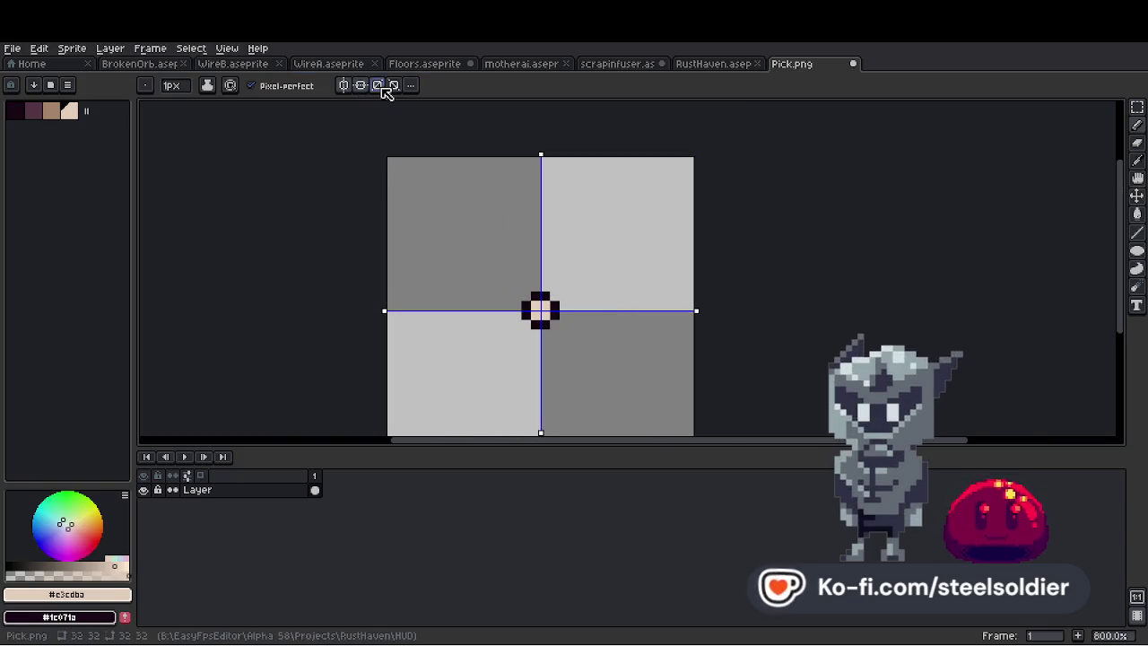
{"action": "left_click_drag", "start_coordinate": [611, 306], "coordinate": [612, 316]}
{"action": "scroll", "coordinate": [627, 288], "scroll_direction": "up", "scroll_amount": 1}
{"action": "scroll", "coordinate": [629, 288], "scroll_direction": "down", "scroll_amount": 2}
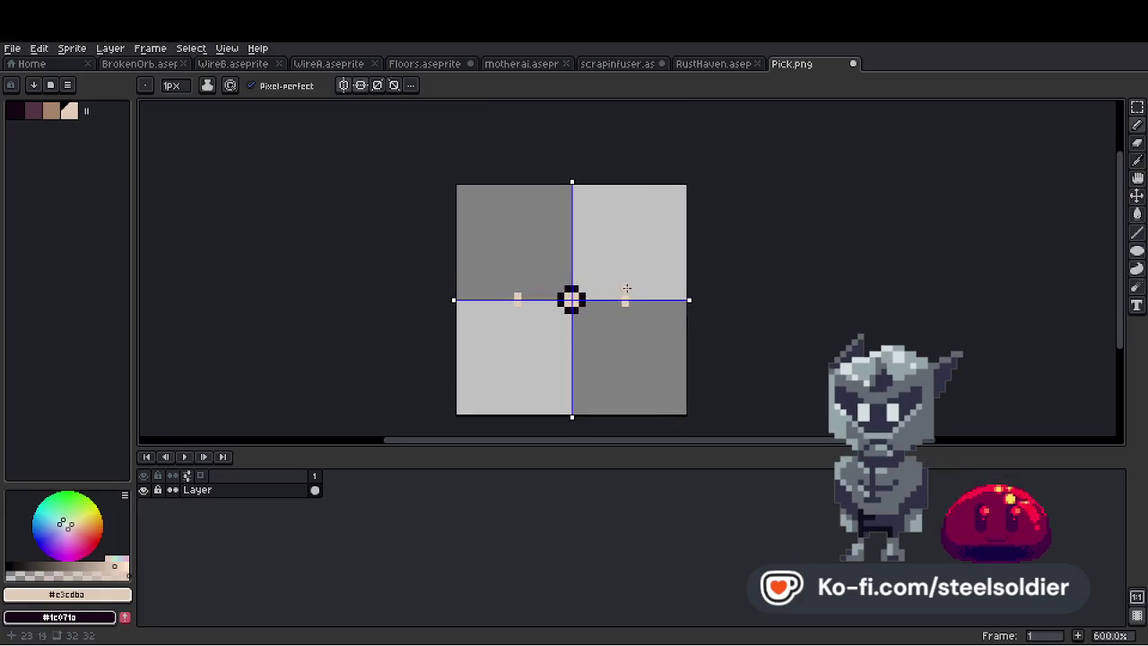
{"action": "key", "text": "ctrl+z"}
{"action": "scroll", "coordinate": [597, 317], "scroll_direction": "up", "scroll_amount": 2}
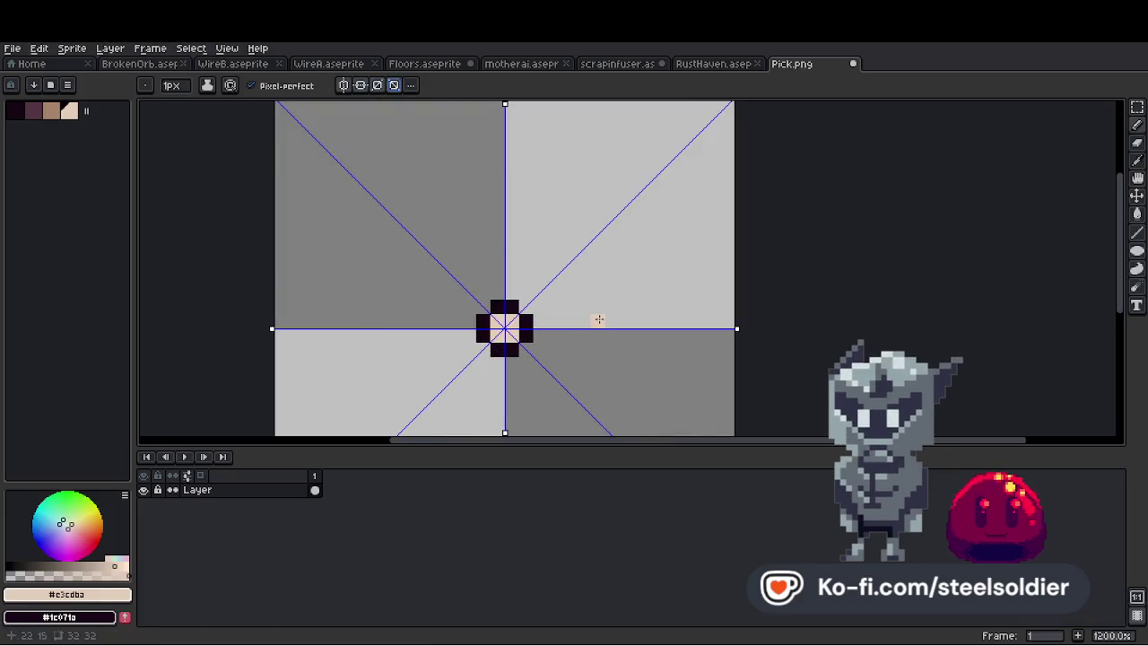
Pencil mirrored beige wedge strokes around the centre dot, undoing the missteps
{"action": "left_click", "coordinate": [597, 325]}
{"action": "scroll", "coordinate": [617, 299], "scroll_direction": "down", "scroll_amount": 1}
{"action": "key", "text": "ctrl+z"}
{"action": "mouse_move", "coordinate": [635, 300]}
{"action": "left_mouse_down"}
{"action": "mouse_move", "coordinate": [641, 263]}
{"action": "mouse_move", "coordinate": [647, 332]}
{"action": "mouse_move", "coordinate": [640, 218]}
{"action": "left_mouse_up"}
{"action": "scroll", "coordinate": [649, 278], "scroll_direction": "down", "scroll_amount": 2}
{"action": "scroll", "coordinate": [653, 265], "scroll_direction": "up", "scroll_amount": 4}
{"action": "scroll", "coordinate": [644, 287], "scroll_direction": "down", "scroll_amount": 3}
{"action": "scroll", "coordinate": [640, 269], "scroll_direction": "up", "scroll_amount": 2}
{"action": "scroll", "coordinate": [646, 325], "scroll_direction": "up", "scroll_amount": 1}
{"action": "key", "text": "ctrl+z"}
{"action": "scroll", "coordinate": [644, 217], "scroll_direction": "down", "scroll_amount": 5}
{"action": "scroll", "coordinate": [649, 215], "scroll_direction": "up", "scroll_amount": 3}
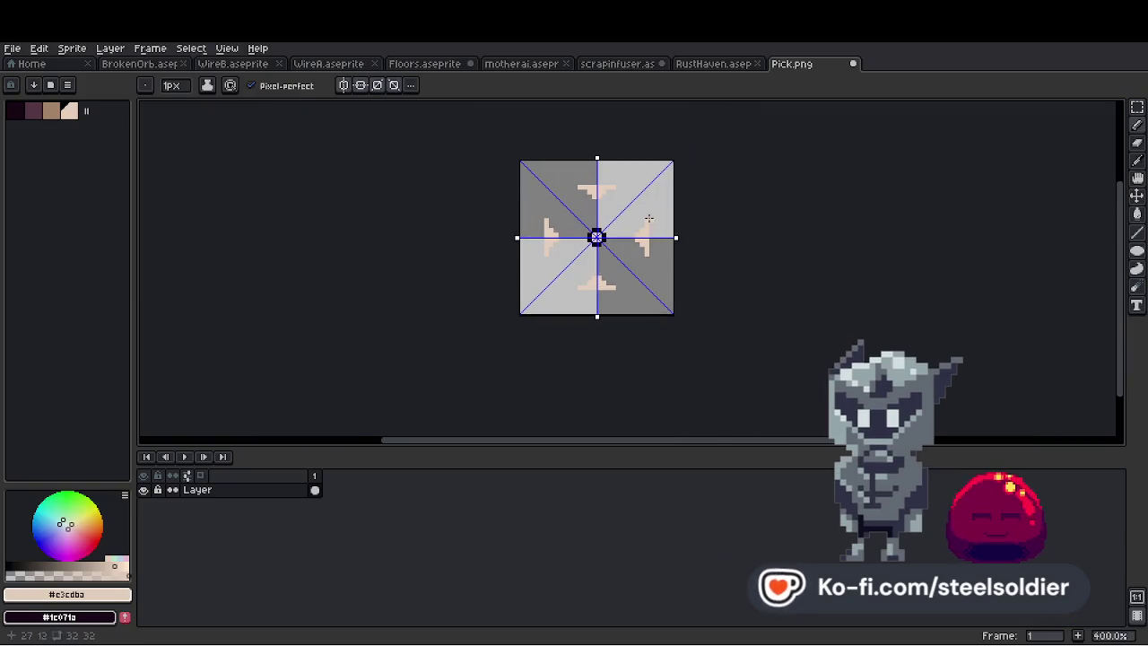
Choose the brown and then the darkest palette swatch for the wedge tips
{"action": "left_click", "coordinate": [51, 111]}
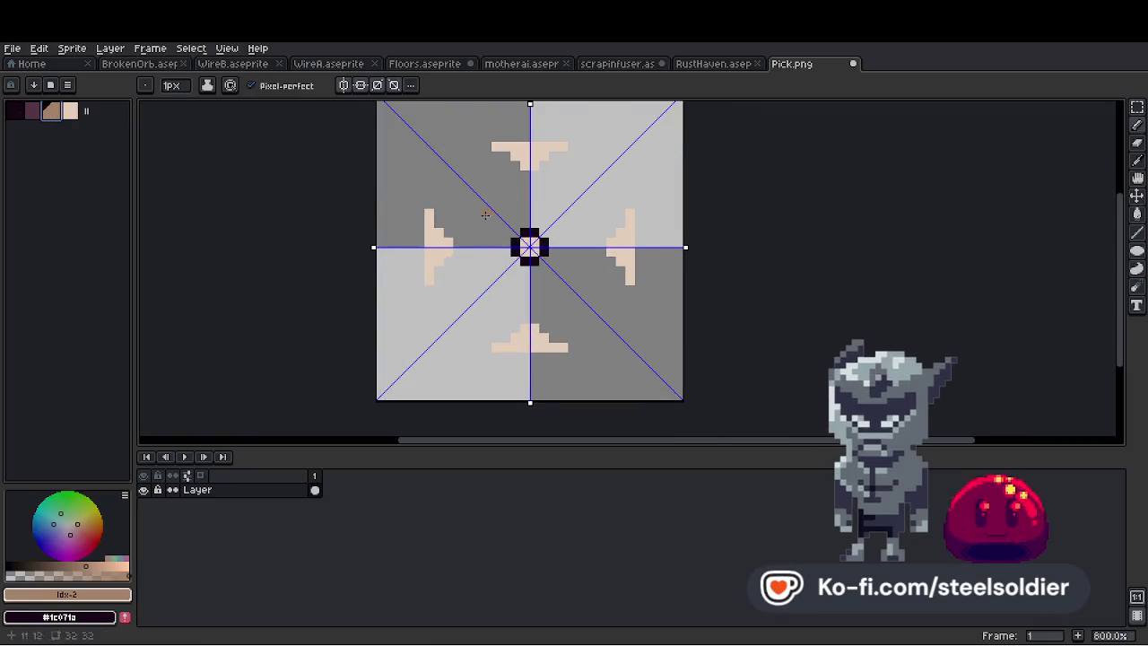
{"action": "scroll", "coordinate": [623, 259], "scroll_direction": "up", "scroll_amount": 1}
{"action": "scroll", "coordinate": [610, 257], "scroll_direction": "down", "scroll_amount": 3}
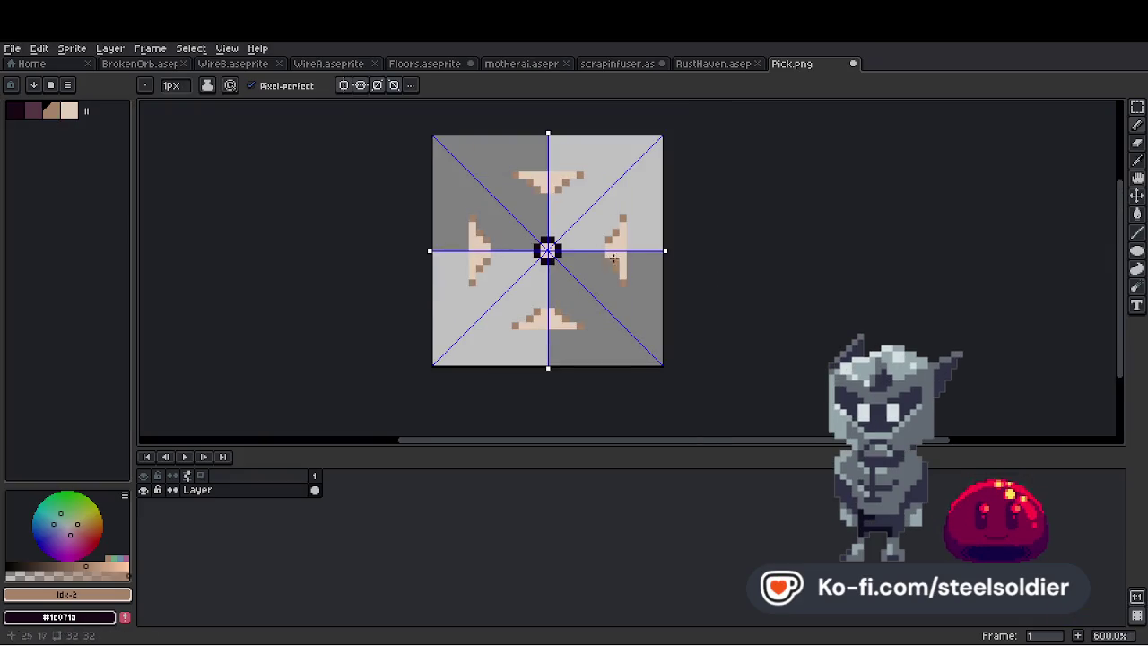
{"action": "scroll", "coordinate": [681, 233], "scroll_direction": "up", "scroll_amount": 1}
{"action": "left_click", "coordinate": [13, 110]}
Recolour the wedge tips near-black and outline the wedges with mirrored dark pixels
{"action": "key", "text": "v"}
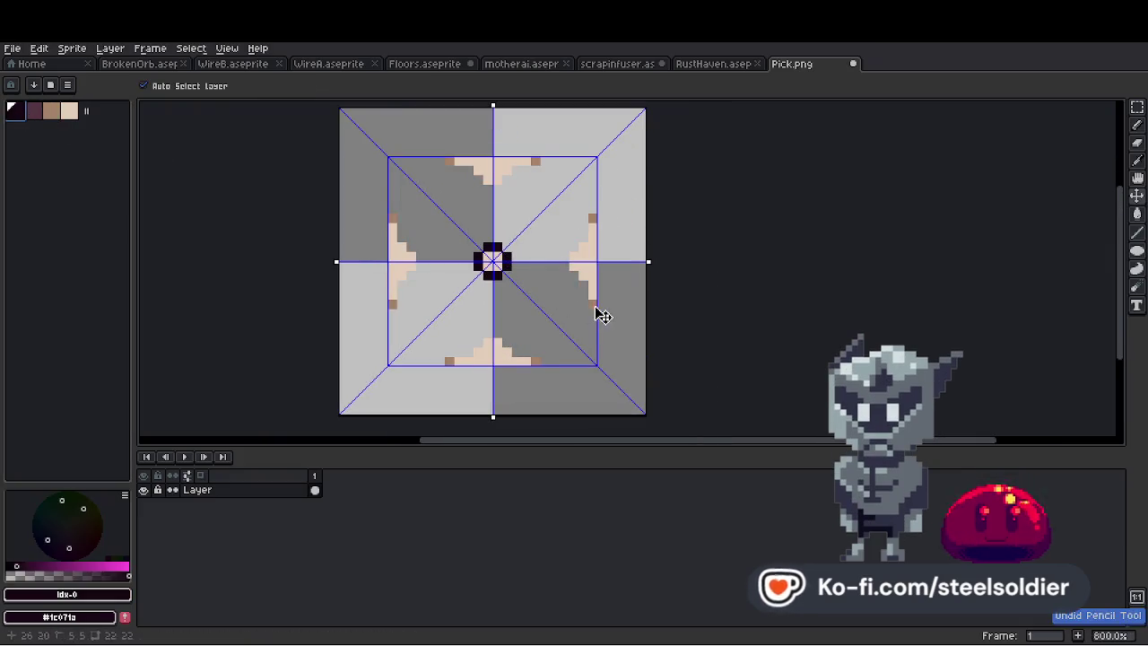
{"action": "key", "text": "b"}
{"action": "left_click", "coordinate": [592, 302]}
{"action": "scroll", "coordinate": [607, 257], "scroll_direction": "down", "scroll_amount": 4}
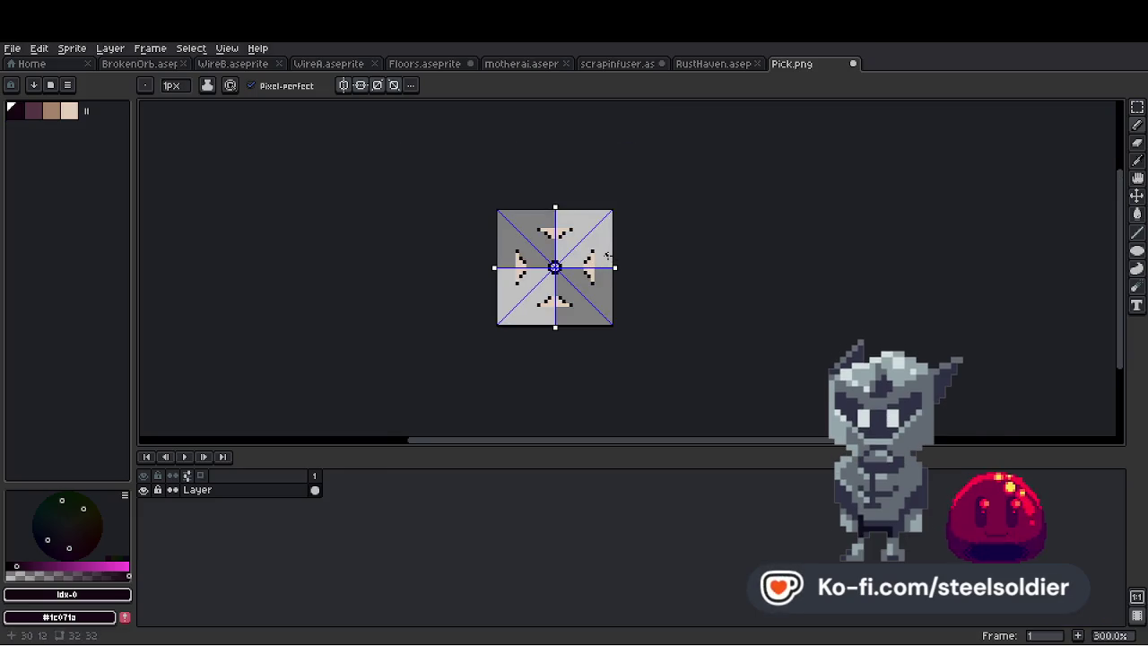
{"action": "scroll", "coordinate": [607, 257], "scroll_direction": "up", "scroll_amount": 6}
{"action": "left_click_drag", "start_coordinate": [515, 292], "coordinate": [515, 302]}
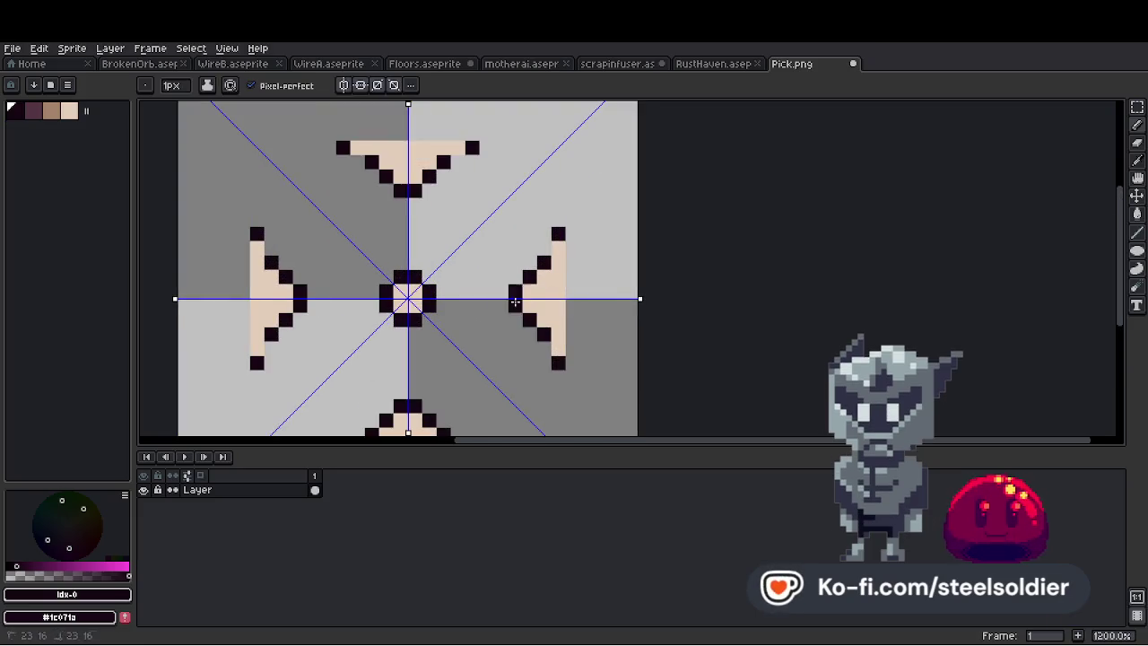
{"action": "left_click_drag", "start_coordinate": [571, 250], "coordinate": [571, 355]}
{"action": "scroll", "coordinate": [573, 266], "scroll_direction": "down", "scroll_amount": 3}
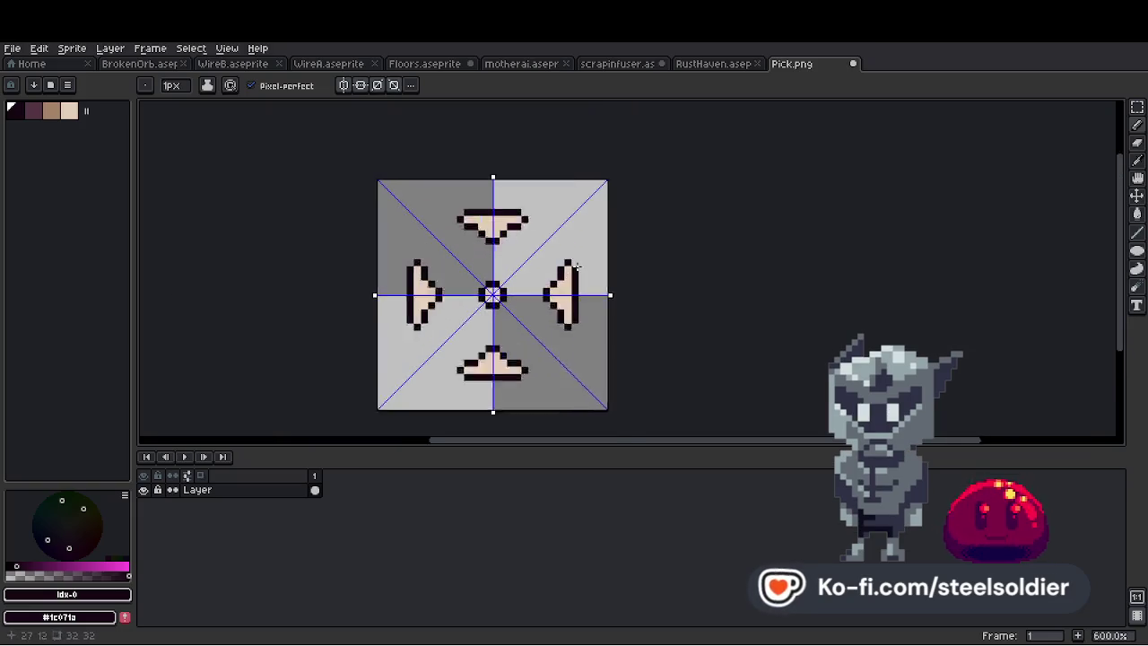
{"action": "scroll", "coordinate": [574, 266], "scroll_direction": "up", "scroll_amount": 1}
{"action": "scroll", "coordinate": [573, 266], "scroll_direction": "down", "scroll_amount": 5}
{"action": "scroll", "coordinate": [574, 287], "scroll_direction": "up", "scroll_amount": 7}
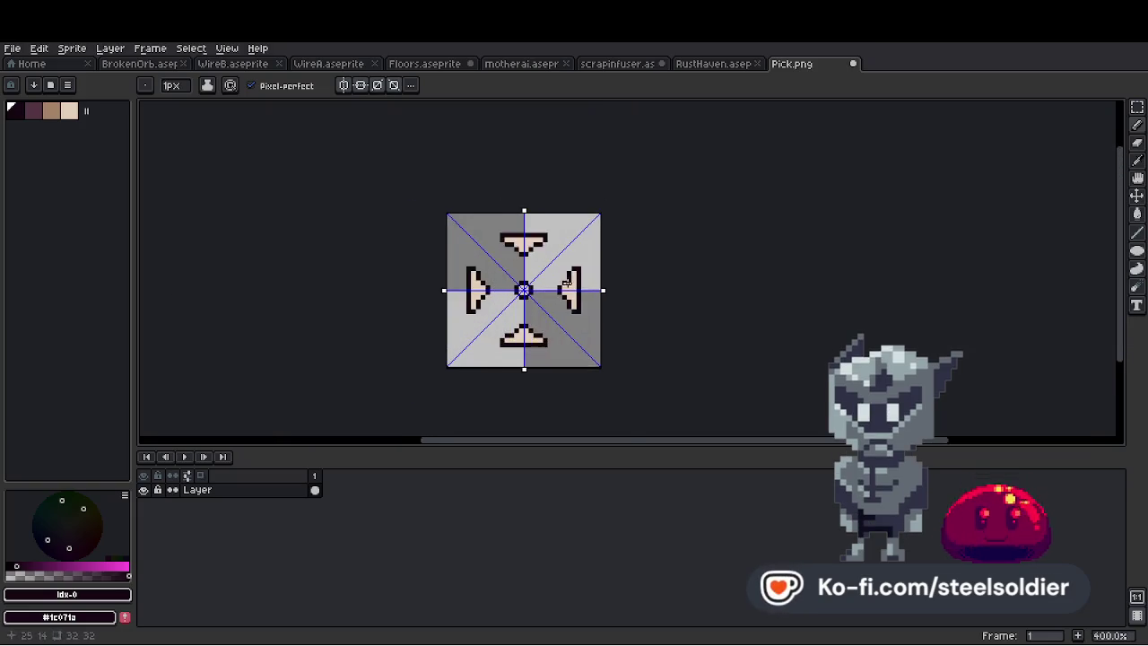
Shade the wedge edges brown with mirrored pencil strokes
{"action": "left_click", "coordinate": [52, 110]}
{"action": "left_click_drag", "start_coordinate": [574, 240], "coordinate": [574, 355]}
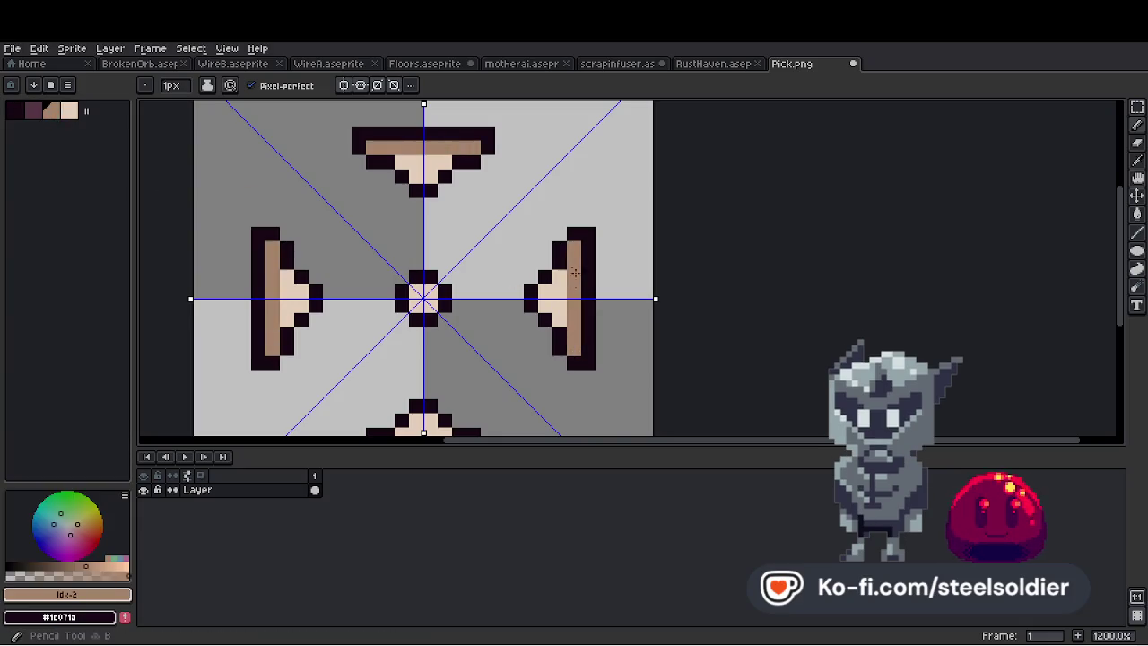
{"action": "scroll", "coordinate": [579, 269], "scroll_direction": "down", "scroll_amount": 7}
{"action": "scroll", "coordinate": [578, 258], "scroll_direction": "up", "scroll_amount": 5}
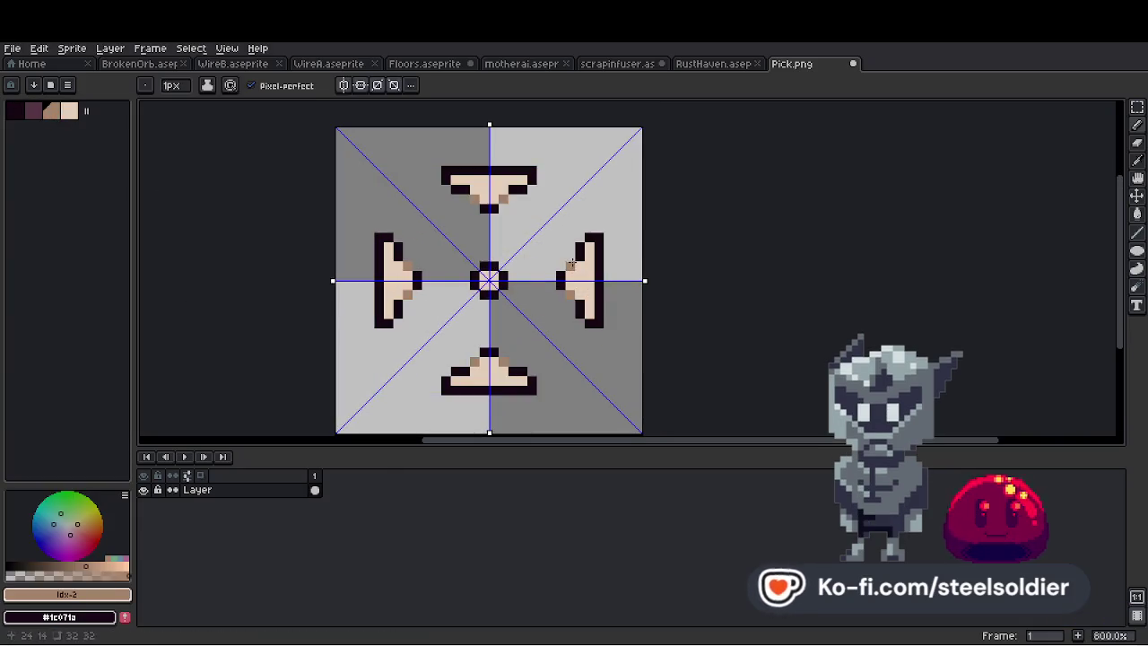
Eyedrop the dark outline #170714 and brown #a6836a colours from the sprite
{"action": "key", "text": "i"}
{"action": "left_click", "coordinate": [571, 266], "text": "alt"}
{"action": "scroll", "coordinate": [604, 252], "scroll_direction": "down", "scroll_amount": 4}
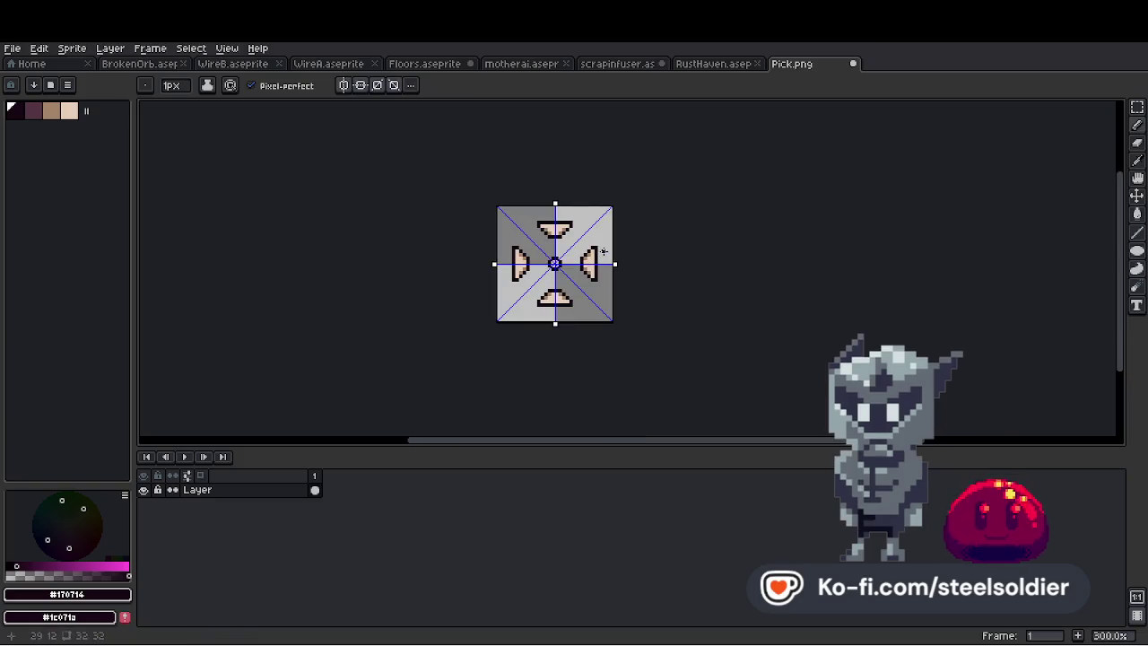
{"action": "scroll", "coordinate": [601, 253], "scroll_direction": "up", "scroll_amount": 4}
{"action": "scroll", "coordinate": [594, 253], "scroll_direction": "down", "scroll_amount": 5}
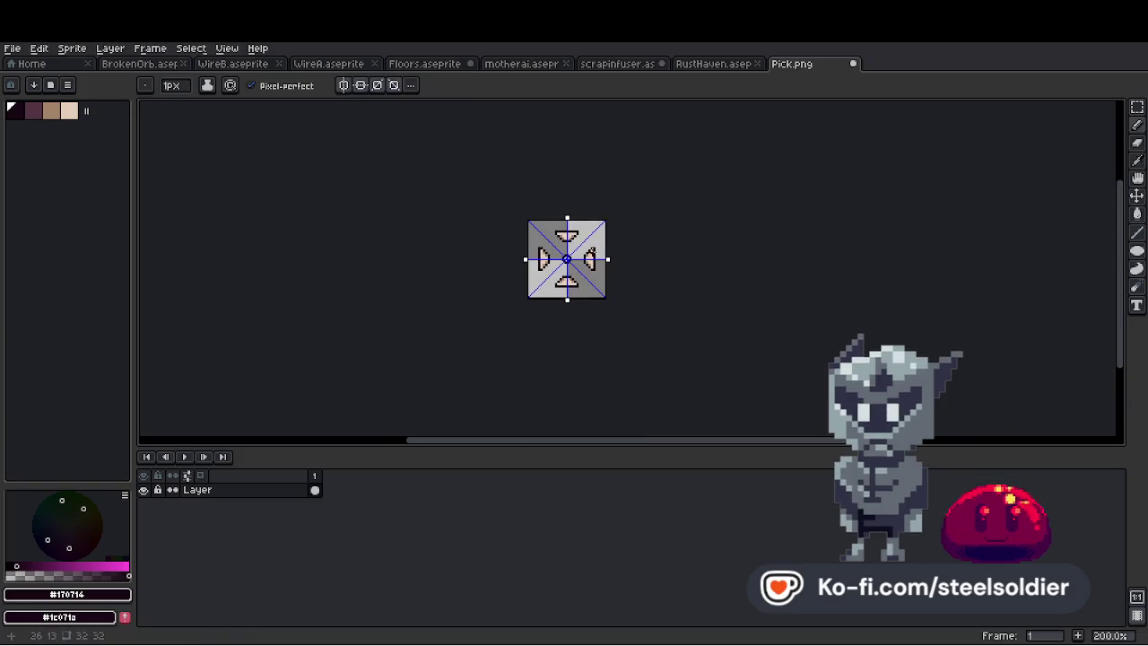
{"action": "scroll", "coordinate": [592, 259], "scroll_direction": "up", "scroll_amount": 5}
{"action": "left_click", "coordinate": [591, 260], "text": "alt"}
{"action": "scroll", "coordinate": [592, 261], "scroll_direction": "down", "scroll_amount": 4}
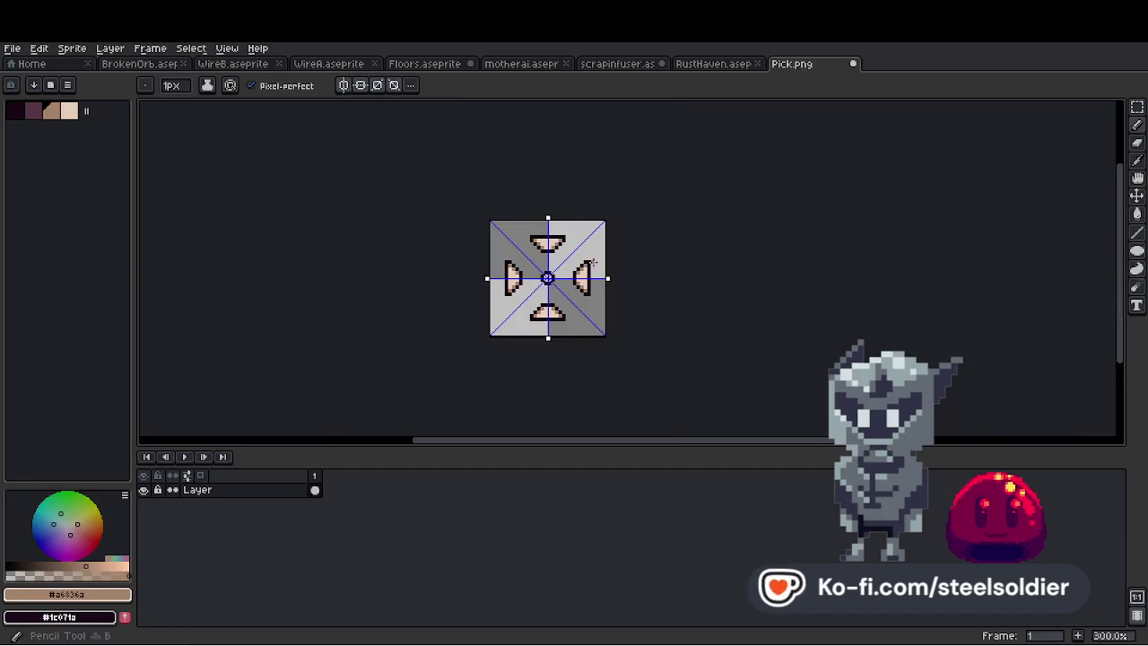
{"action": "scroll", "coordinate": [592, 261], "scroll_direction": "up", "scroll_amount": 1}
{"action": "scroll", "coordinate": [590, 269], "scroll_direction": "up", "scroll_amount": 3}
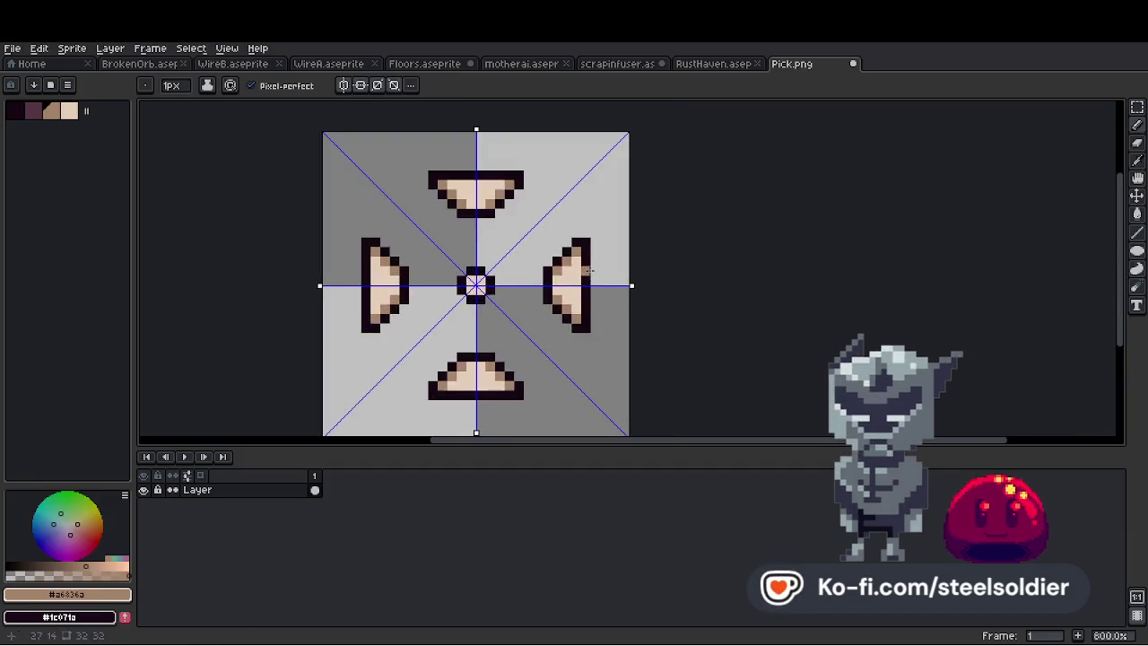
{"action": "scroll", "coordinate": [587, 271], "scroll_direction": "down", "scroll_amount": 5}
{"action": "scroll", "coordinate": [583, 273], "scroll_direction": "up", "scroll_amount": 5}
{"action": "scroll", "coordinate": [582, 273], "scroll_direction": "down", "scroll_amount": 4}
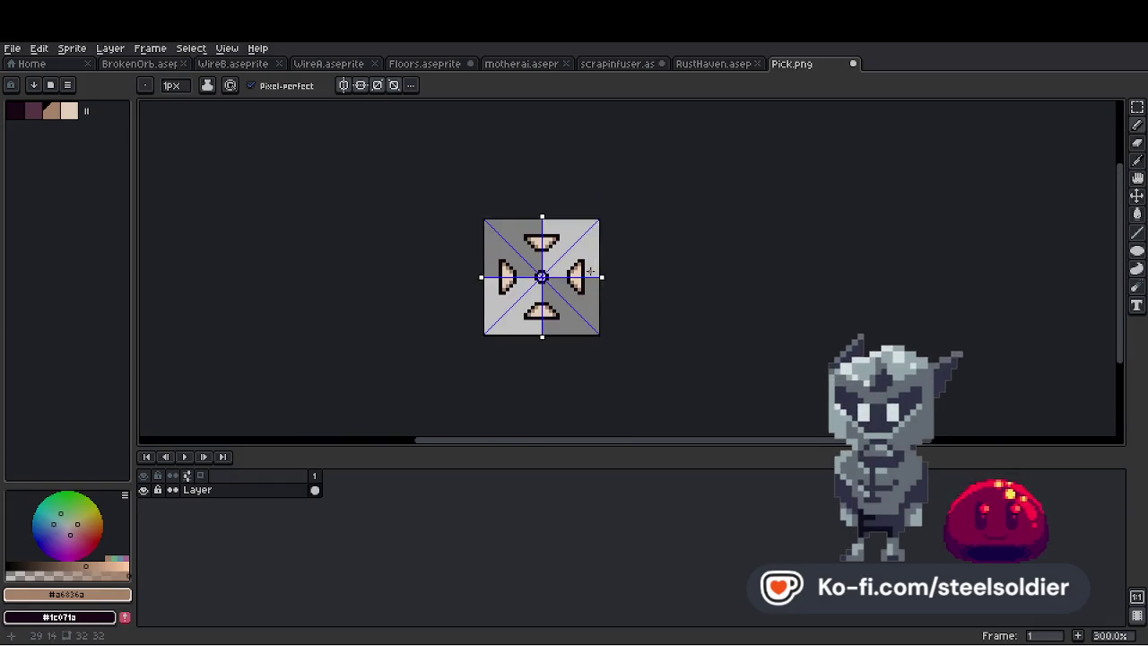
Enlarge Pick.png to 200% (64×64) with Nearest-neighbor scaling and save it
{"action": "scroll", "coordinate": [623, 282], "scroll_direction": "up", "scroll_amount": 2}
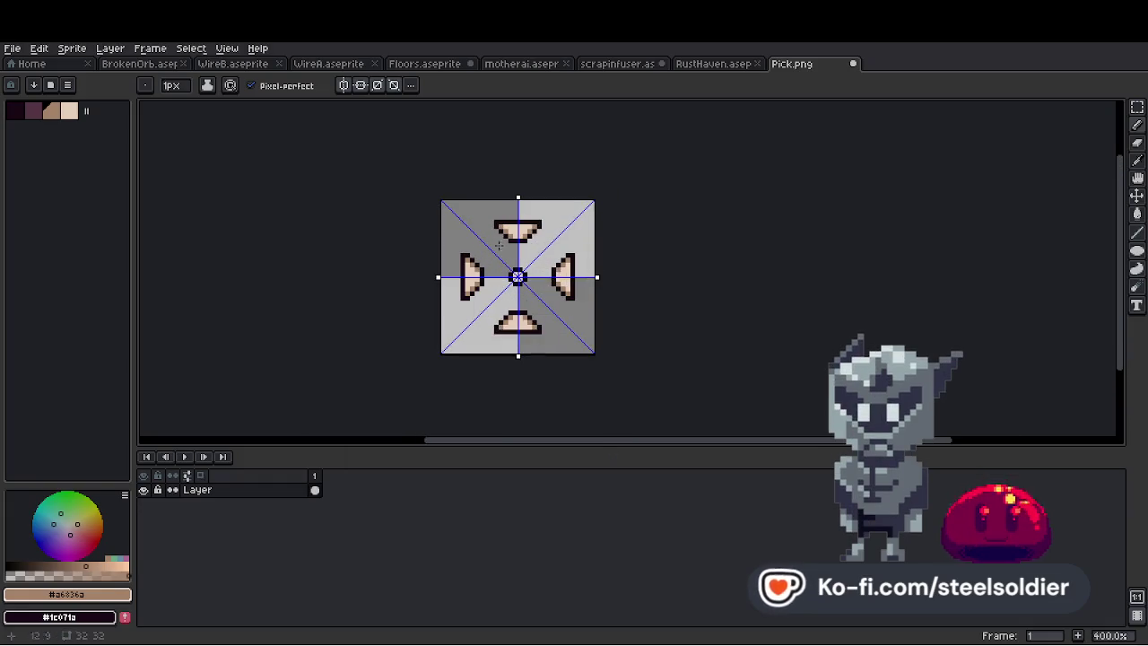
{"action": "left_click", "coordinate": [54, 63]}
{"action": "left_click", "coordinate": [794, 64]}
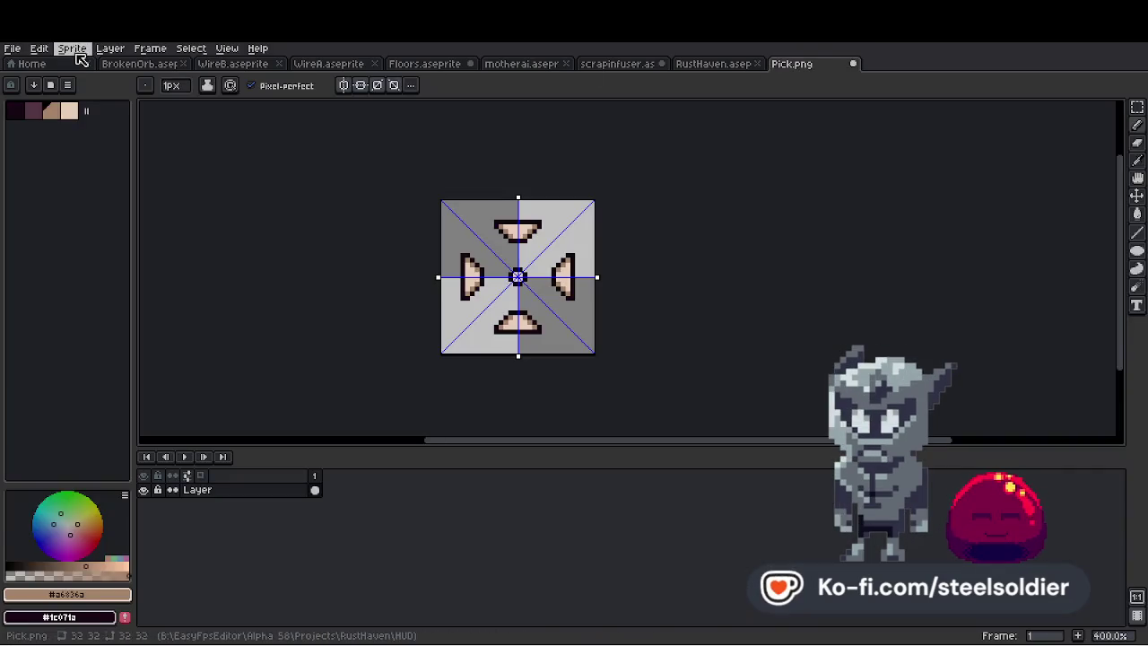
{"action": "left_click", "coordinate": [74, 49]}
{"action": "left_click", "coordinate": [96, 114]}
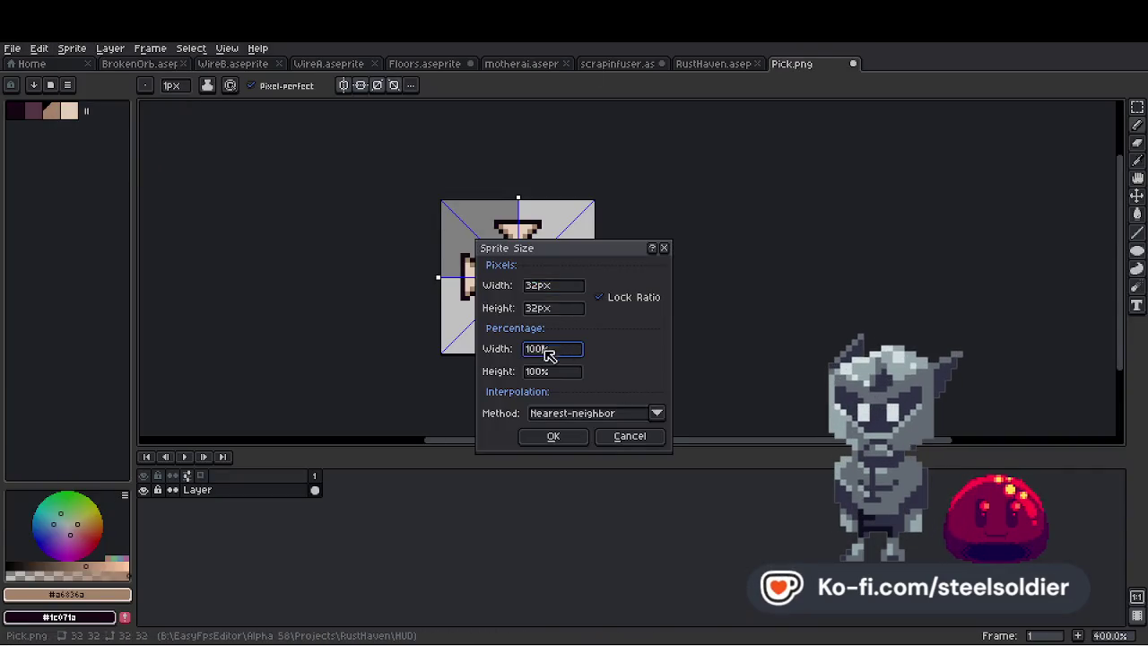
{"action": "left_click", "coordinate": [547, 435]}
{"action": "left_click", "coordinate": [12, 48]}
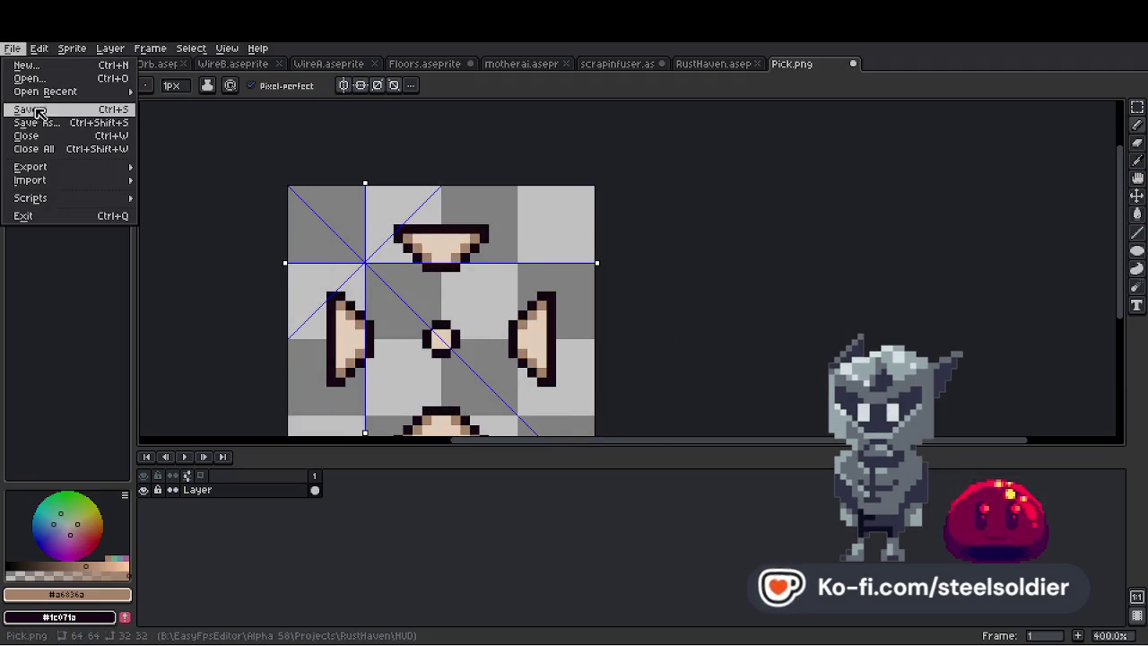
{"action": "left_click", "coordinate": [26, 109]}
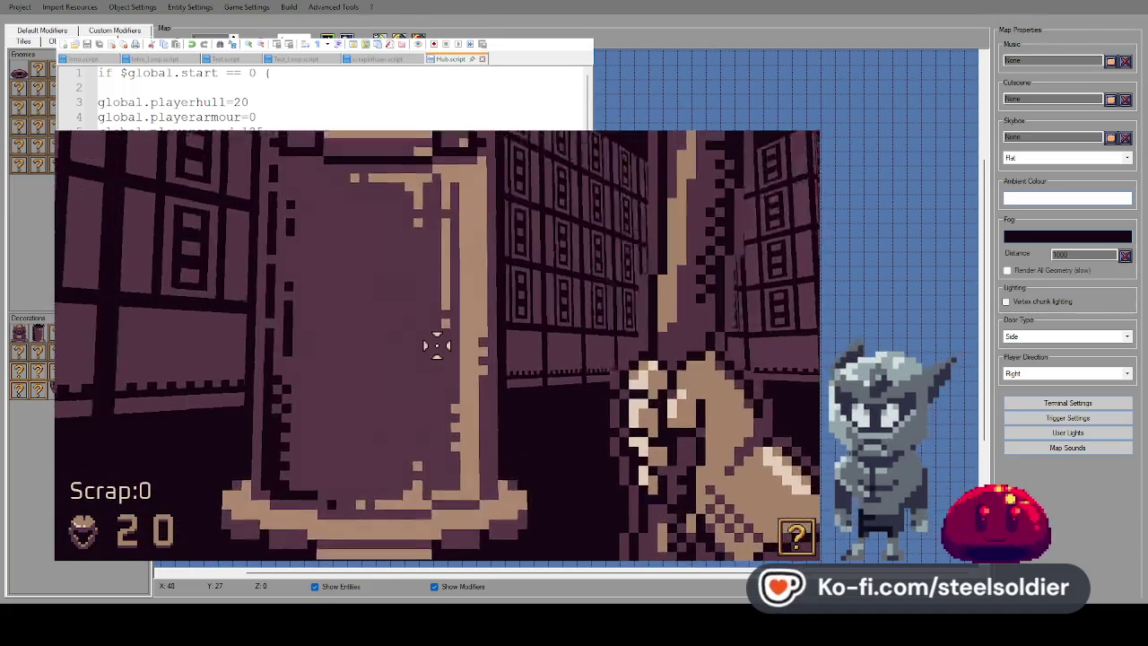
Check the new crosshair in the game test, then pause and close the test window
{"action": "key", "text": "Escape"}
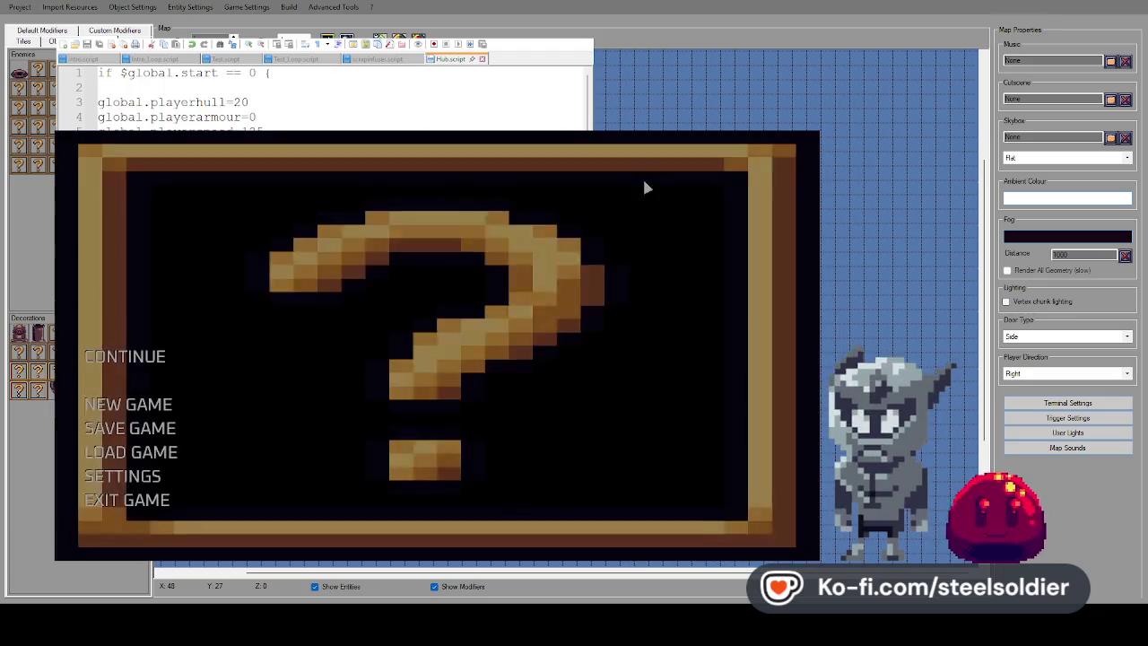
{"action": "key", "text": "Escape"}
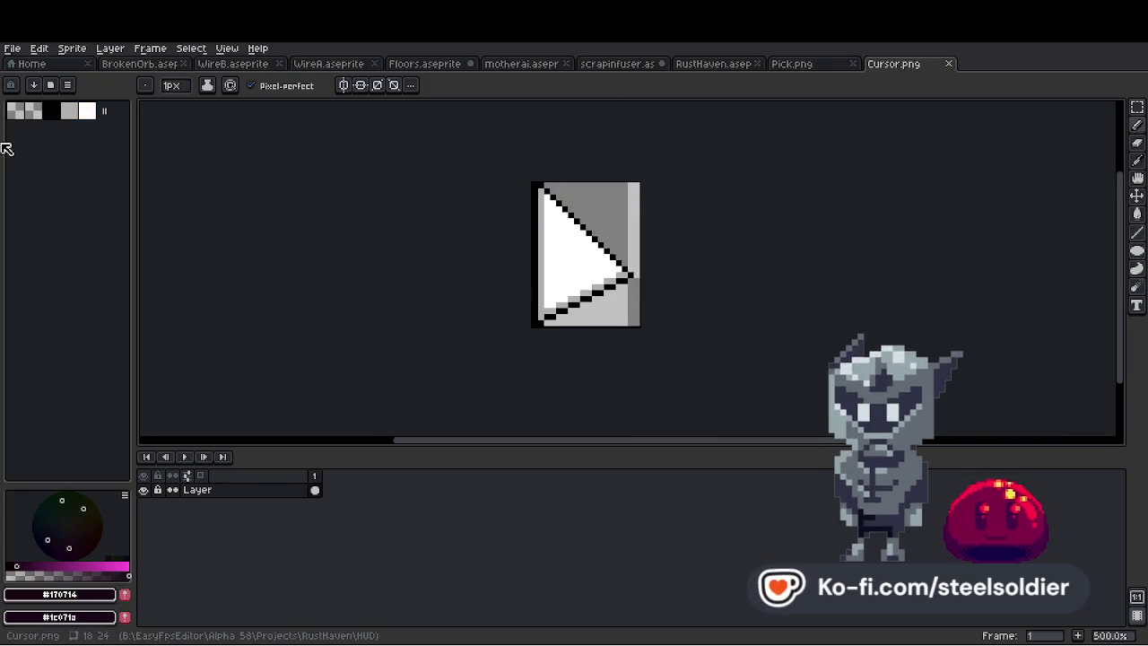
Fill the Cursor.png arrow's outline dark purple and its white interior tan
{"action": "scroll", "coordinate": [189, 138], "scroll_direction": "up", "scroll_amount": 2}
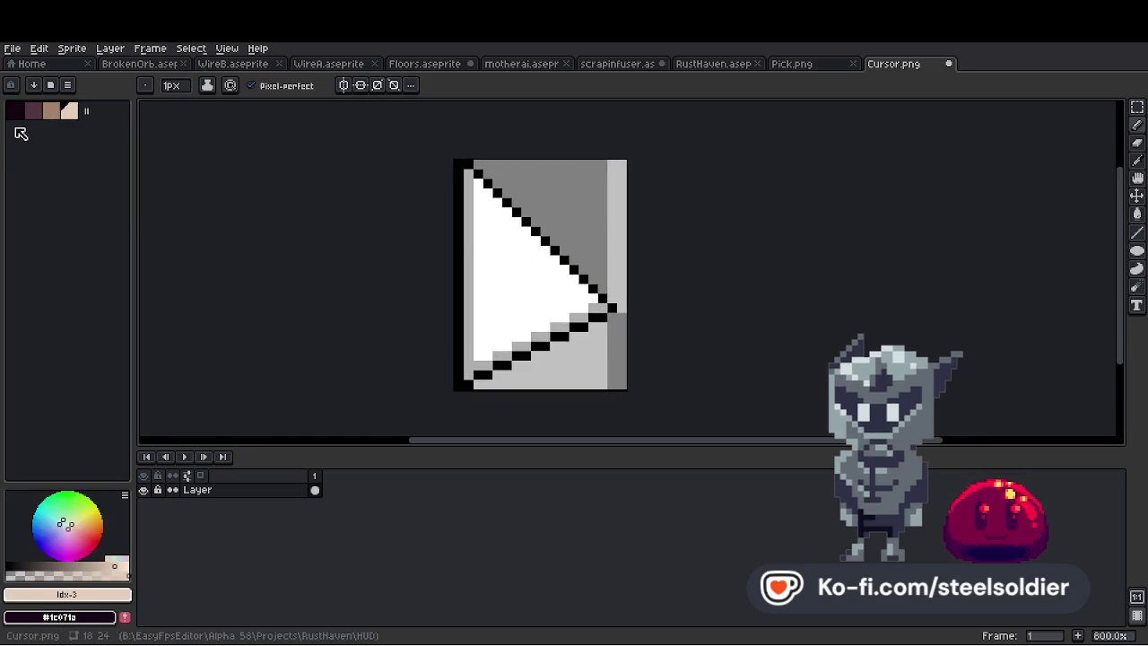
{"action": "left_click", "coordinate": [34, 109]}
{"action": "key", "text": "g"}
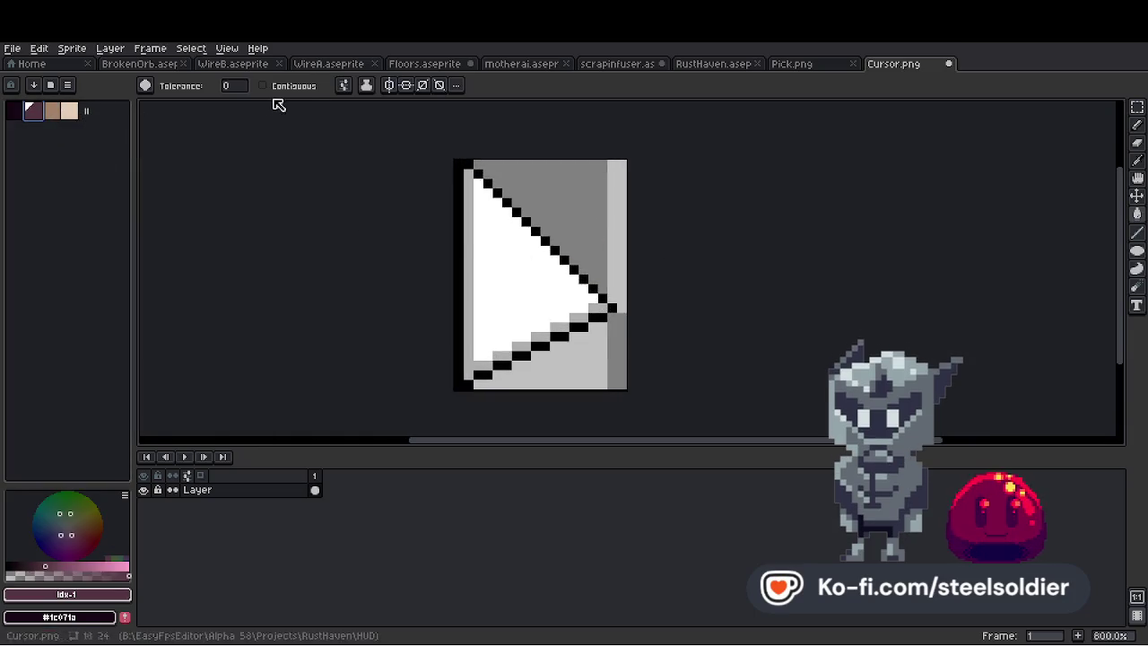
{"action": "left_click", "coordinate": [468, 278]}
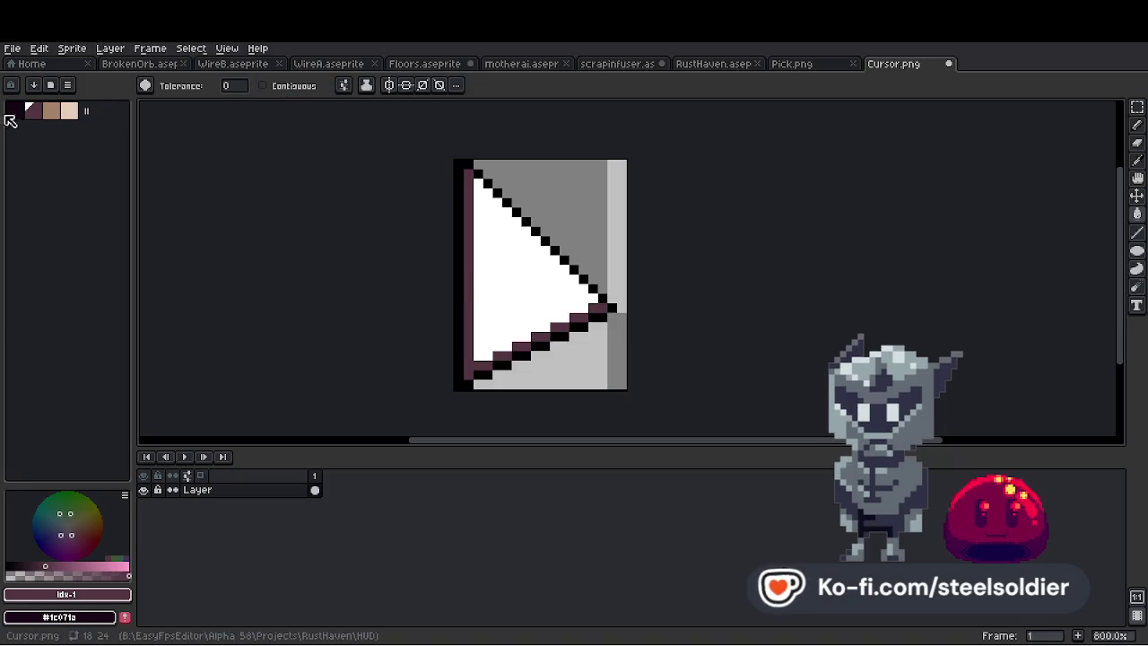
{"action": "left_click", "coordinate": [51, 109]}
{"action": "left_click", "coordinate": [538, 269]}
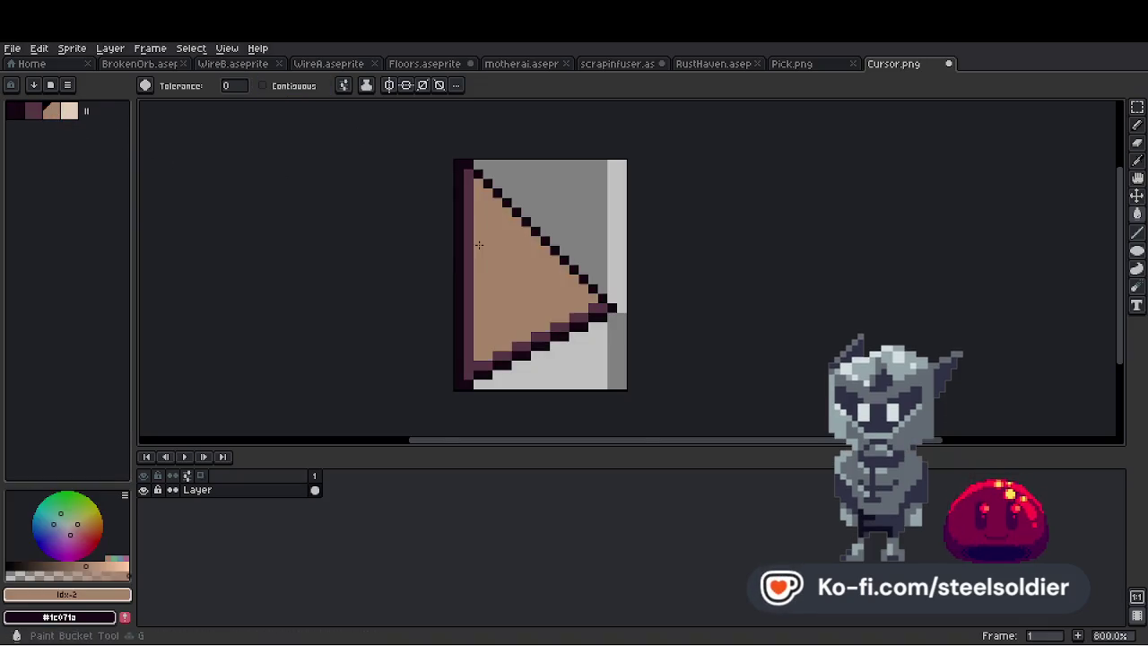
Draw light peach highlights along the arrow's diagonal edge and left edge
{"action": "scroll", "coordinate": [538, 269], "scroll_direction": "up", "scroll_amount": 1}
{"action": "left_click", "coordinate": [69, 111]}
{"action": "key", "text": "b"}
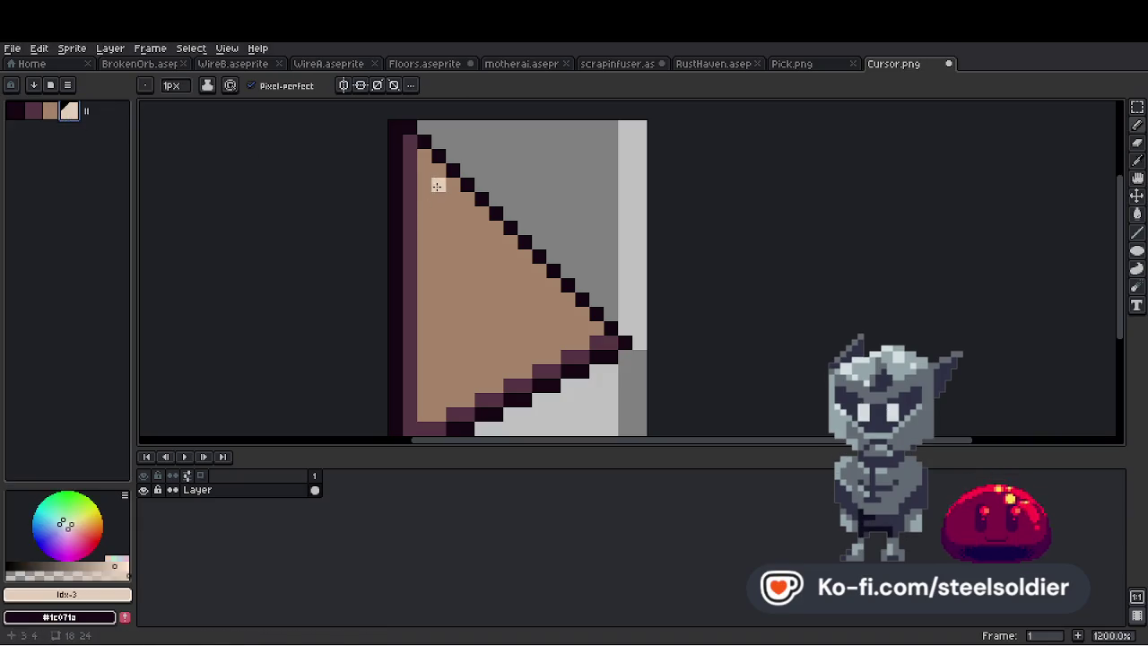
{"action": "left_click_drag", "start_coordinate": [437, 185], "coordinate": [575, 326]}
{"action": "left_click_drag", "start_coordinate": [438, 184], "coordinate": [442, 287]}
Fill only the arrow's upper half light peach, leaving the lower half brown
{"action": "key", "text": "g"}
{"action": "left_click", "coordinate": [517, 281]}
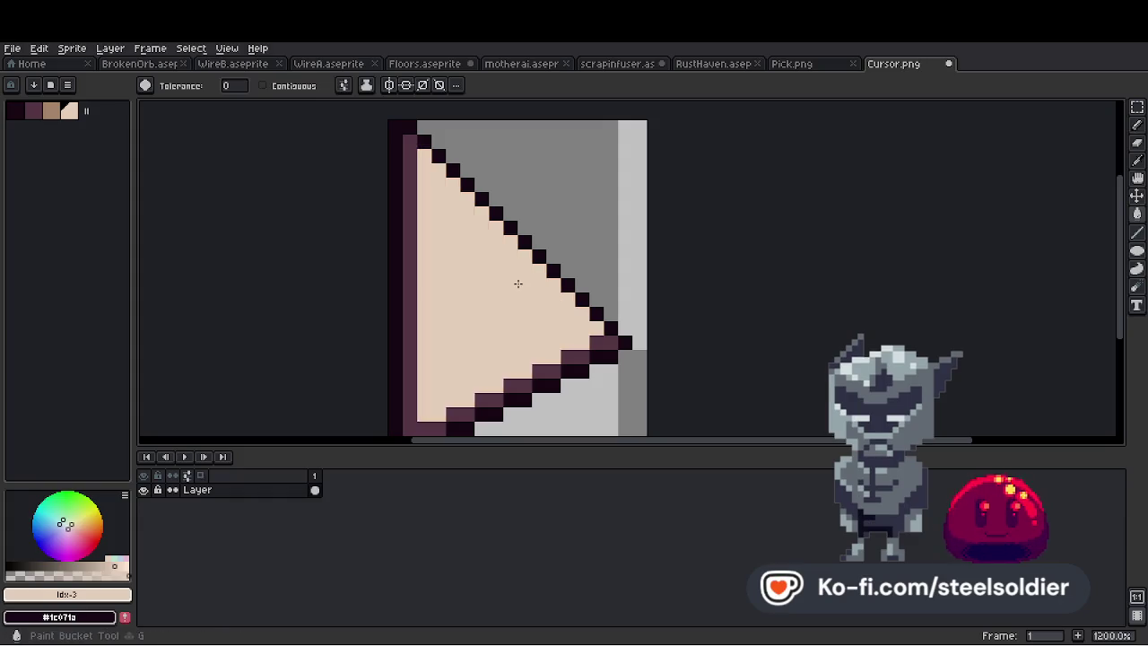
{"action": "scroll", "coordinate": [517, 284], "scroll_direction": "down", "scroll_amount": 2}
{"action": "key", "text": "ctrl+z"}
{"action": "left_click", "coordinate": [473, 282]}
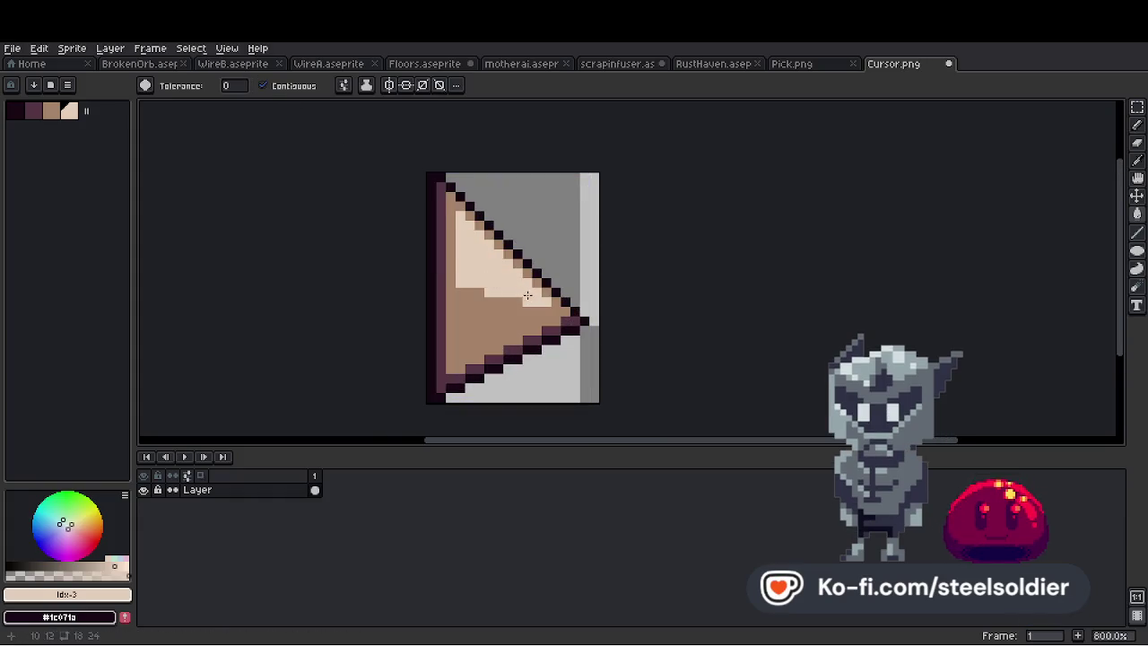
{"action": "scroll", "coordinate": [514, 282], "scroll_direction": "down", "scroll_amount": 8}
{"action": "scroll", "coordinate": [514, 281], "scroll_direction": "up", "scroll_amount": 6}
{"action": "scroll", "coordinate": [514, 282], "scroll_direction": "up", "scroll_amount": 2}
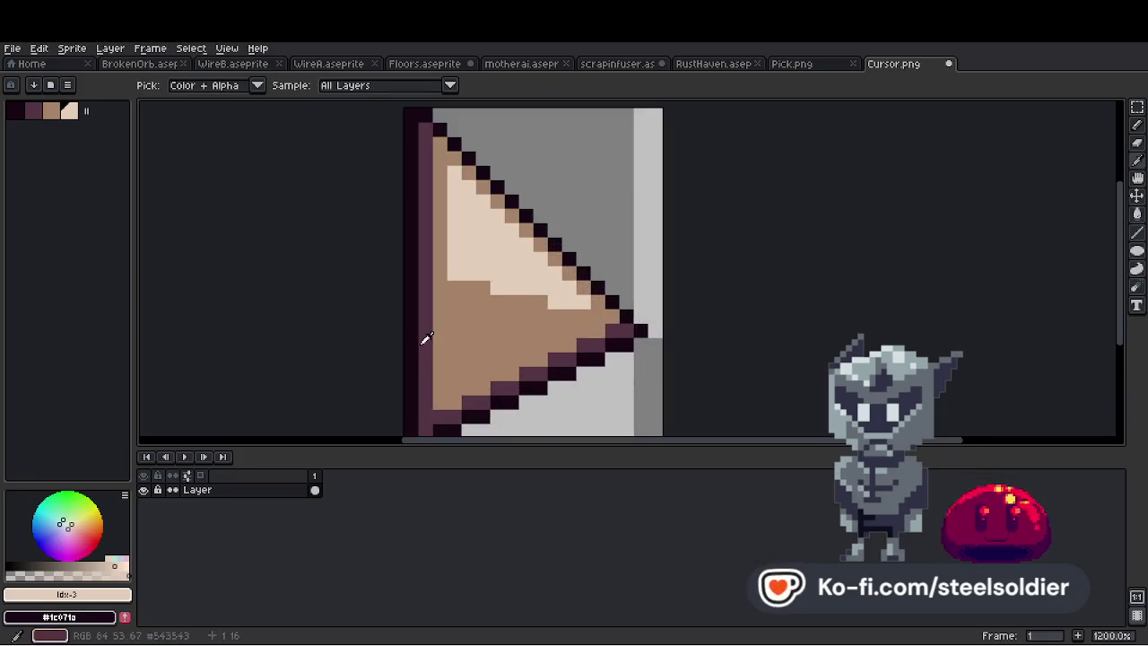
Draw a purple line across the arrow's brown half with dark pixels near the left outline
{"action": "left_click", "coordinate": [423, 336], "text": "alt"}
{"action": "key", "text": "b"}
{"action": "left_click_drag", "start_coordinate": [448, 345], "coordinate": [475, 345]}
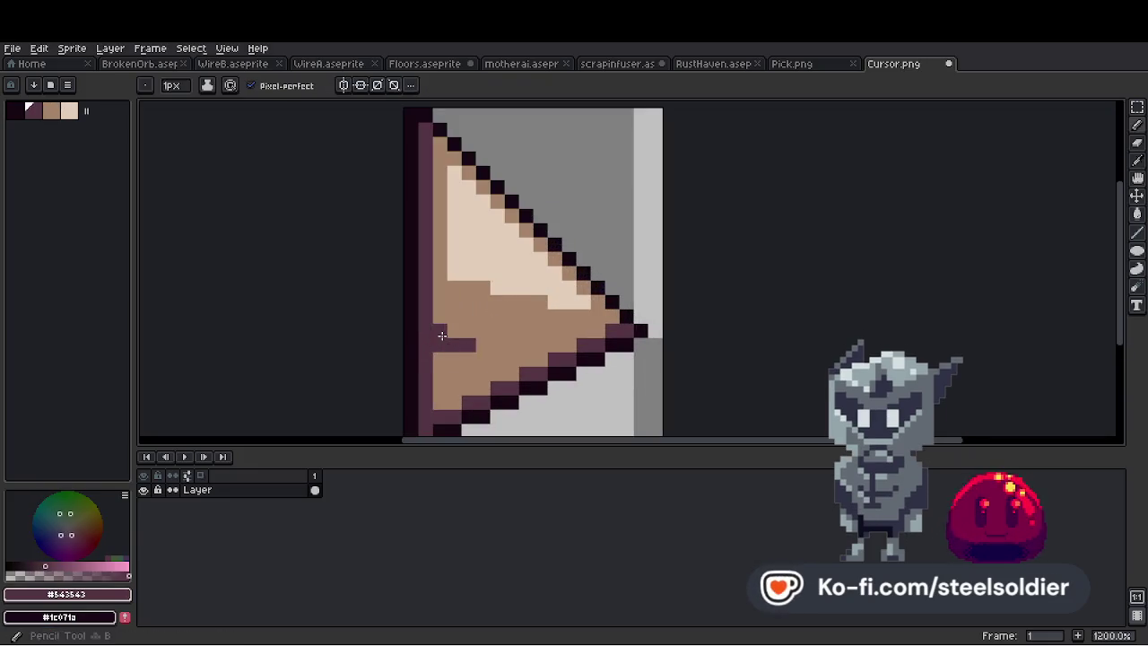
{"action": "left_click", "coordinate": [496, 345]}
{"action": "left_click", "coordinate": [538, 236], "text": "alt"}
{"action": "left_click", "coordinate": [435, 330]}
{"action": "left_click", "coordinate": [432, 344]}
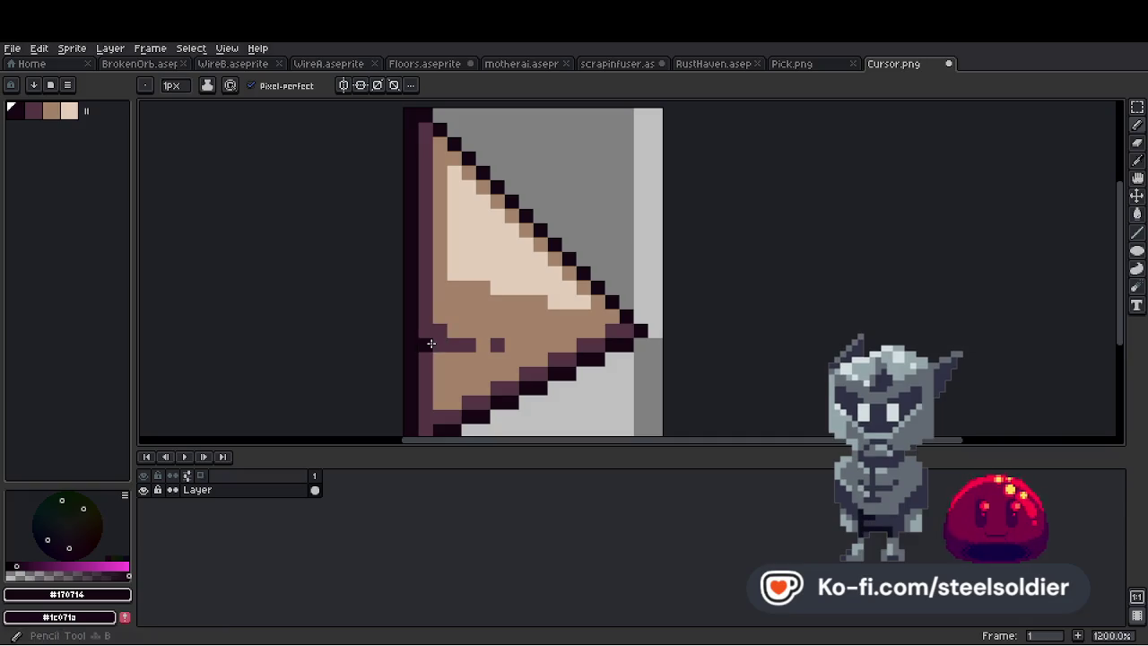
Undo the stray dark dither pixels and save Cursor.png
{"action": "scroll", "coordinate": [440, 345], "scroll_direction": "down", "scroll_amount": 6}
{"action": "scroll", "coordinate": [487, 320], "scroll_direction": "up", "scroll_amount": 5}
{"action": "left_click", "coordinate": [461, 304], "text": "alt"}
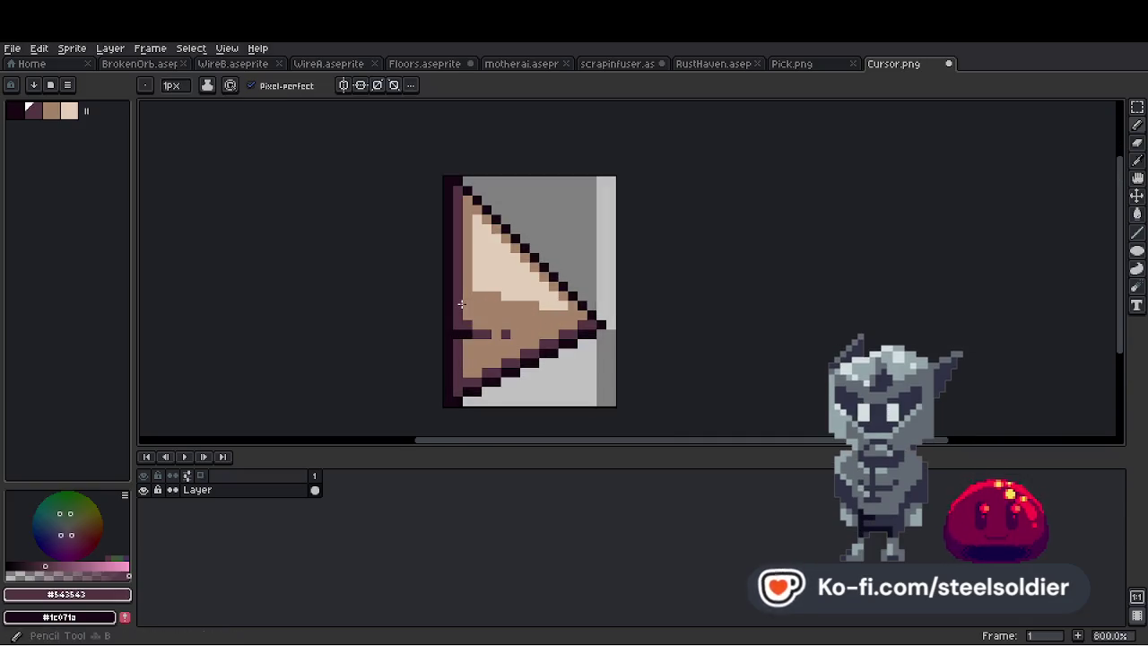
{"action": "scroll", "coordinate": [504, 277], "scroll_direction": "down", "scroll_amount": 1}
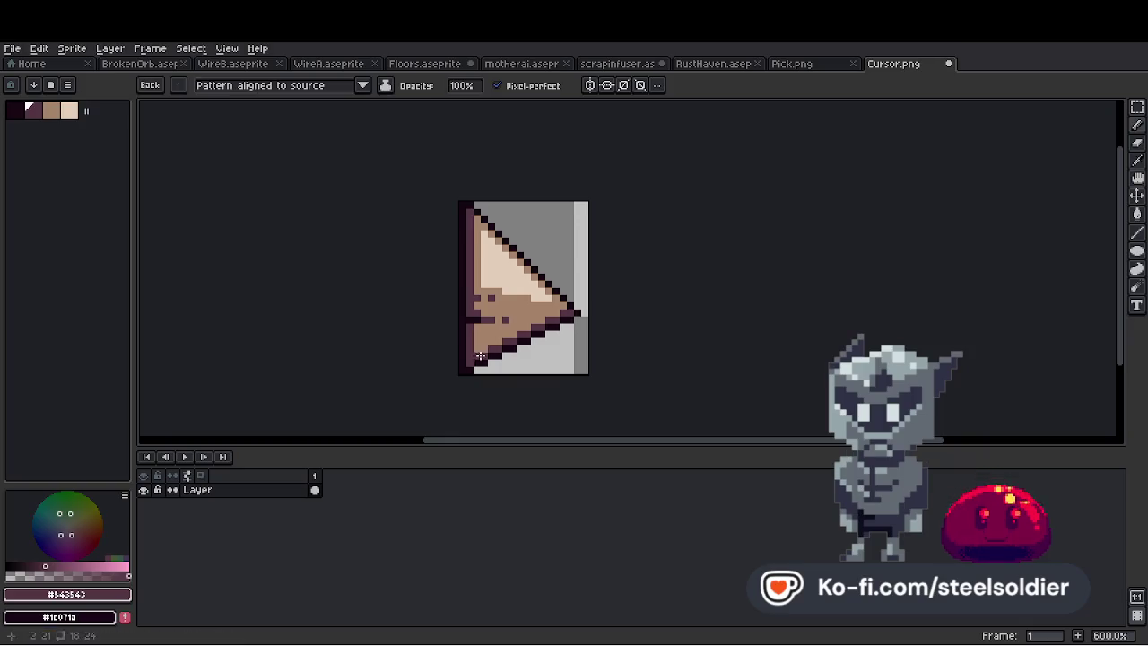
{"action": "scroll", "coordinate": [529, 328], "scroll_direction": "down", "scroll_amount": 5}
{"action": "scroll", "coordinate": [529, 327], "scroll_direction": "up", "scroll_amount": 4}
{"action": "key", "text": "ctrl+z"}
{"action": "scroll", "coordinate": [502, 332], "scroll_direction": "down", "scroll_amount": 3}
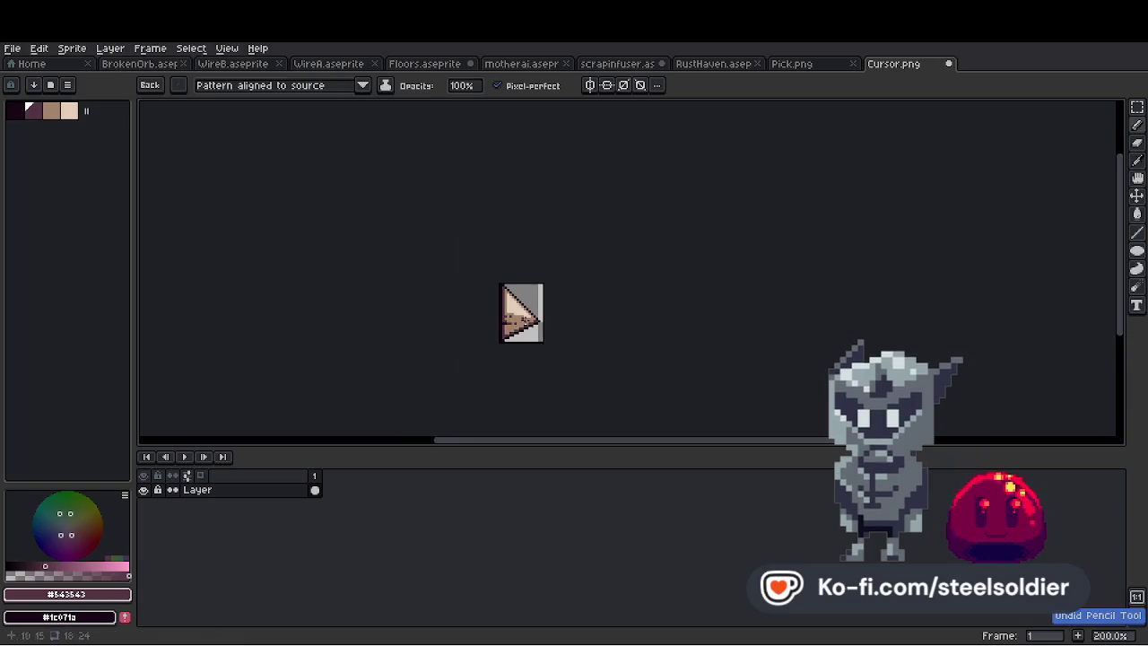
{"action": "scroll", "coordinate": [473, 337], "scroll_direction": "up", "scroll_amount": 4}
{"action": "scroll", "coordinate": [473, 336], "scroll_direction": "down", "scroll_amount": 2}
{"action": "left_click", "coordinate": [12, 48]}
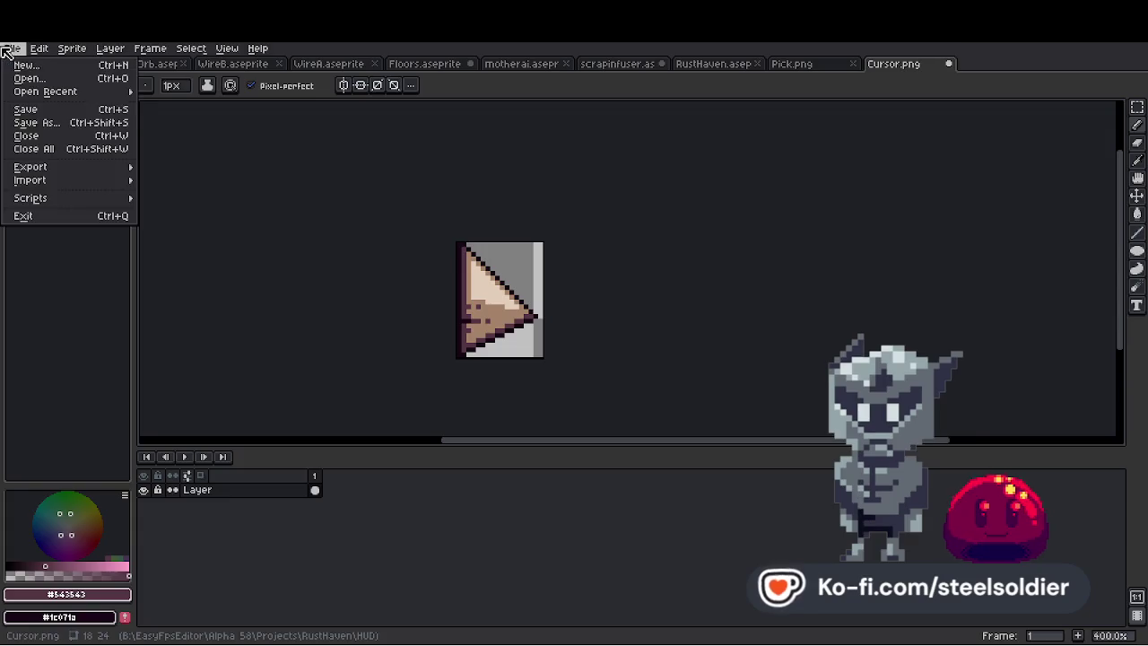
{"action": "left_click", "coordinate": [41, 112]}
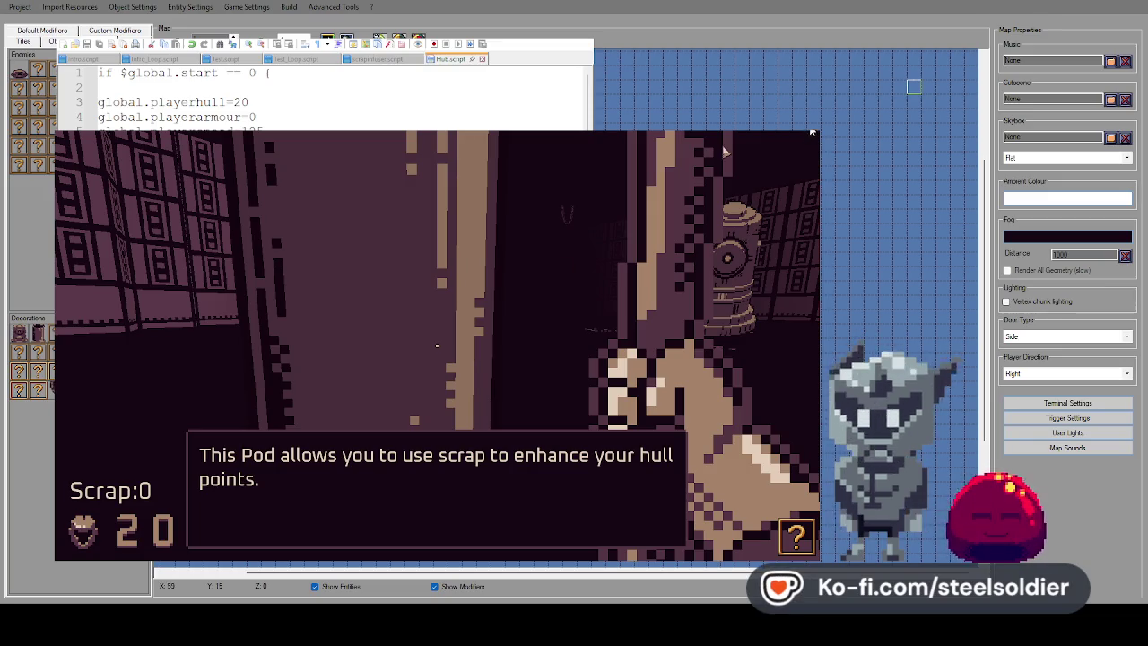
Relaunch the test play and decline the Pod's hull upgrade offer
{"action": "key", "text": "Escape"}
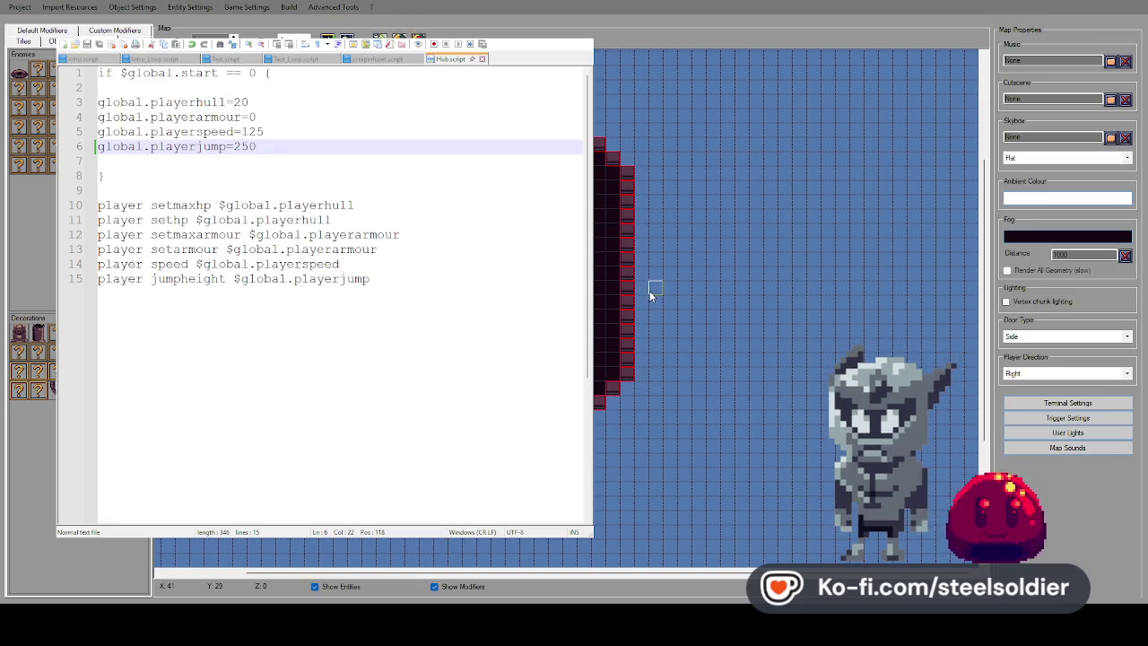
{"action": "key", "text": "F5"}
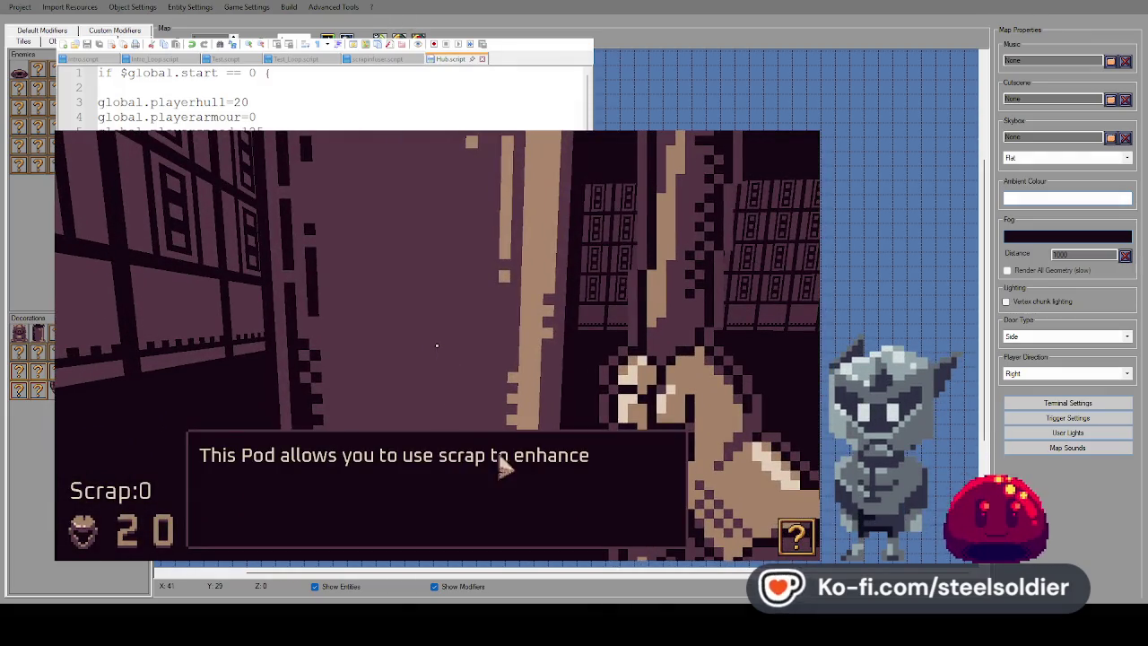
{"action": "left_click", "coordinate": [316, 381]}
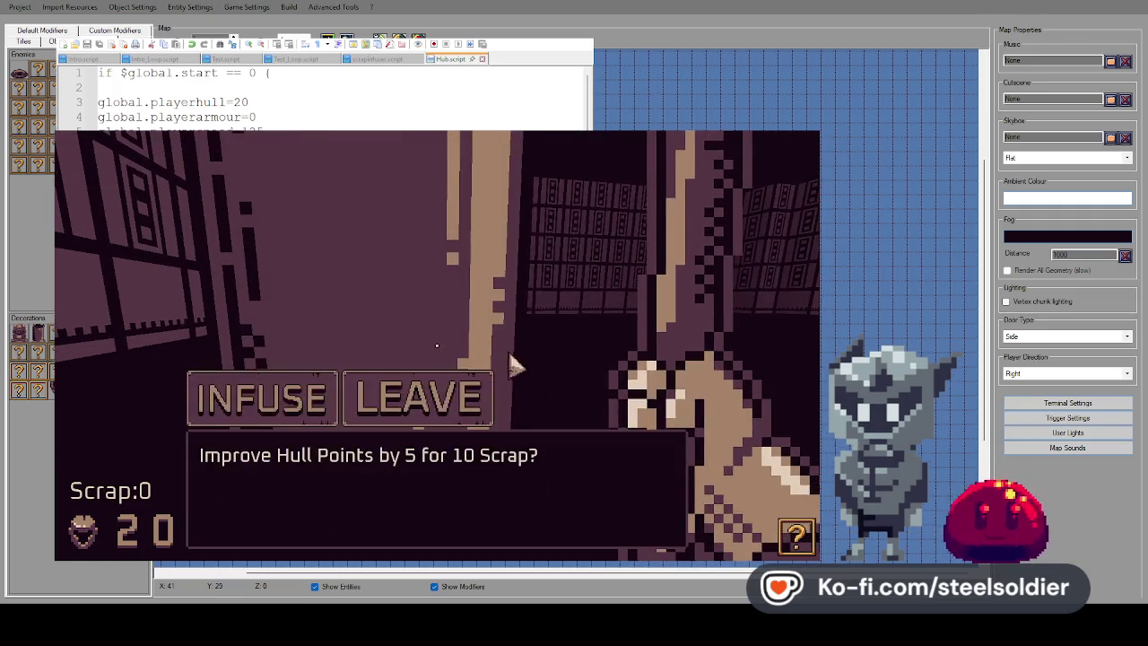
{"action": "key", "text": "Escape"}
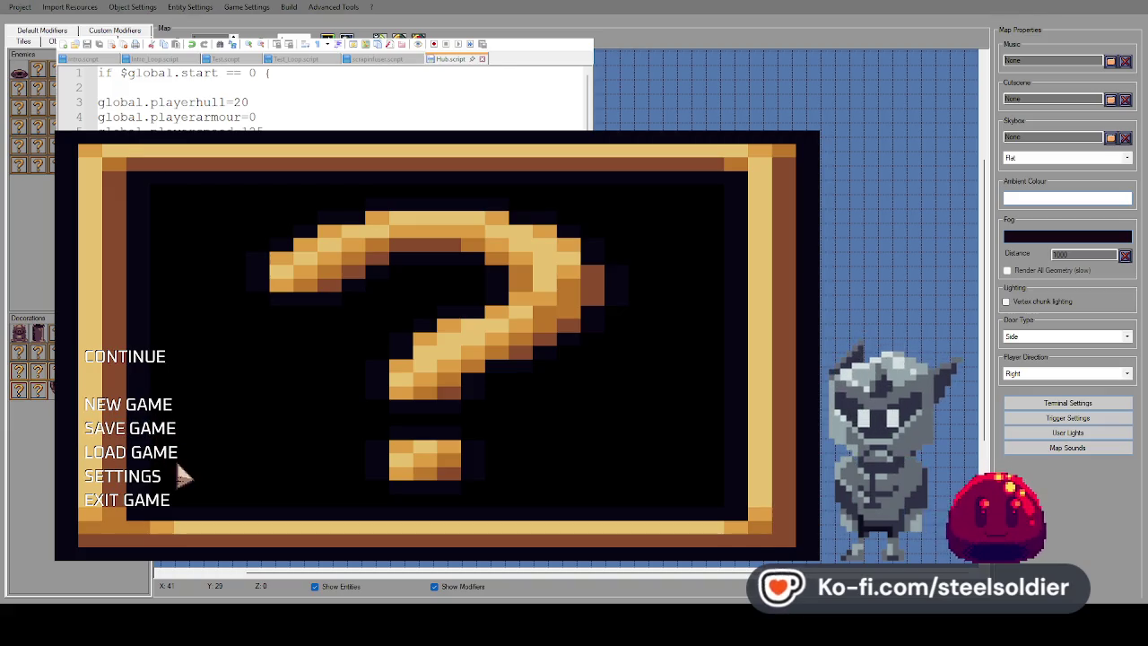
{"action": "key", "text": "Escape"}
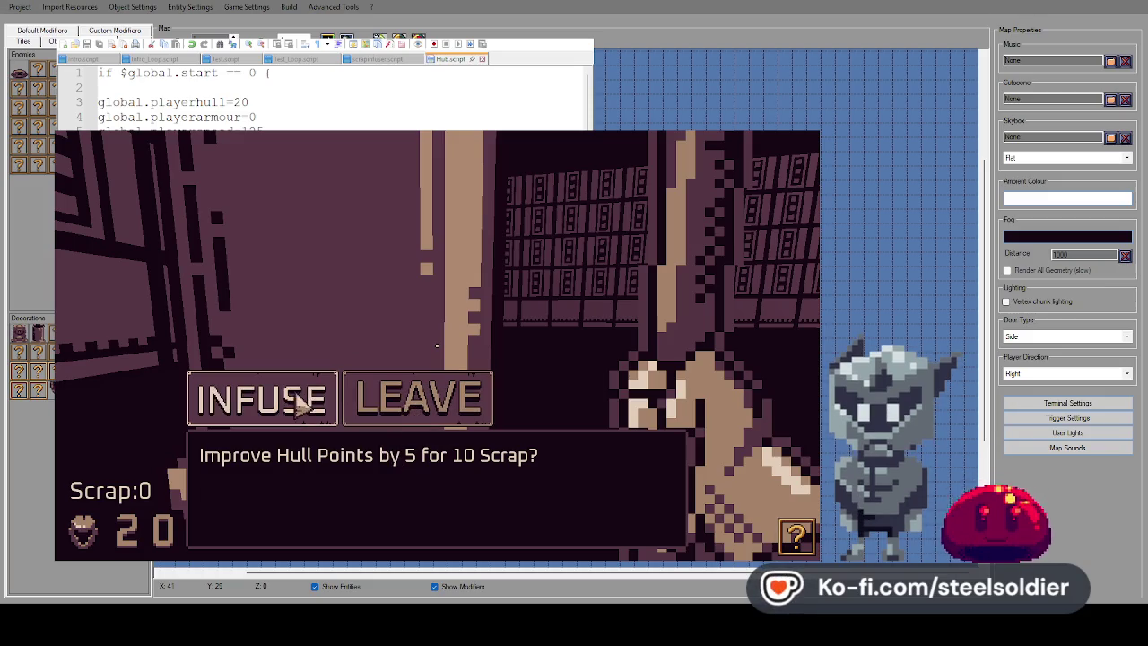
{"action": "left_click", "coordinate": [418, 405]}
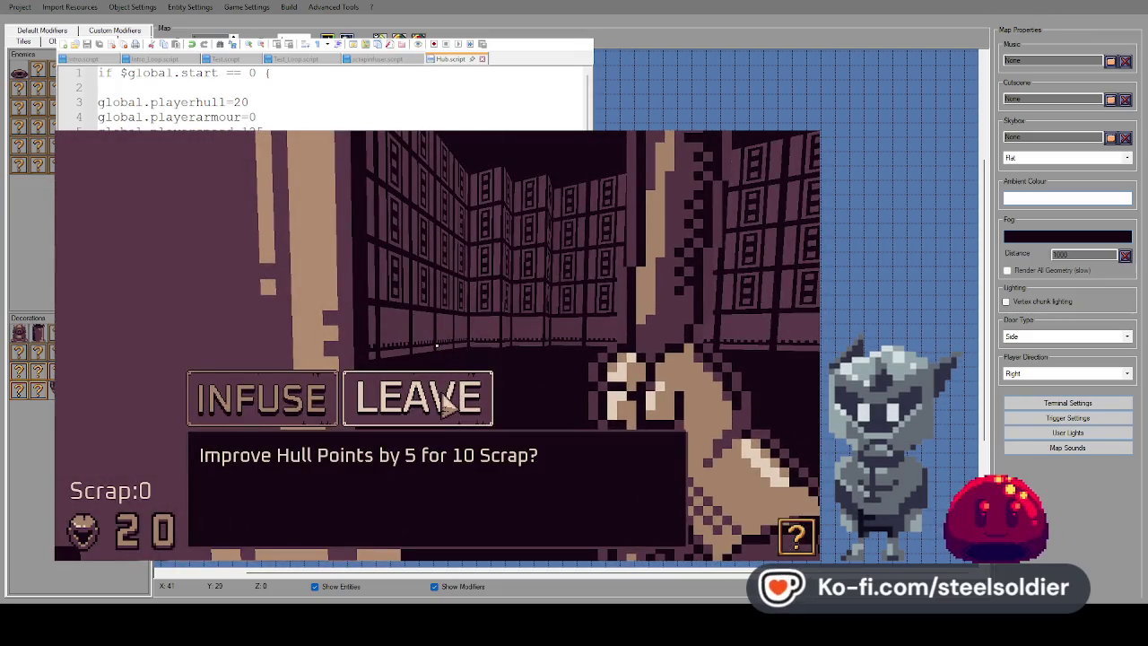
{"action": "left_click", "coordinate": [354, 405]}
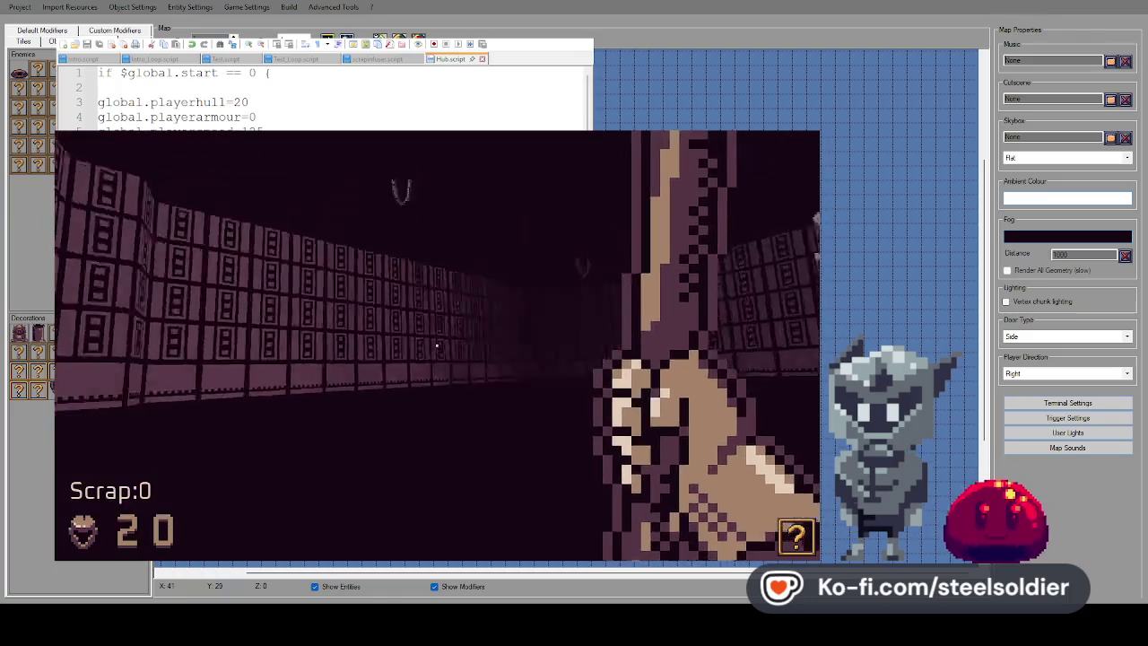
Walk through the hub, swing the weapon, and look between the barrel, wall and pillar
{"action": "key", "text": "Left"}
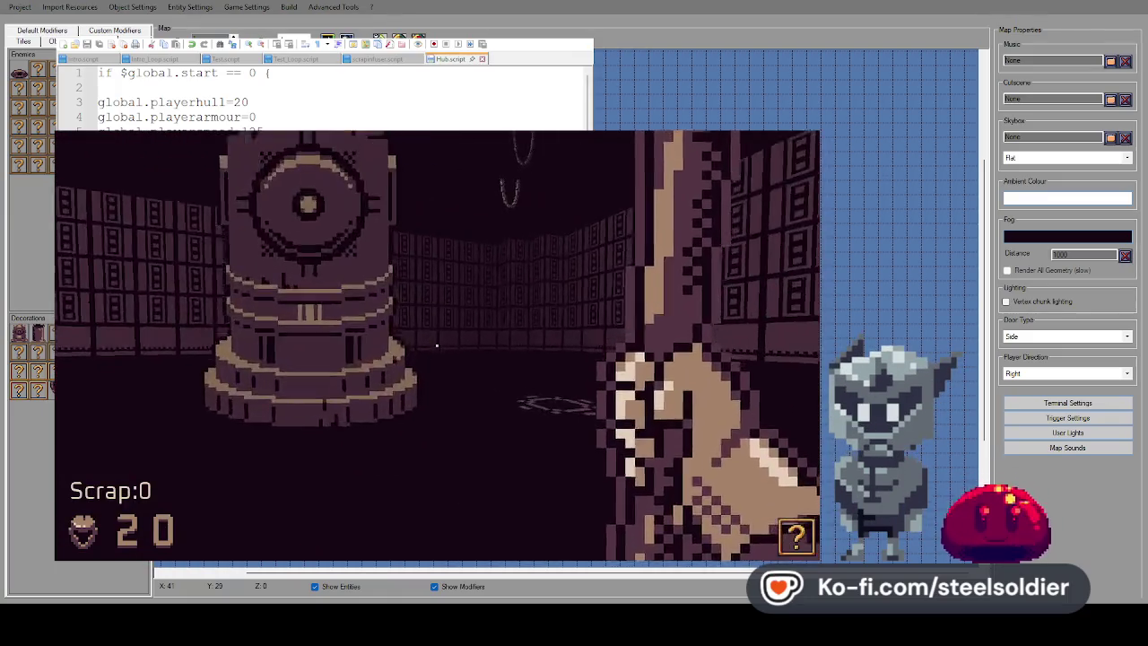
{"action": "key", "text": "Up"}
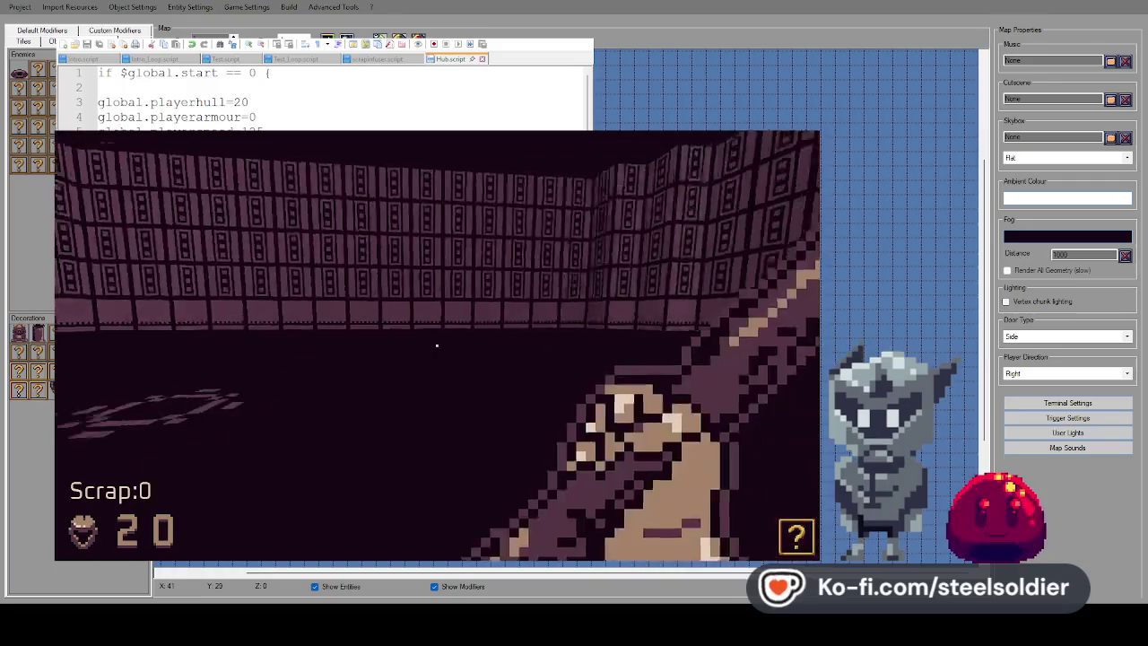
{"action": "left_click", "coordinate": [437, 344]}
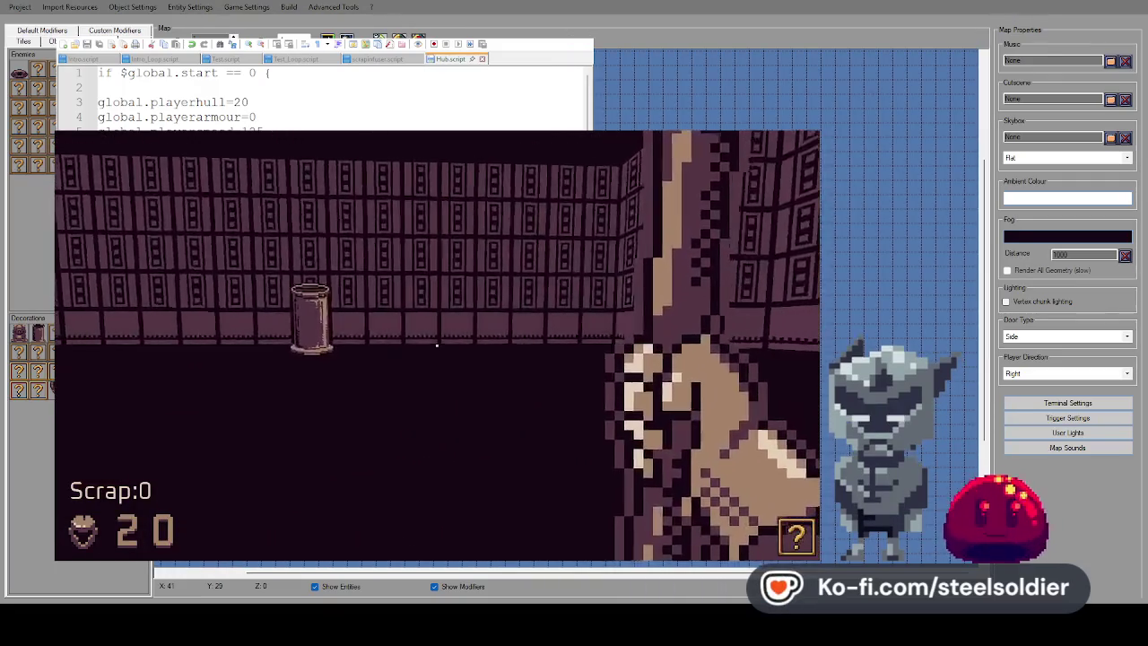
{"action": "key", "text": "Left"}
{"action": "key", "text": "Right"}
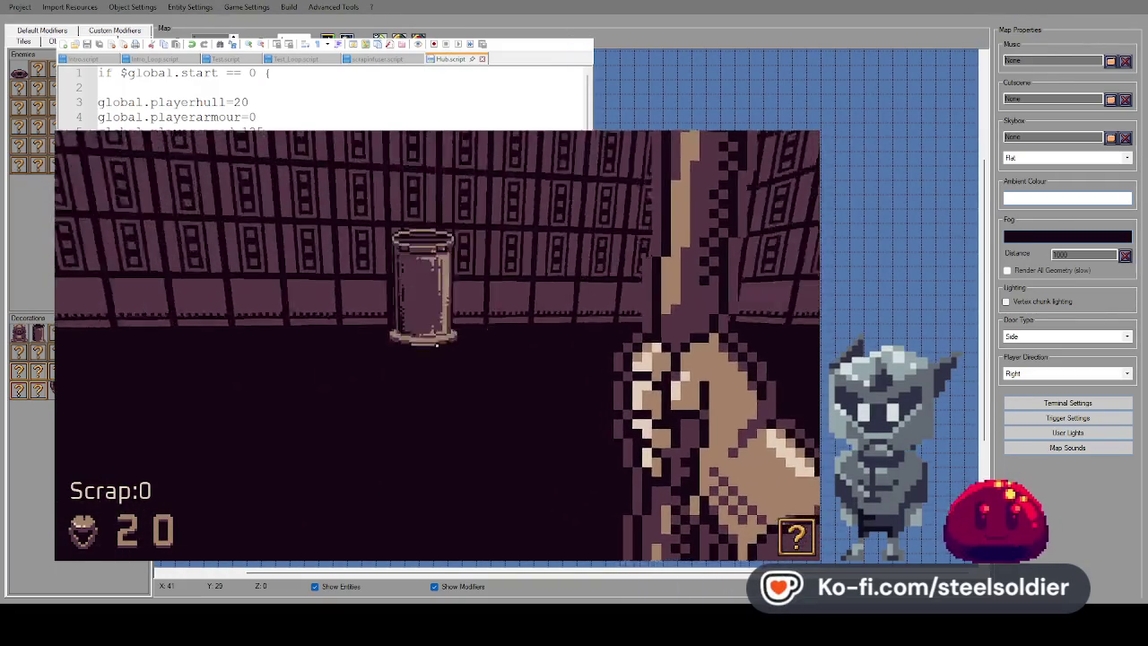
{"action": "key", "text": "Left"}
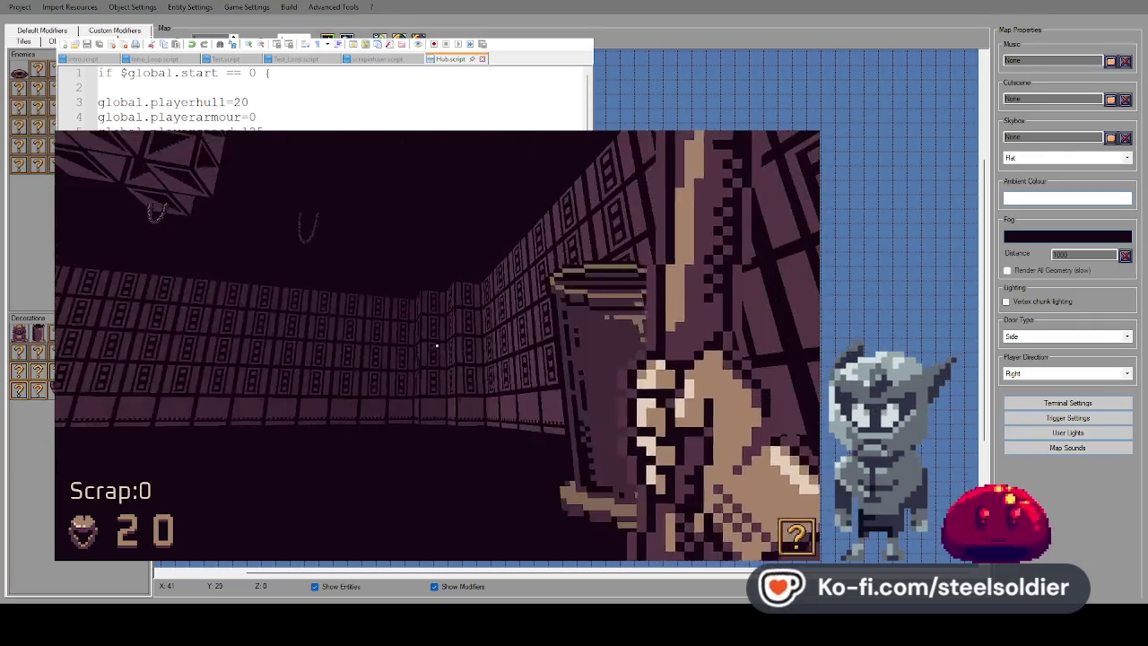
{"action": "key", "text": "Right"}
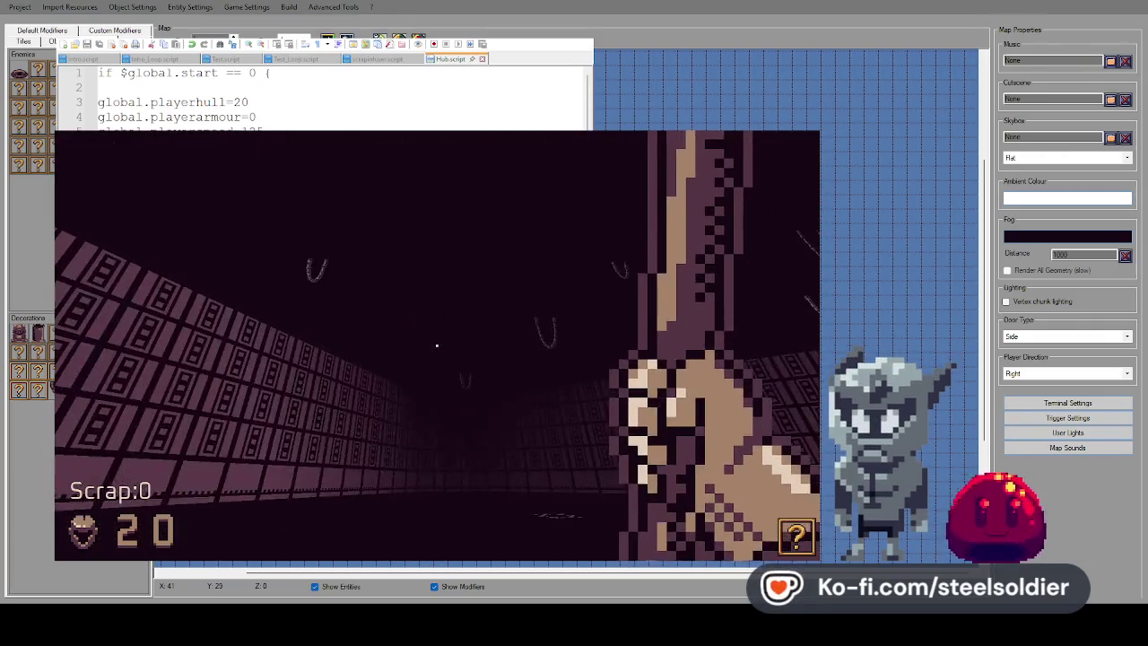
Step up to the barrel to centre it under the crosshair, then close the test window
{"action": "key", "text": "Left"}
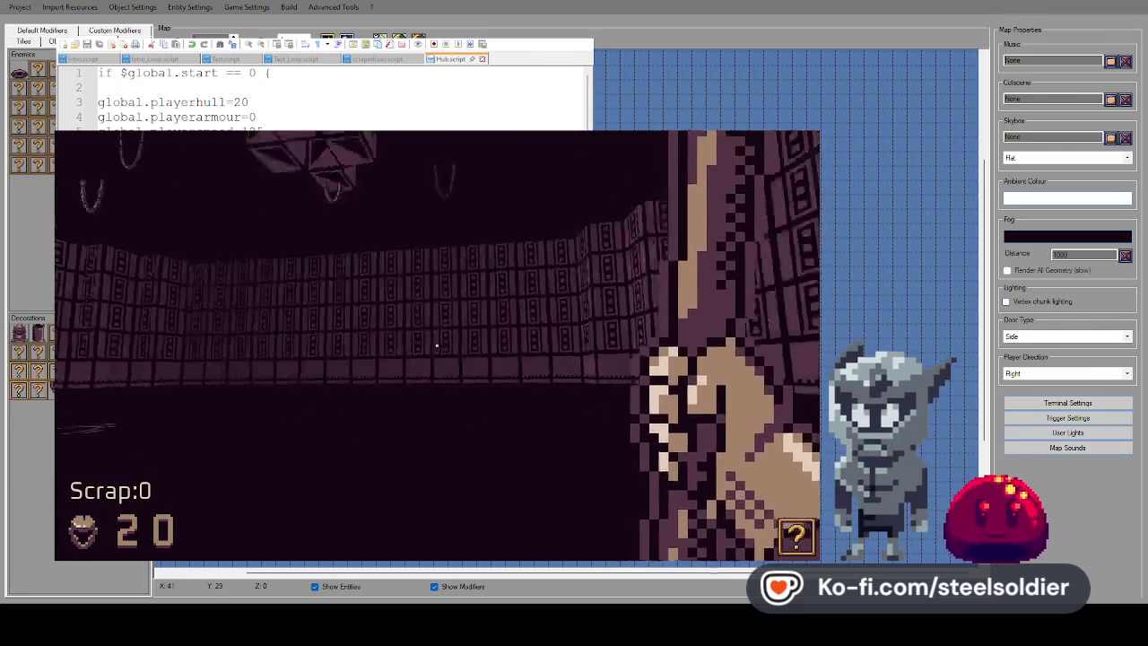
{"action": "key", "text": "Right"}
{"action": "key", "text": "Up"}
{"action": "key", "text": "Left"}
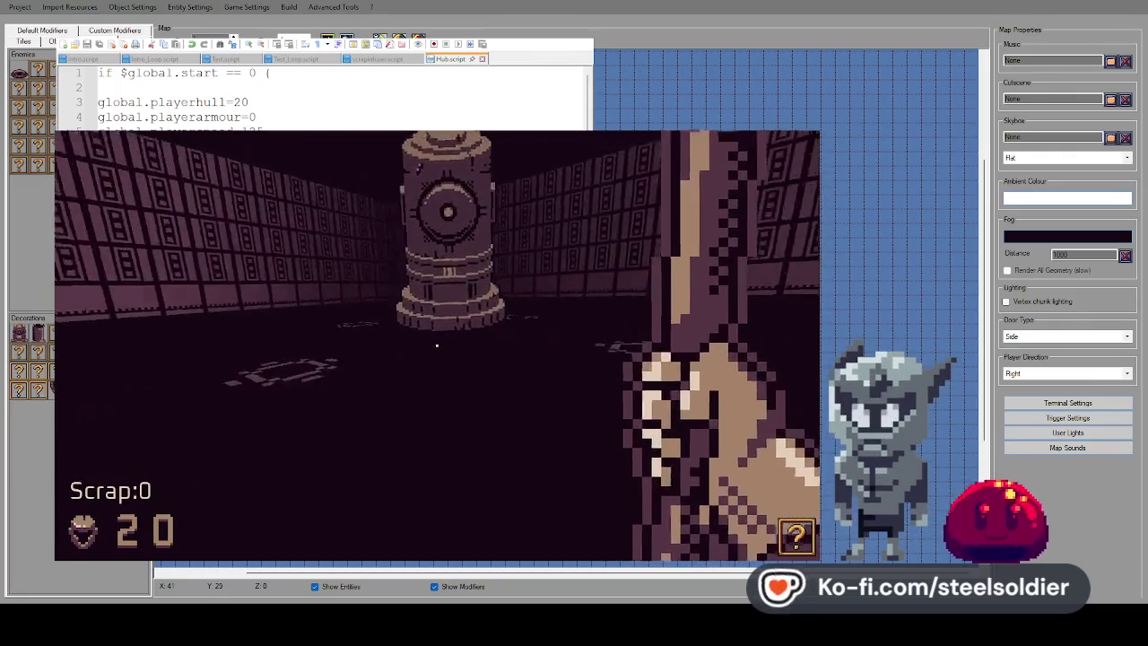
{"action": "key", "text": "Right"}
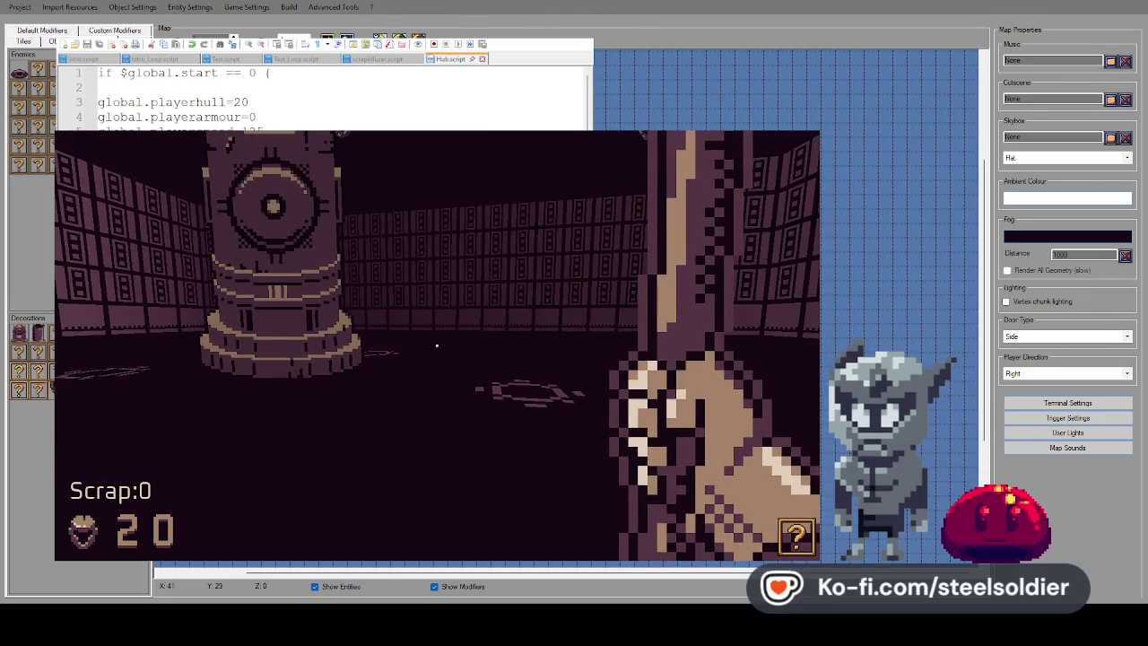
{"action": "key", "text": "Right"}
{"action": "key", "text": "Left"}
{"action": "key", "text": "Right"}
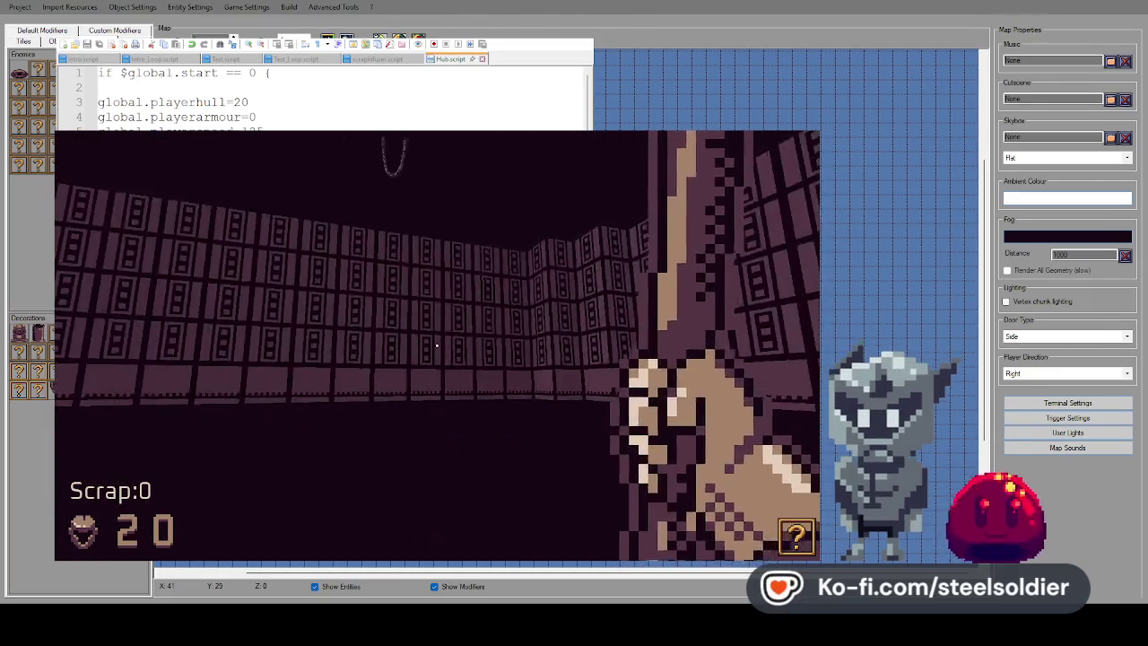
{"action": "key", "text": "Left"}
{"action": "key", "text": "Up"}
{"action": "key", "text": "Escape"}
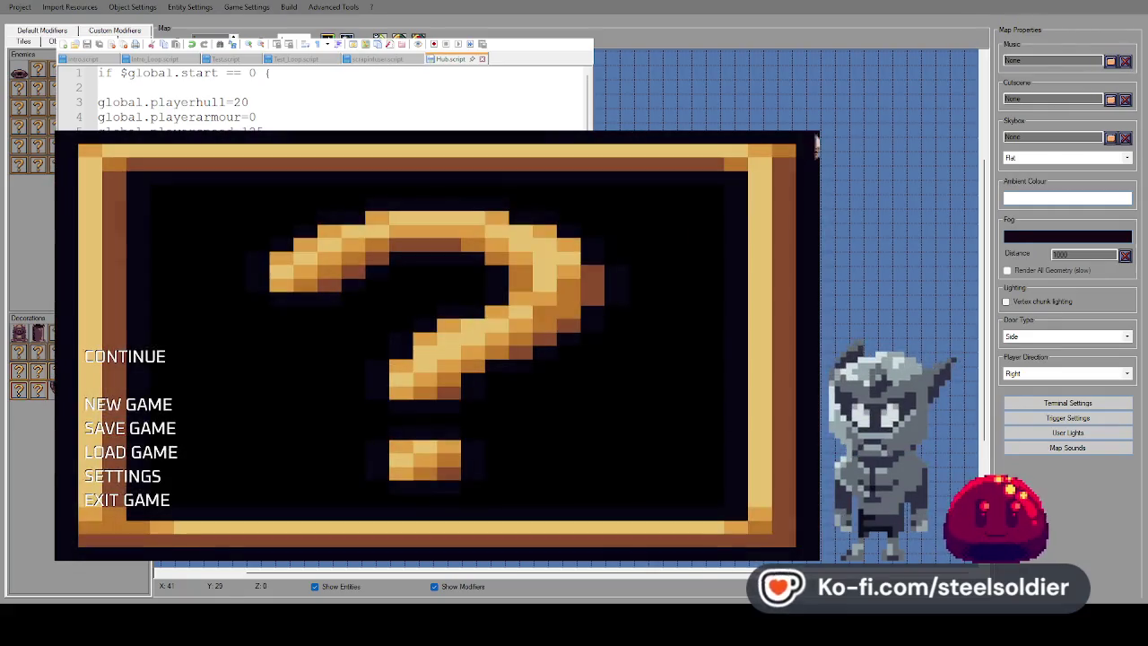
{"action": "key", "text": "alt+F4"}
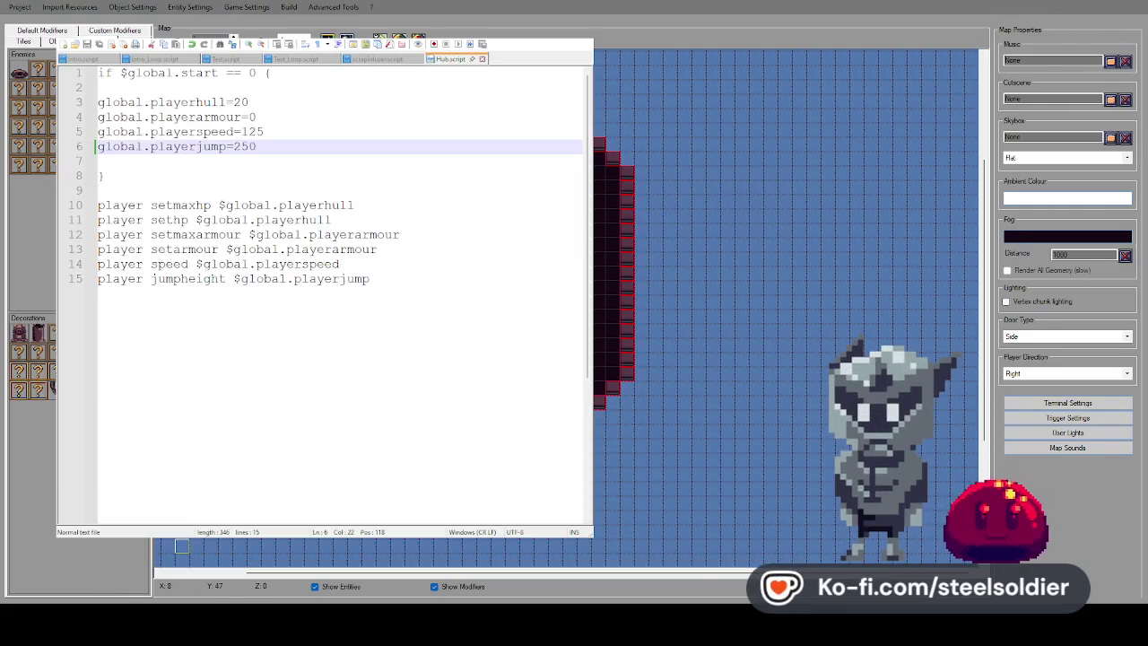
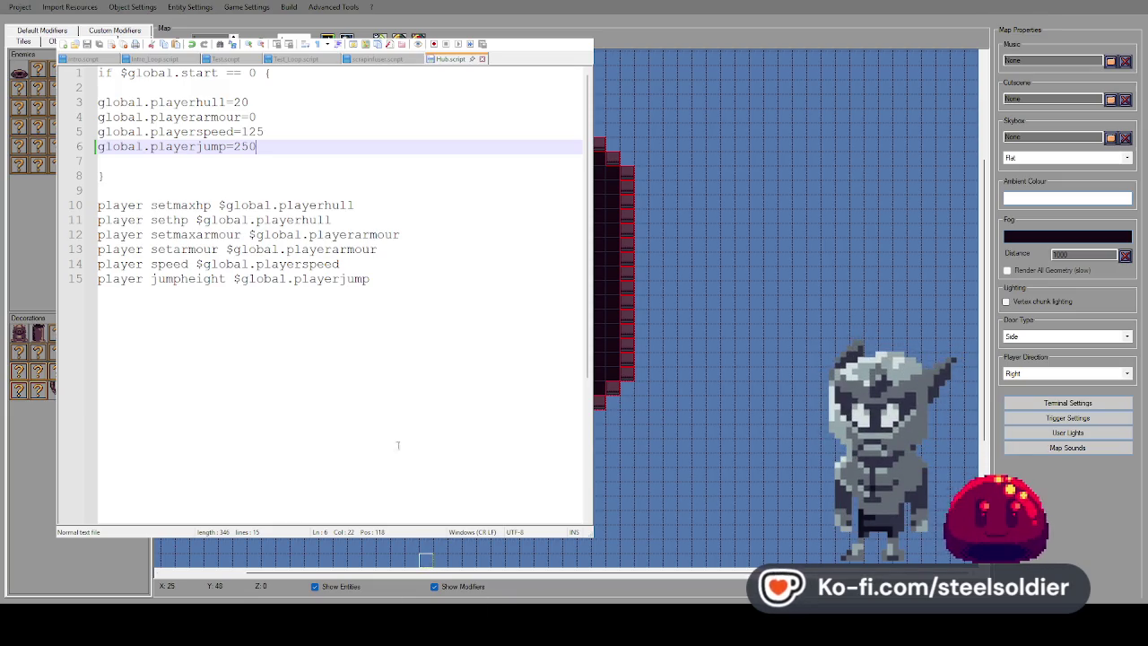
In scrapinfuser.script, duplicate the infuser == 1 block and make the copy call infuse2
{"action": "left_click", "coordinate": [378, 59]}
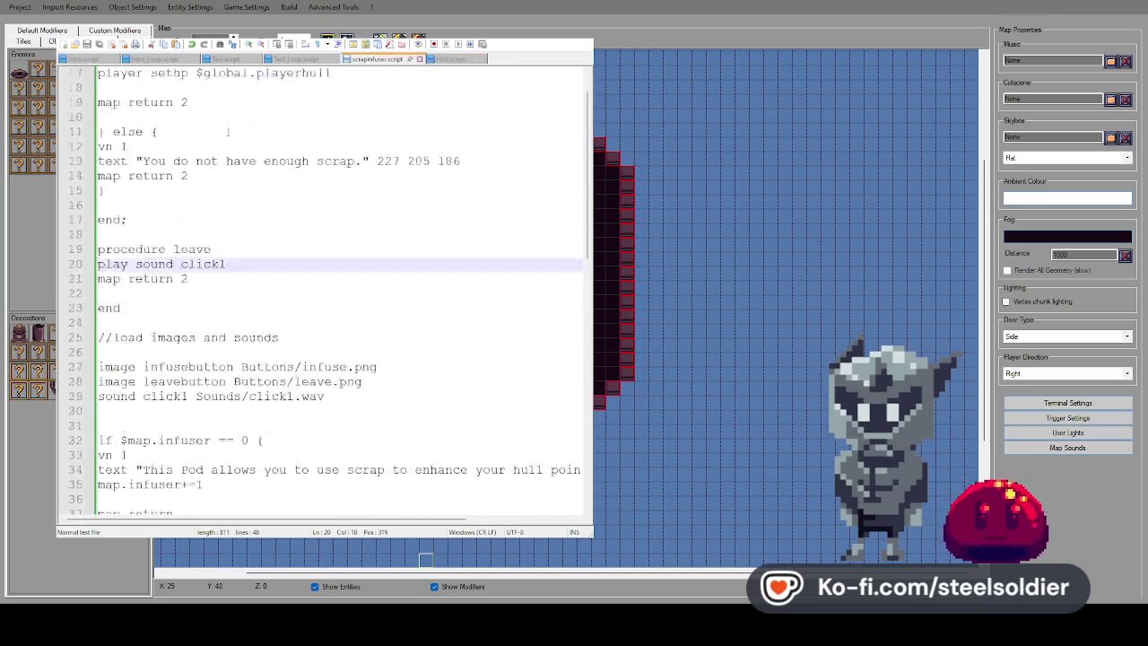
{"action": "scroll", "coordinate": [214, 129], "scroll_direction": "down", "scroll_amount": 10}
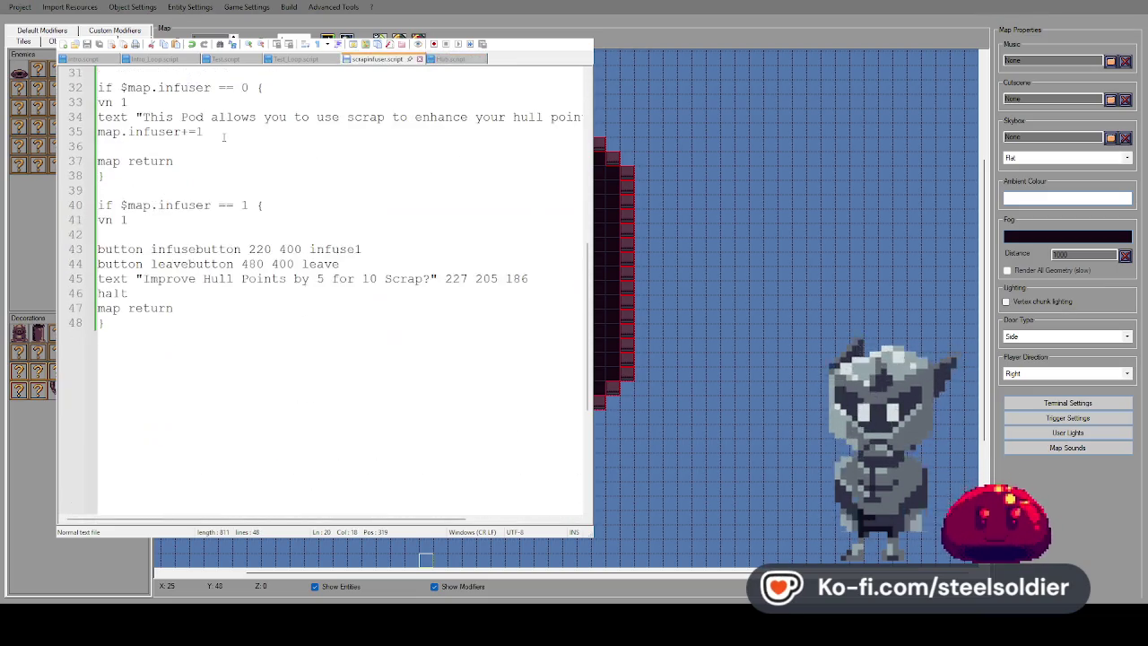
{"action": "scroll", "coordinate": [195, 269], "scroll_direction": "up", "scroll_amount": 1}
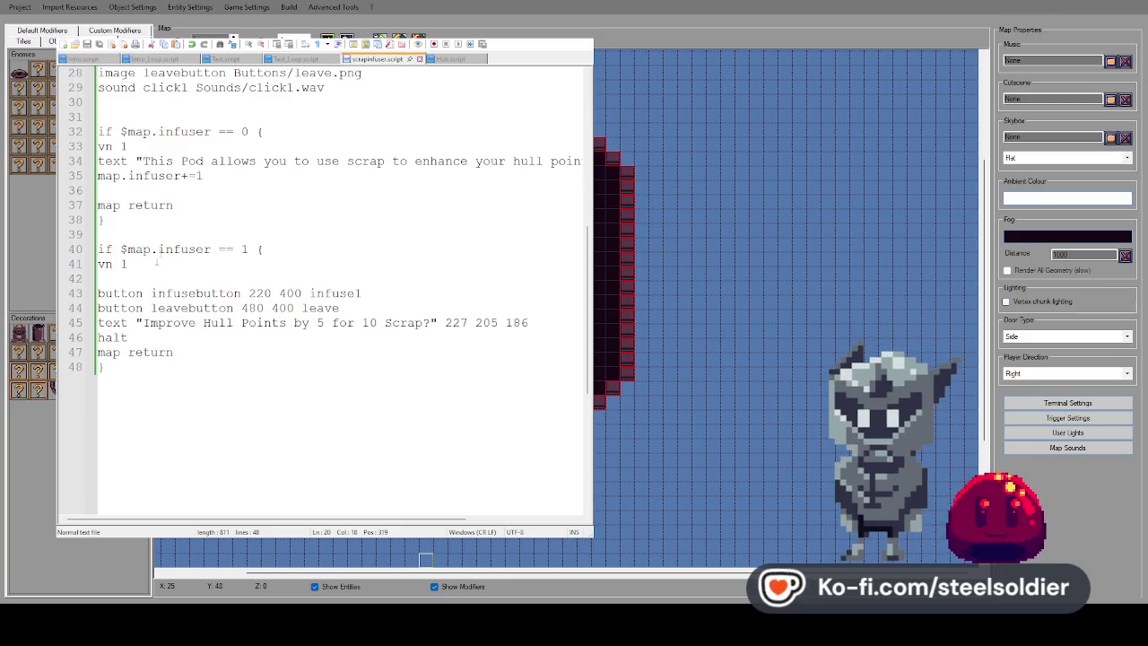
{"action": "left_click_drag", "start_coordinate": [142, 367], "coordinate": [89, 253]}
{"action": "key", "text": "ctrl+c"}
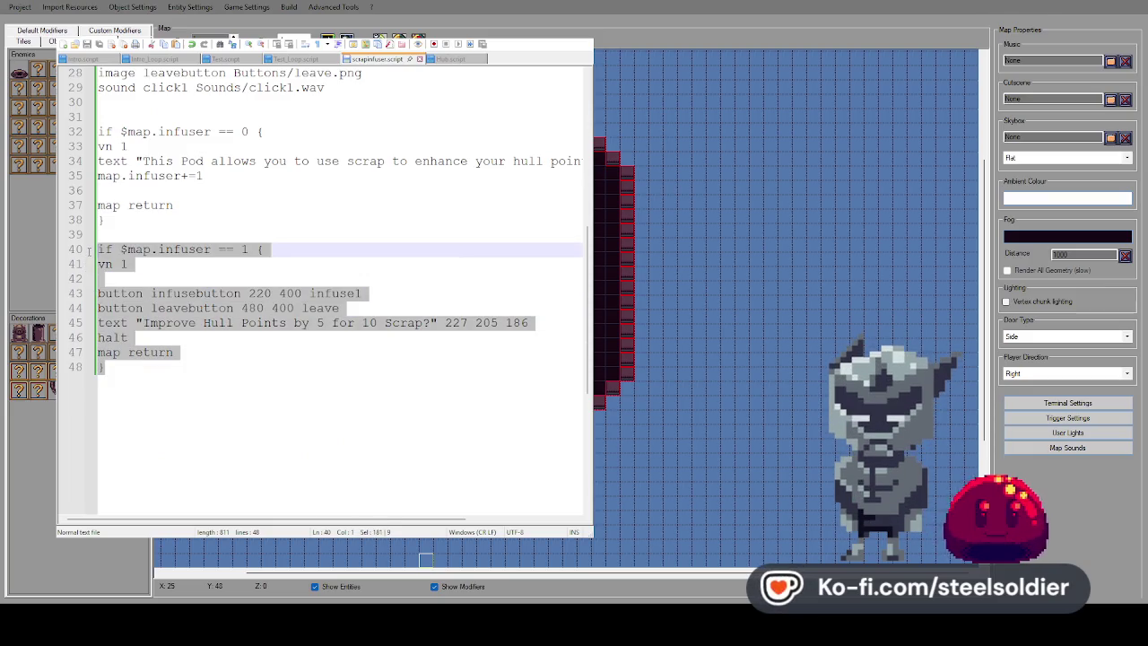
{"action": "left_click", "coordinate": [154, 365]}
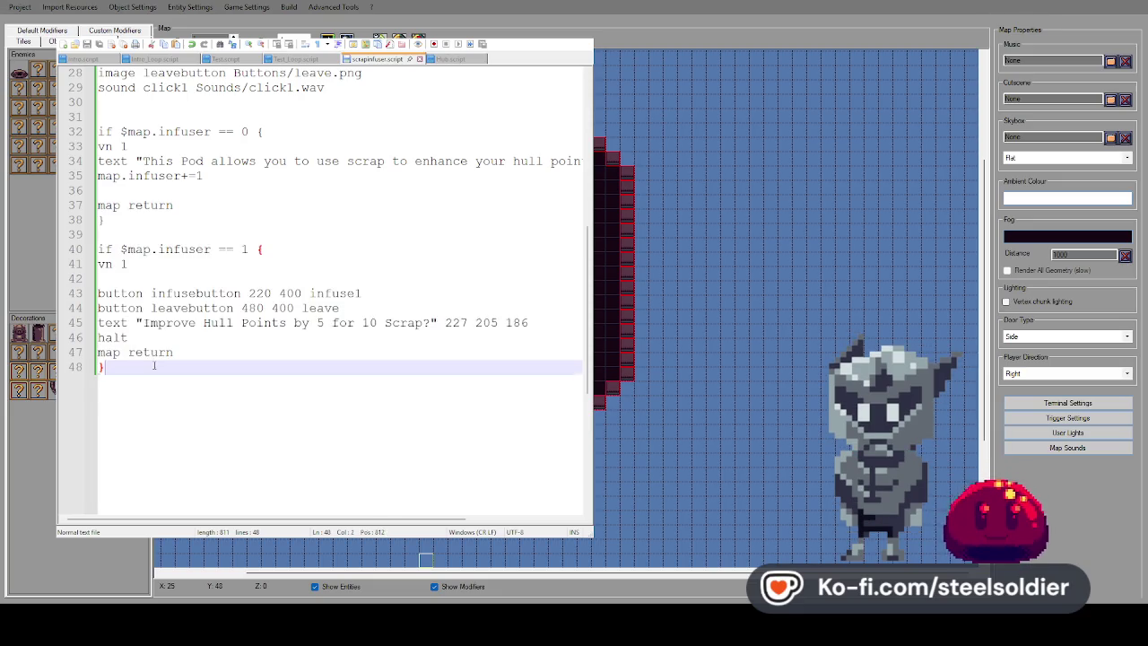
{"action": "key", "text": "Return"}
{"action": "key", "text": "Return"}
{"action": "key", "text": "ctrl+v"}
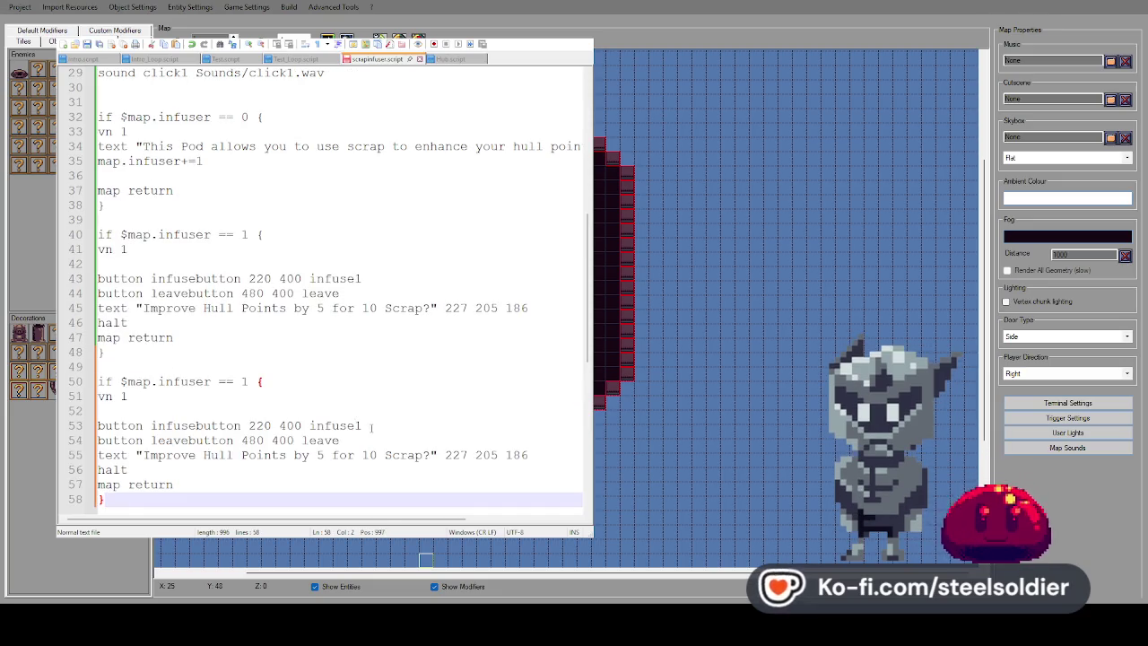
{"action": "left_click", "coordinate": [372, 428]}
{"action": "key", "text": "BackSpace"}
{"action": "type", "text": "2"}
Paste a third copy of the block and set the prompt costs to 20 and 40 Scrap
{"action": "scroll", "coordinate": [341, 394], "scroll_direction": "down", "scroll_amount": 4}
{"action": "left_click", "coordinate": [204, 327]}
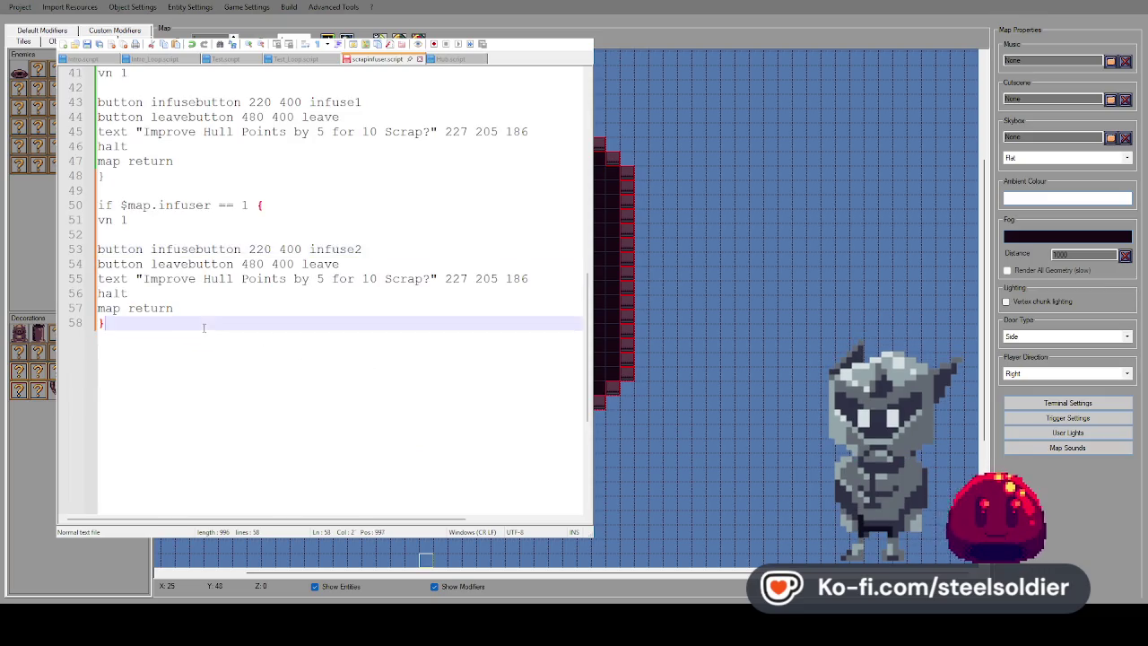
{"action": "left_click_drag", "start_coordinate": [203, 328], "coordinate": [85, 207]}
{"action": "key", "text": "ctrl+c"}
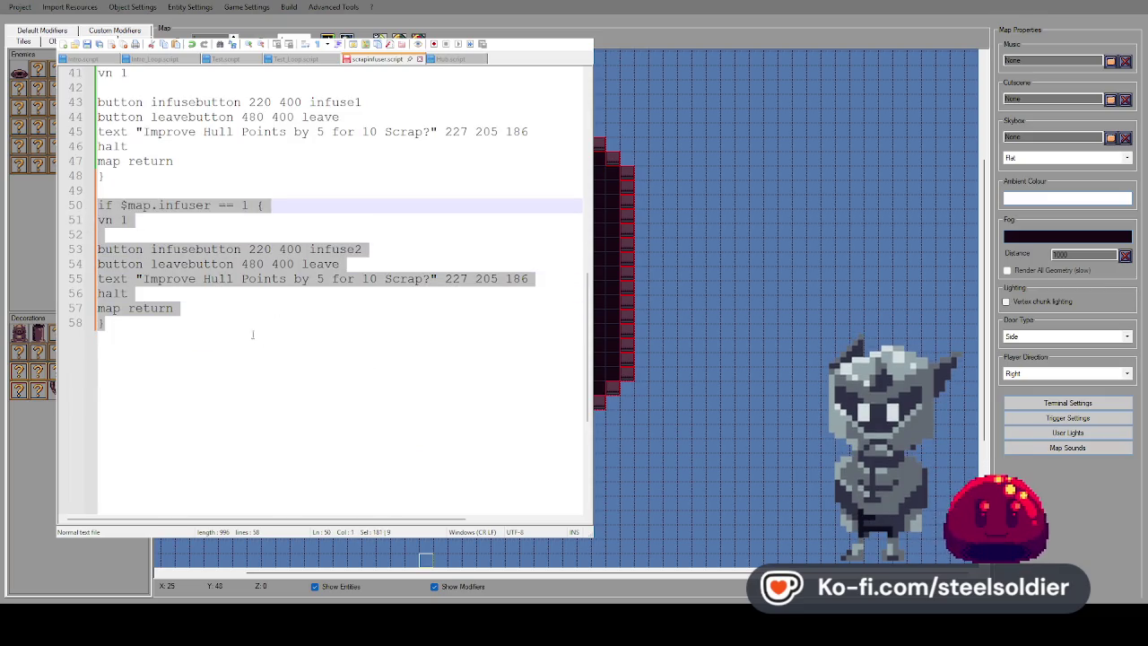
{"action": "left_click", "coordinate": [240, 326]}
{"action": "key", "text": "Return"}
{"action": "key", "text": "ctrl+v"}
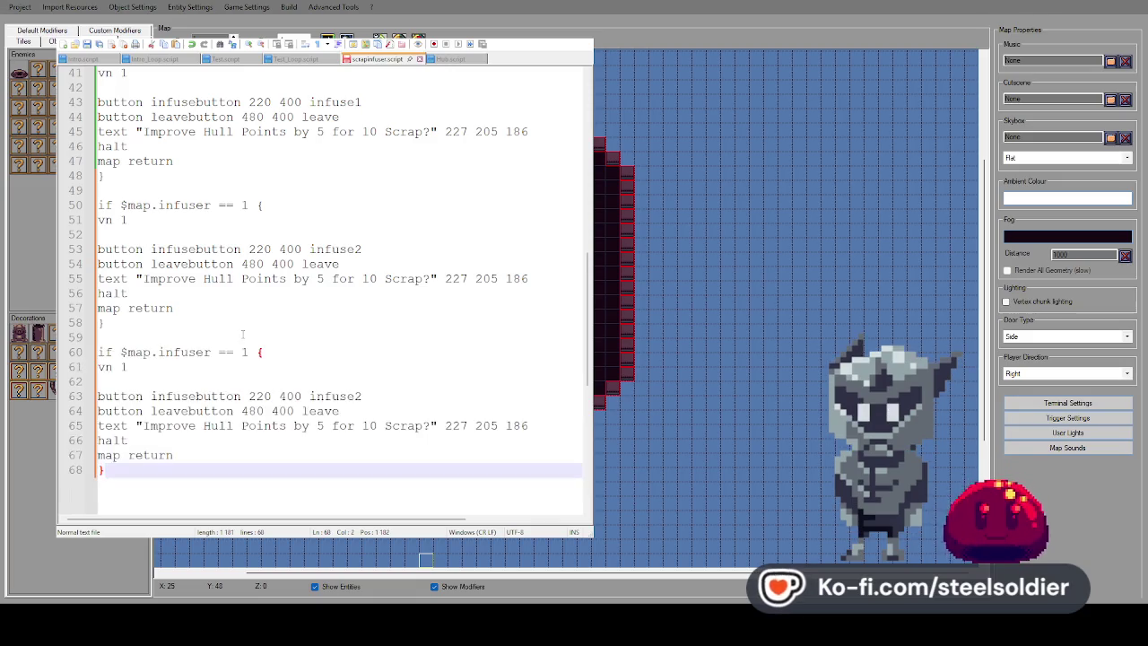
{"action": "double_click", "coordinate": [369, 279]}
{"action": "type", "text": "2"}
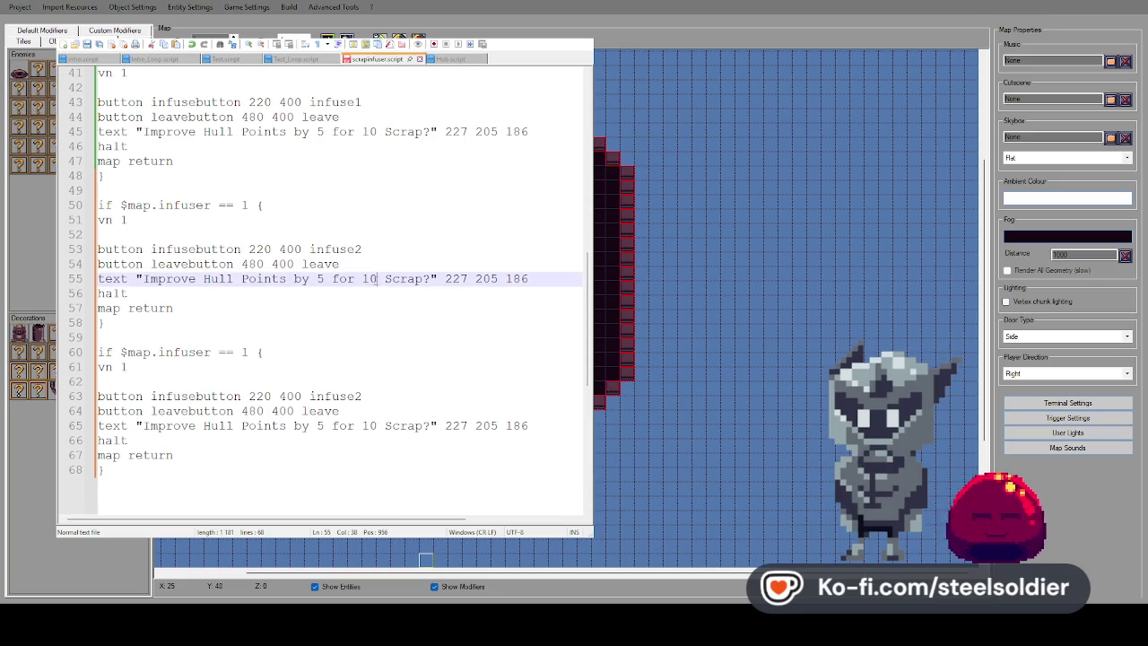
{"action": "double_click", "coordinate": [369, 426]}
{"action": "type", "text": "0"}
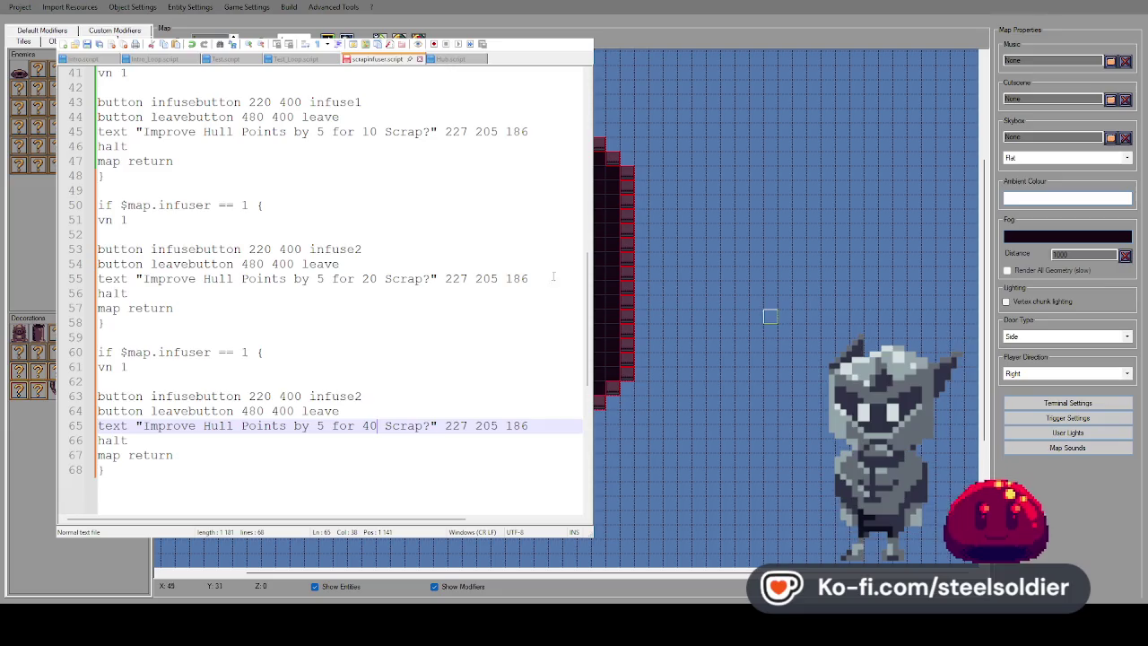
Change infuse2 to infuse3 on line 63 of the third upgrade block
{"action": "scroll", "coordinate": [210, 337], "scroll_direction": "down", "scroll_amount": 3}
{"action": "mouse_move", "coordinate": [210, 338]}
{"action": "left_mouse_down"}
{"action": "mouse_move", "coordinate": [134, 235]}
{"action": "mouse_move", "coordinate": [152, 335]}
{"action": "mouse_move", "coordinate": [98, 223]}
{"action": "left_mouse_up"}
{"action": "left_click", "coordinate": [138, 334]}
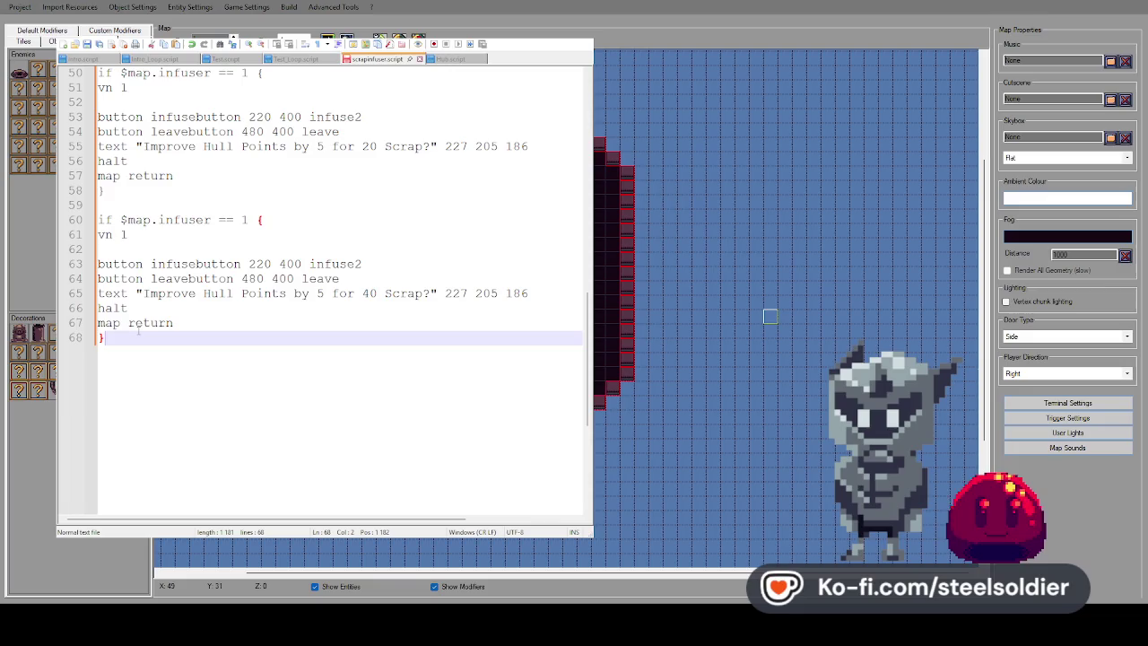
{"action": "key", "text": "Return"}
{"action": "key", "text": "Return"}
{"action": "key", "text": "BackSpace"}
{"action": "key", "text": "BackSpace"}
{"action": "scroll", "coordinate": [279, 268], "scroll_direction": "up", "scroll_amount": 7}
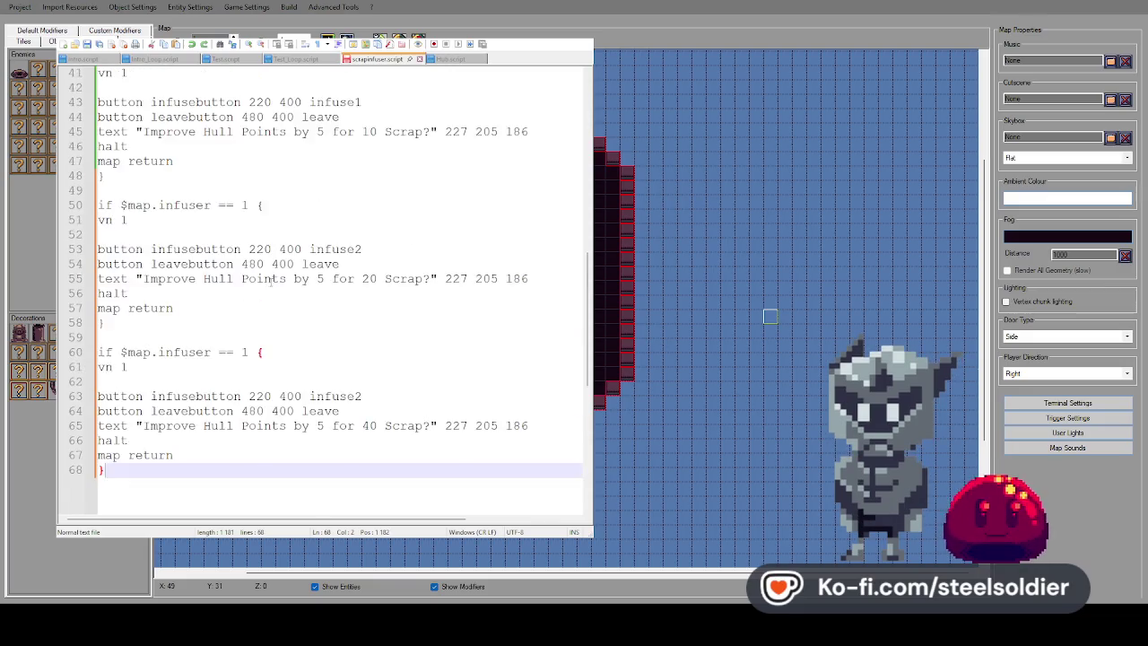
{"action": "scroll", "coordinate": [279, 268], "scroll_direction": "down", "scroll_amount": 4}
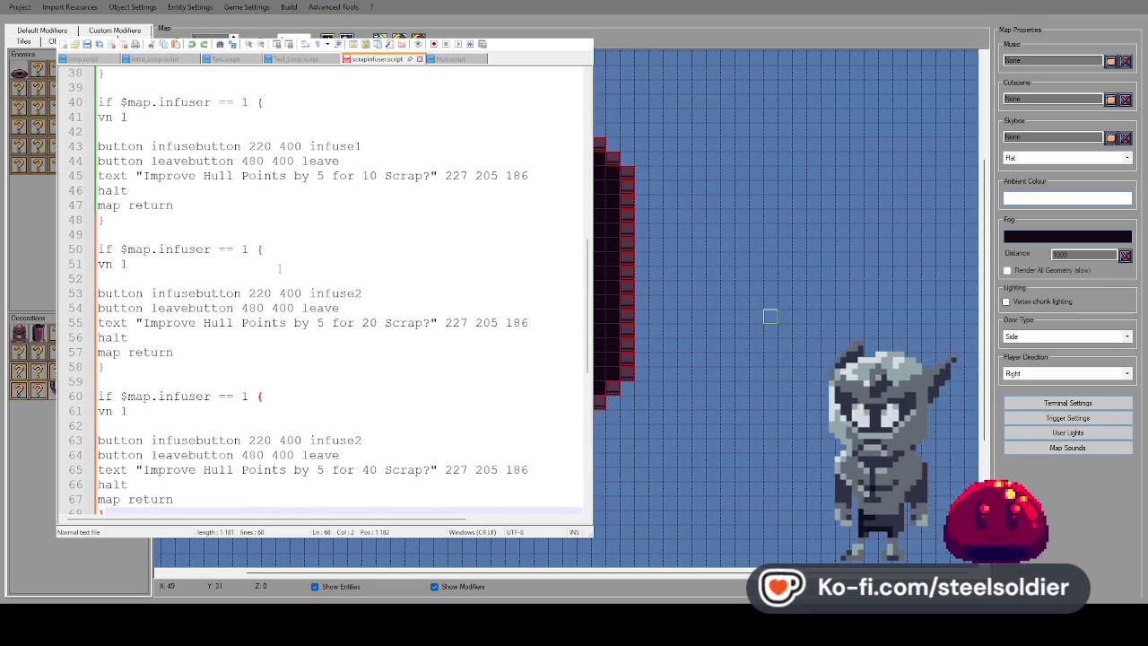
{"action": "scroll", "coordinate": [216, 241], "scroll_direction": "up", "scroll_amount": 3}
{"action": "scroll", "coordinate": [216, 241], "scroll_direction": "down", "scroll_amount": 3}
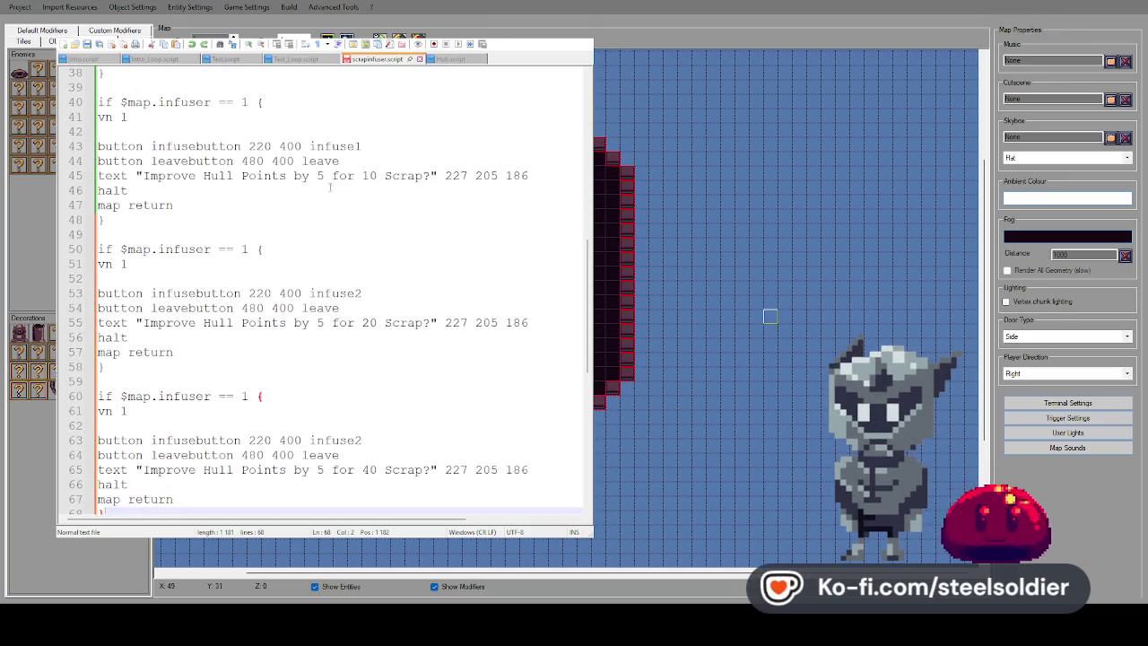
{"action": "scroll", "coordinate": [328, 175], "scroll_direction": "up", "scroll_amount": 3}
{"action": "scroll", "coordinate": [281, 219], "scroll_direction": "down", "scroll_amount": 3}
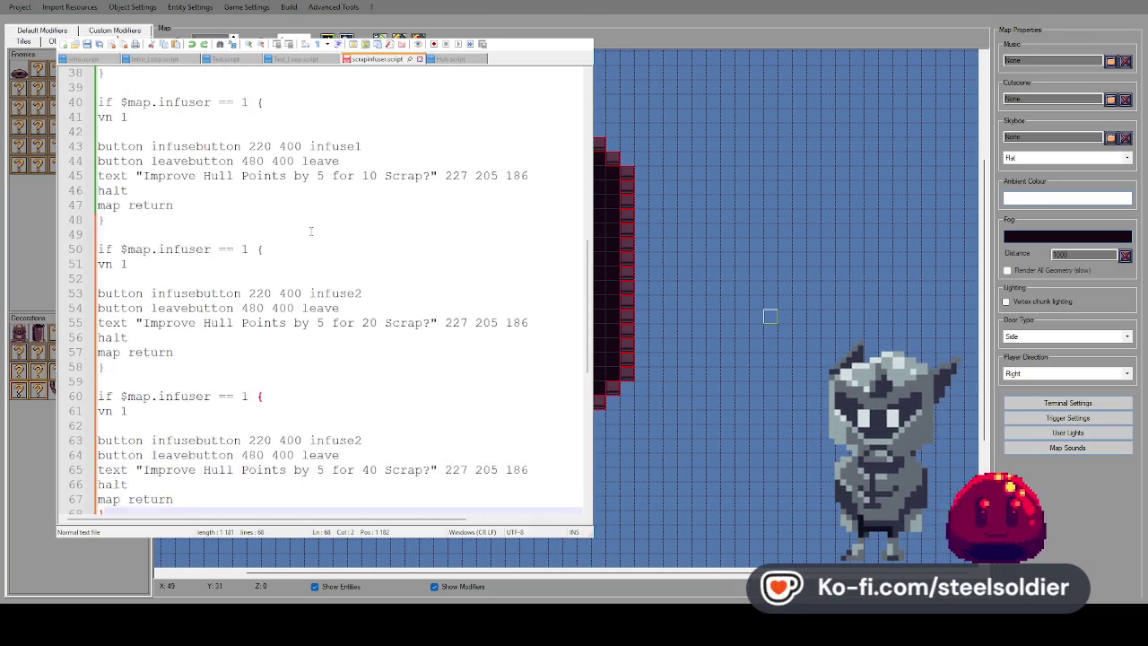
{"action": "left_click", "coordinate": [365, 385]}
{"action": "key", "text": "BackSpace"}
{"action": "type", "text": "3"}
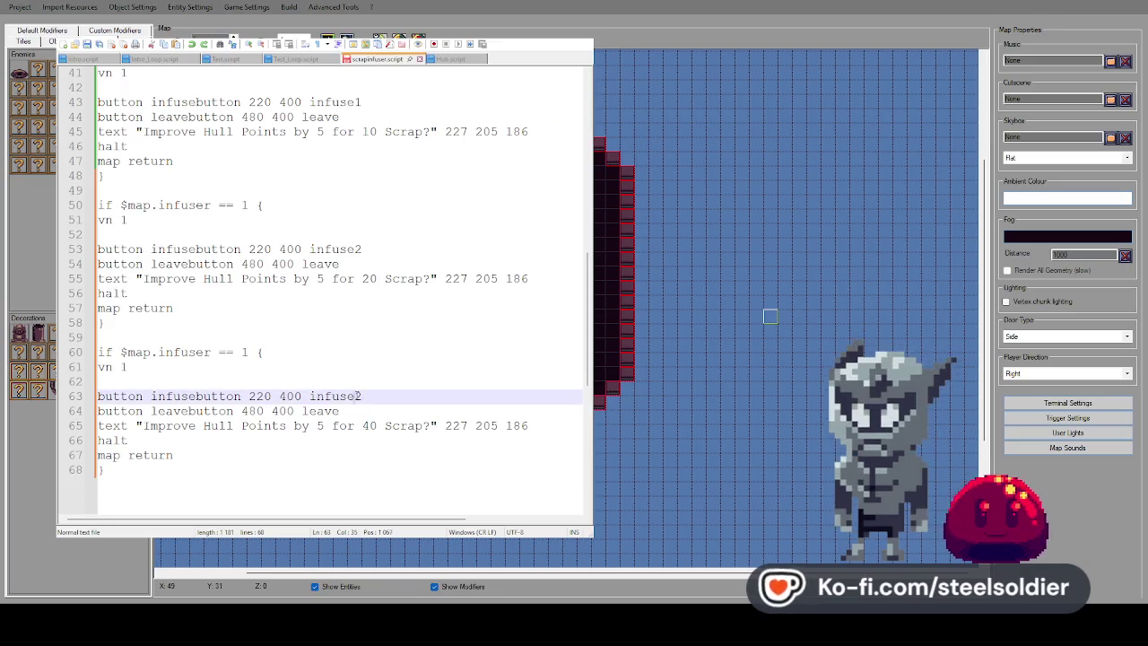
Copy lines 60–68 and paste them as a fourth 40 Scrap block at the script's end
{"action": "scroll", "coordinate": [365, 291], "scroll_direction": "down", "scroll_amount": 4}
{"action": "scroll", "coordinate": [361, 287], "scroll_direction": "up", "scroll_amount": 11}
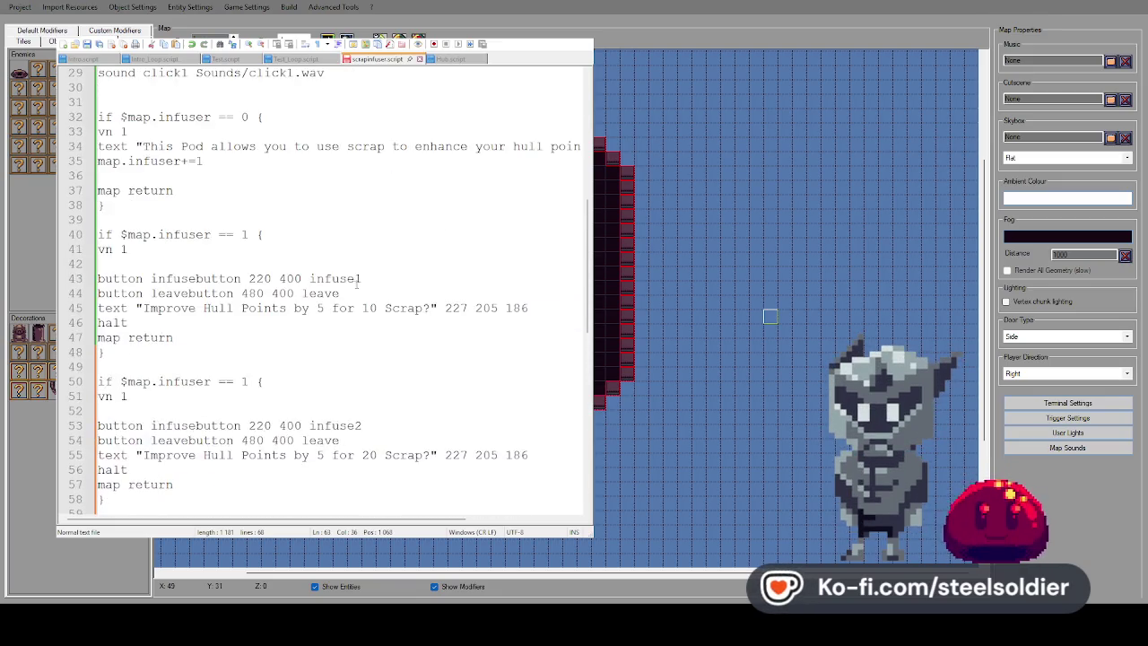
{"action": "scroll", "coordinate": [358, 283], "scroll_direction": "down", "scroll_amount": 4}
{"action": "scroll", "coordinate": [357, 284], "scroll_direction": "down", "scroll_amount": 5}
{"action": "left_click", "coordinate": [161, 390]}
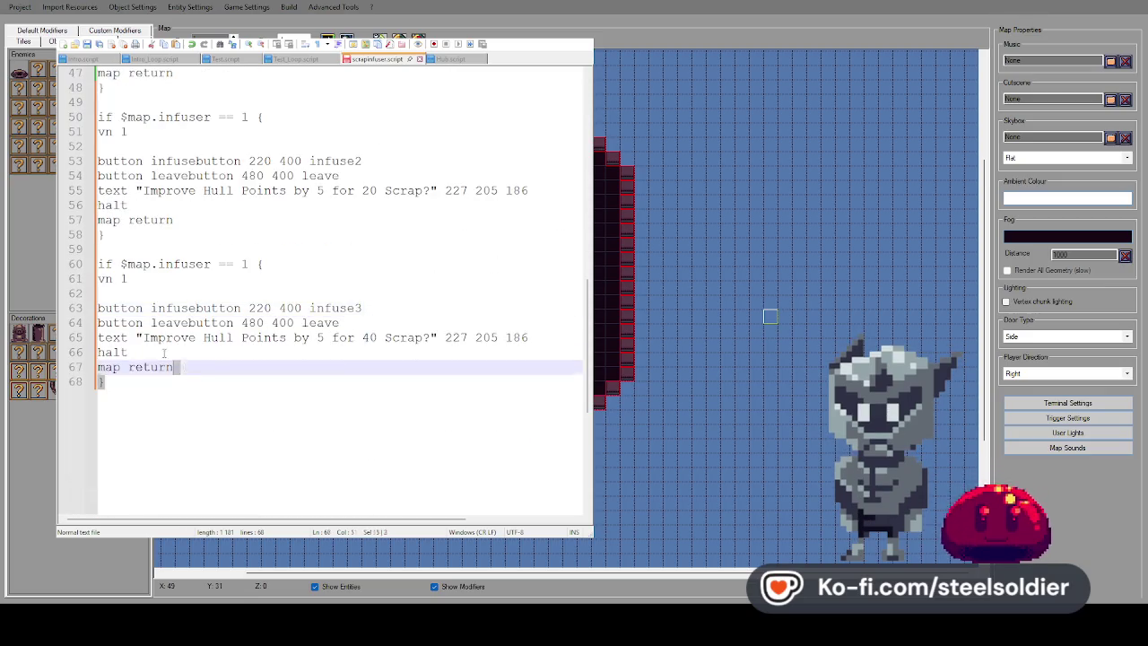
{"action": "left_click_drag", "start_coordinate": [160, 390], "coordinate": [99, 307]}
{"action": "left_click", "coordinate": [160, 390]}
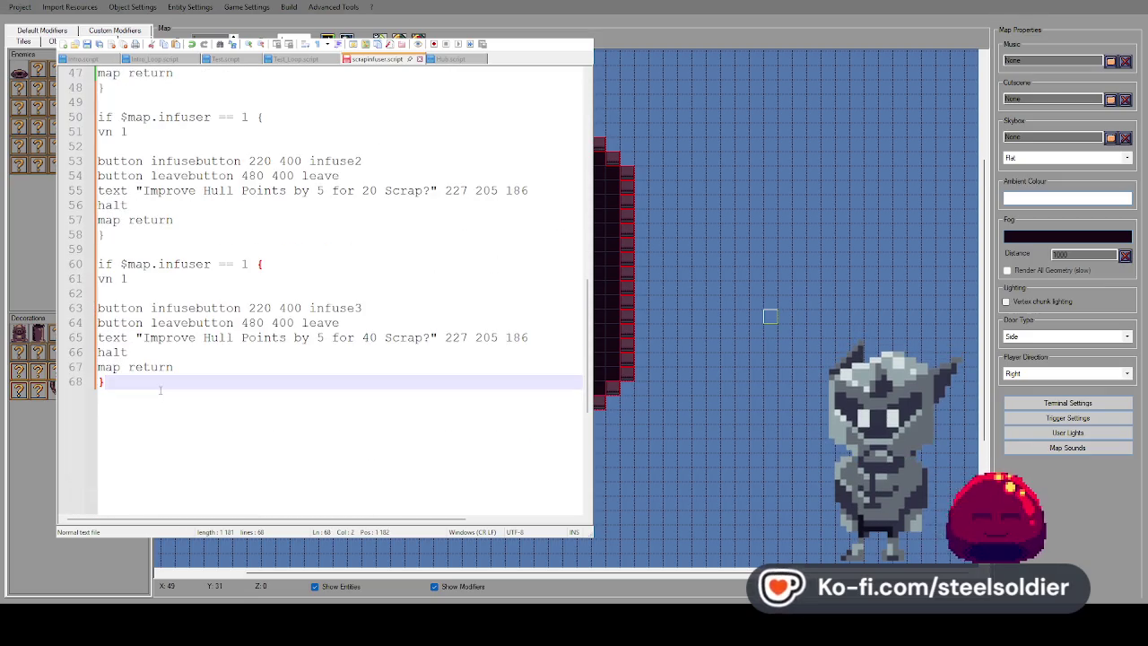
{"action": "scroll", "coordinate": [161, 387], "scroll_direction": "up", "scroll_amount": 3}
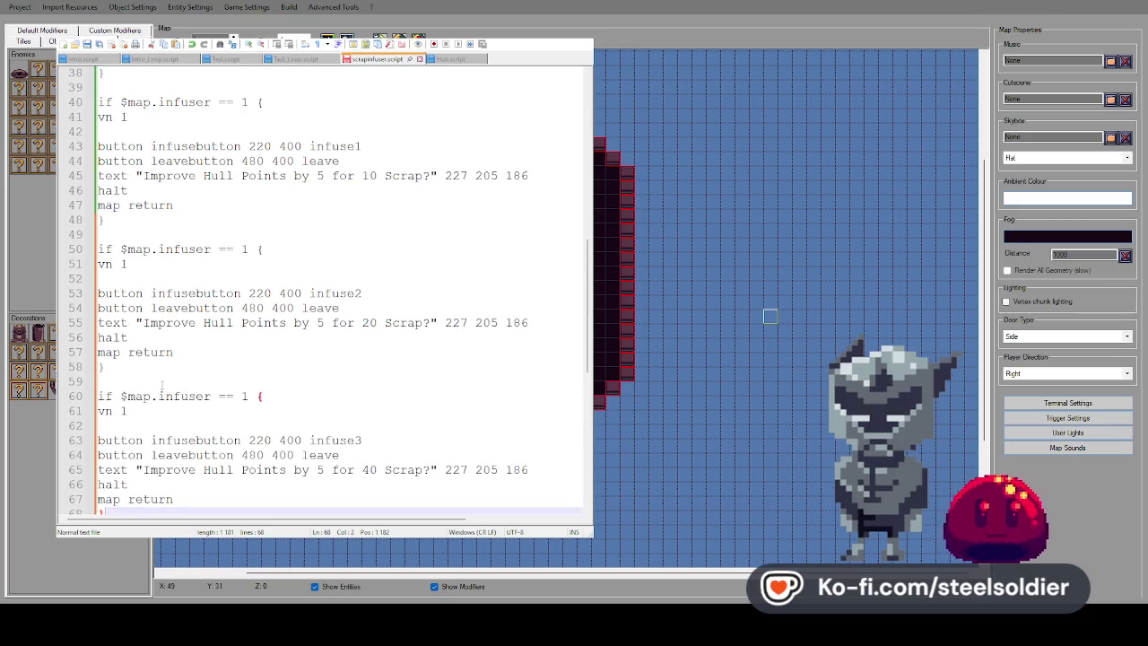
{"action": "scroll", "coordinate": [162, 385], "scroll_direction": "down", "scroll_amount": 2}
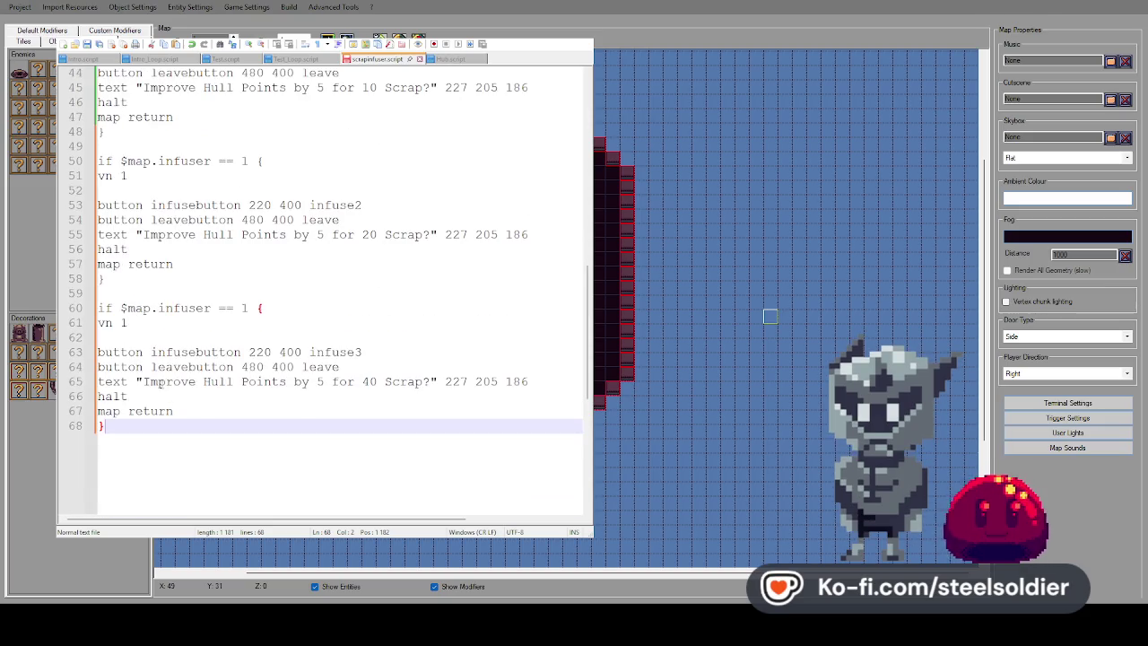
{"action": "key", "text": "shift+Up"}
{"action": "key", "text": "shift+Up"}
{"action": "key", "text": "shift+Up"}
{"action": "key", "text": "ctrl+c"}
{"action": "left_click", "coordinate": [162, 428]}
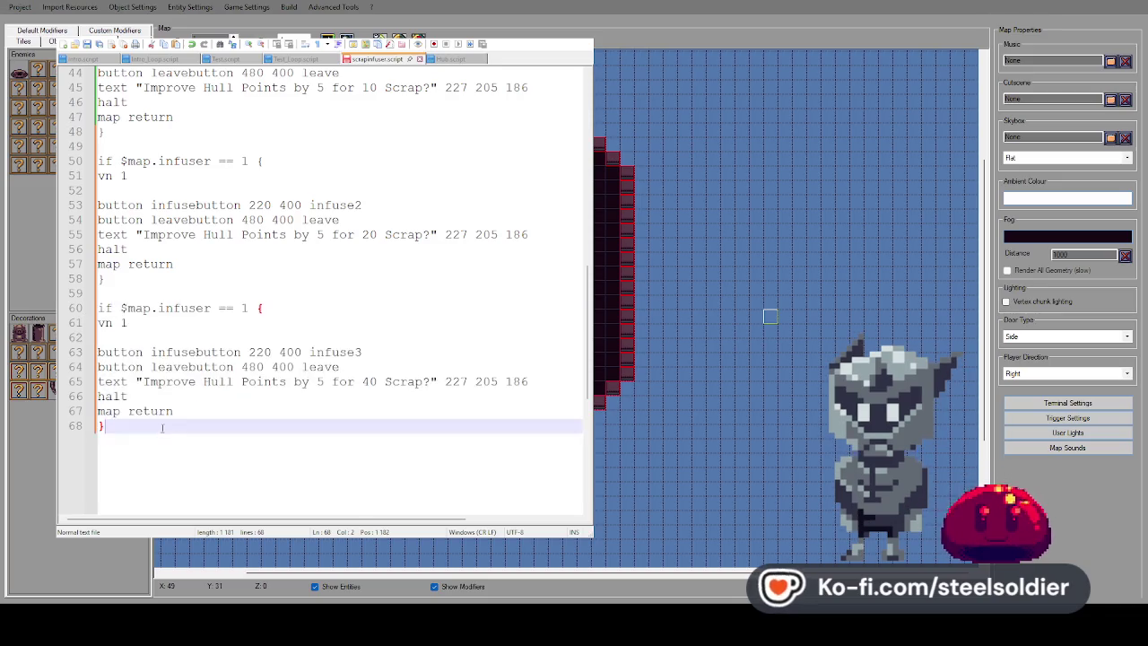
{"action": "key", "text": "Return"}
{"action": "key", "text": "ctrl+v"}
{"action": "left_click", "coordinate": [362, 425]}
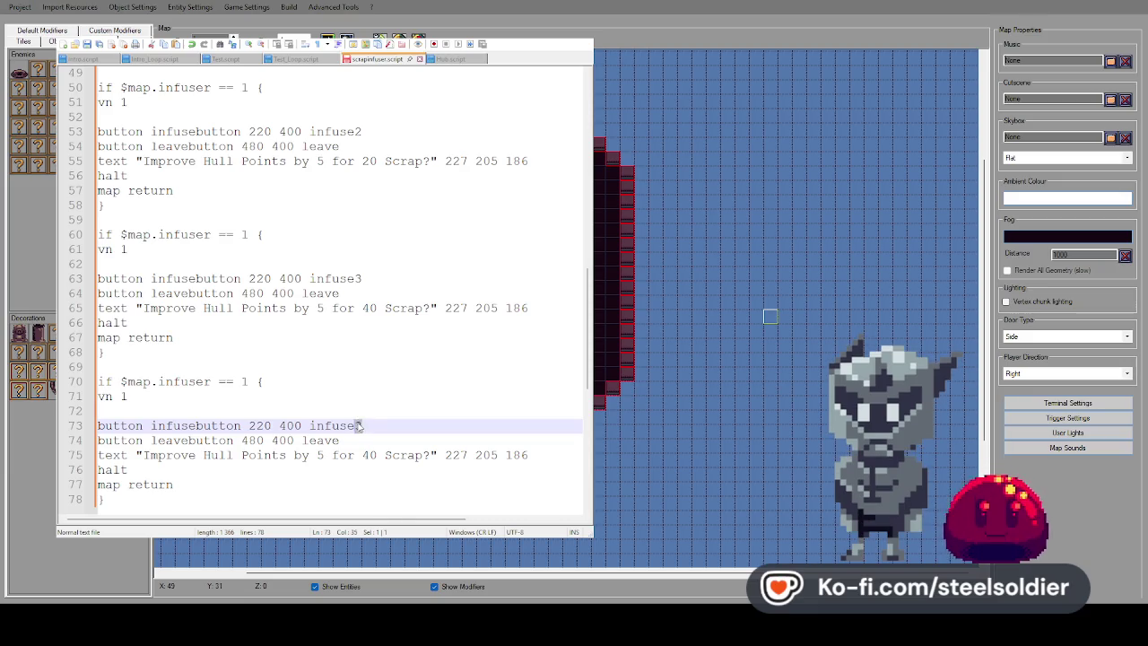
Move up to the empty line inside the infuse1 procedure
{"action": "scroll", "coordinate": [344, 331], "scroll_direction": "up", "scroll_amount": 9}
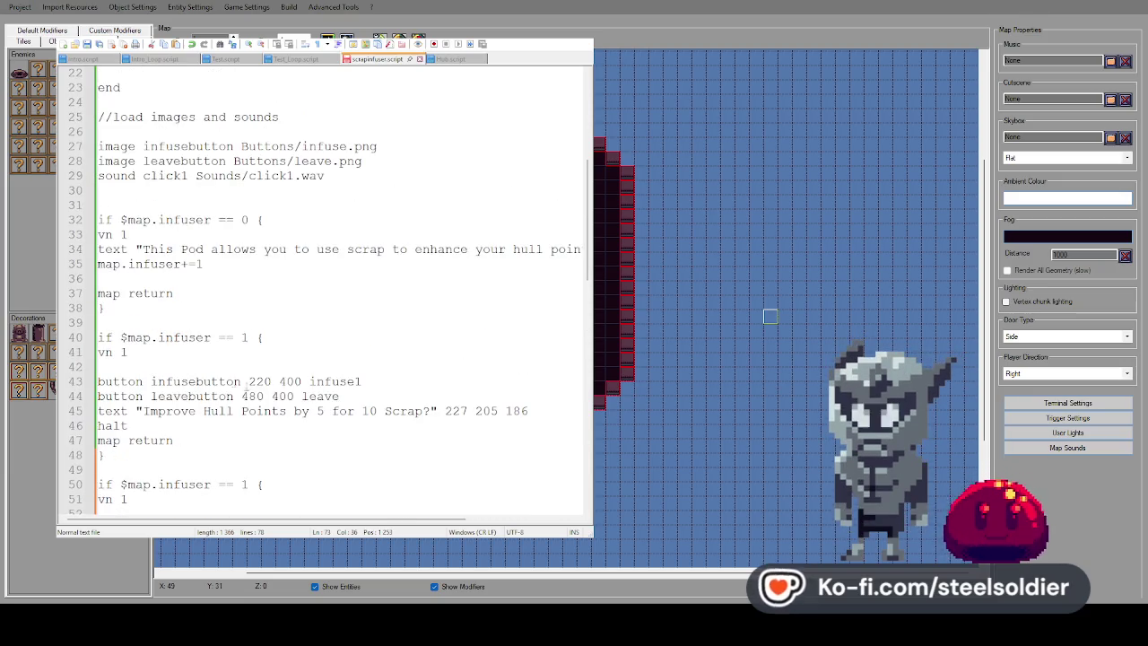
{"action": "left_click_drag", "start_coordinate": [212, 338], "coordinate": [171, 338]}
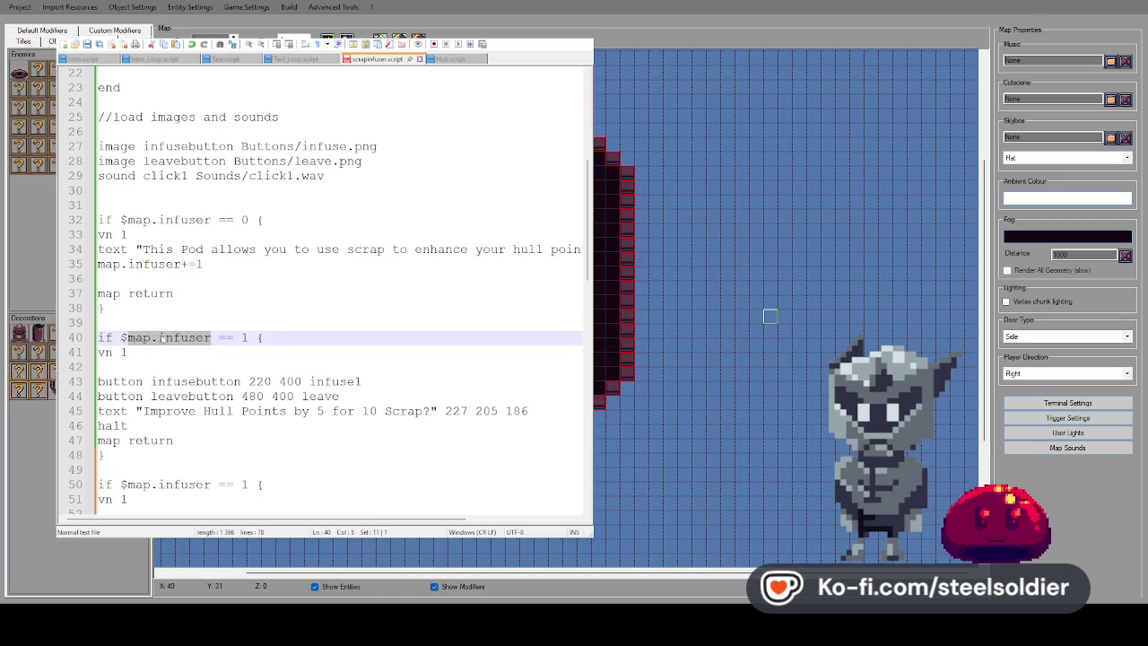
{"action": "scroll", "coordinate": [226, 316], "scroll_direction": "up", "scroll_amount": 7}
{"action": "left_click", "coordinate": [364, 174]}
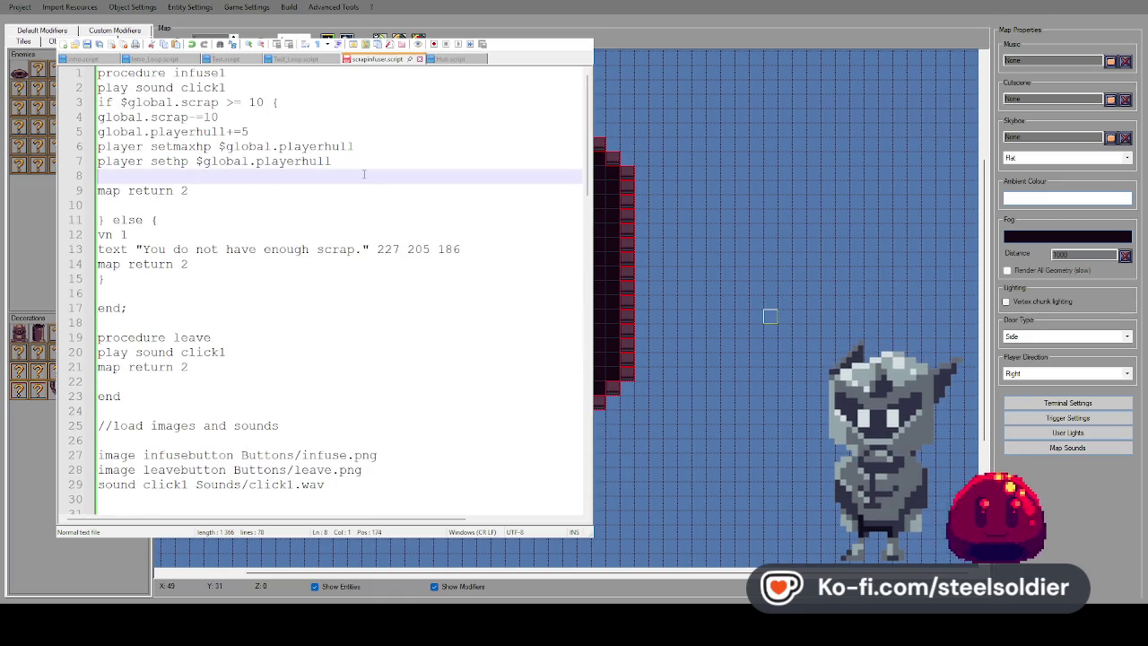
Add map.infuser+=1 on the empty line inside infuse1
{"action": "left_click", "coordinate": [192, 190]}
{"action": "left_click", "coordinate": [167, 177]}
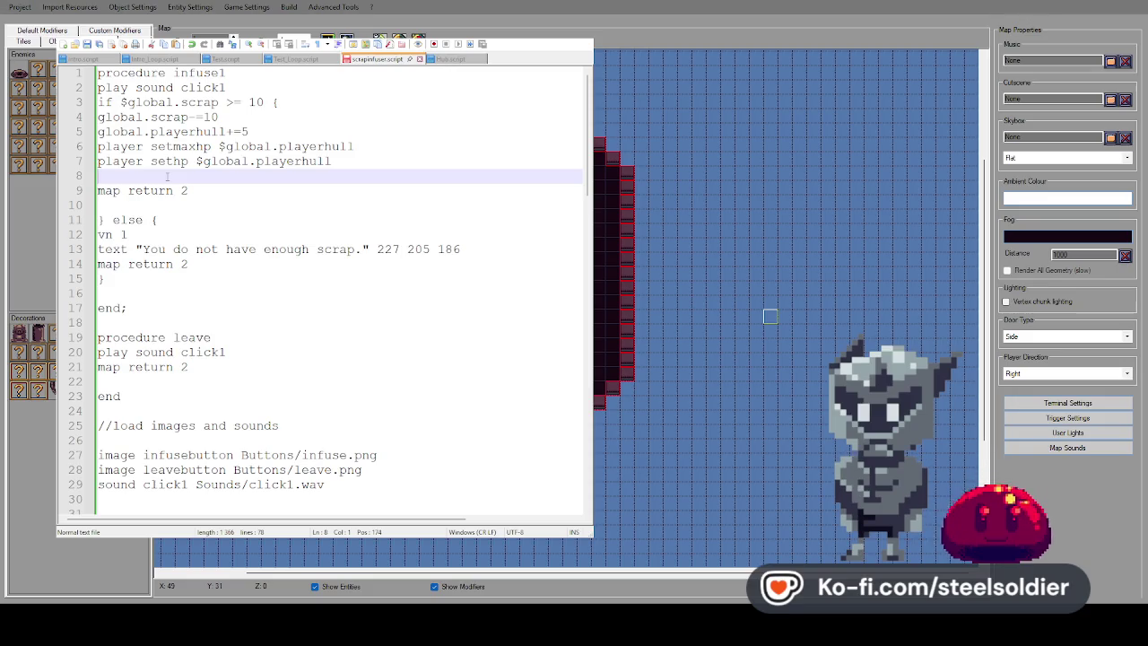
{"action": "type", "text": "map.infuser"}
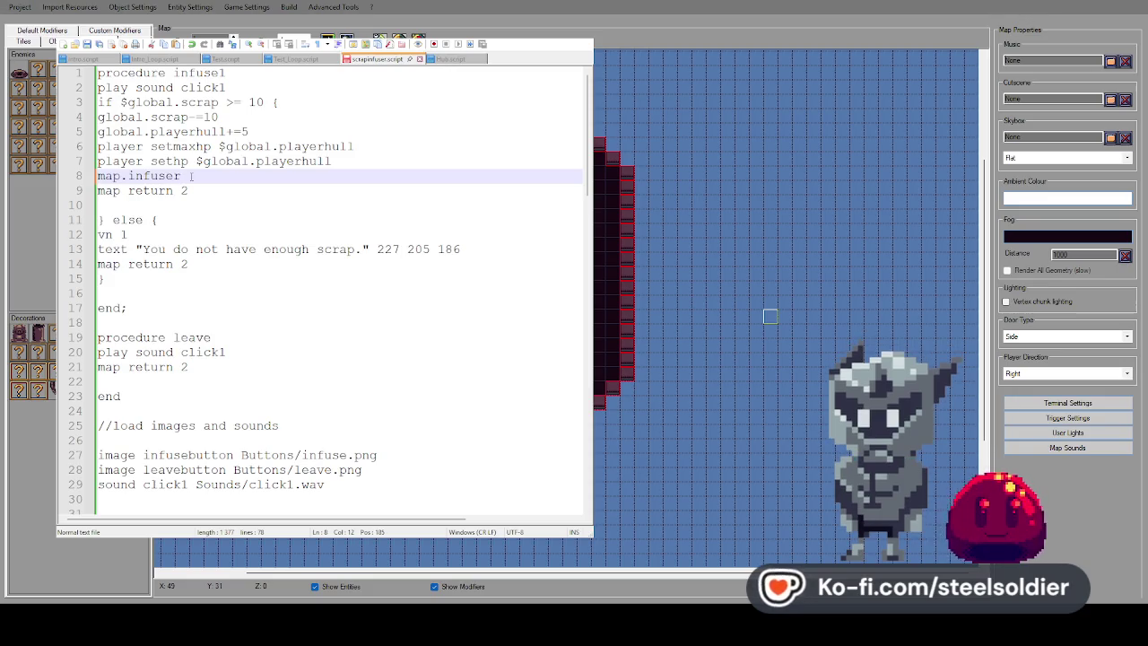
{"action": "type", "text": "+=1"}
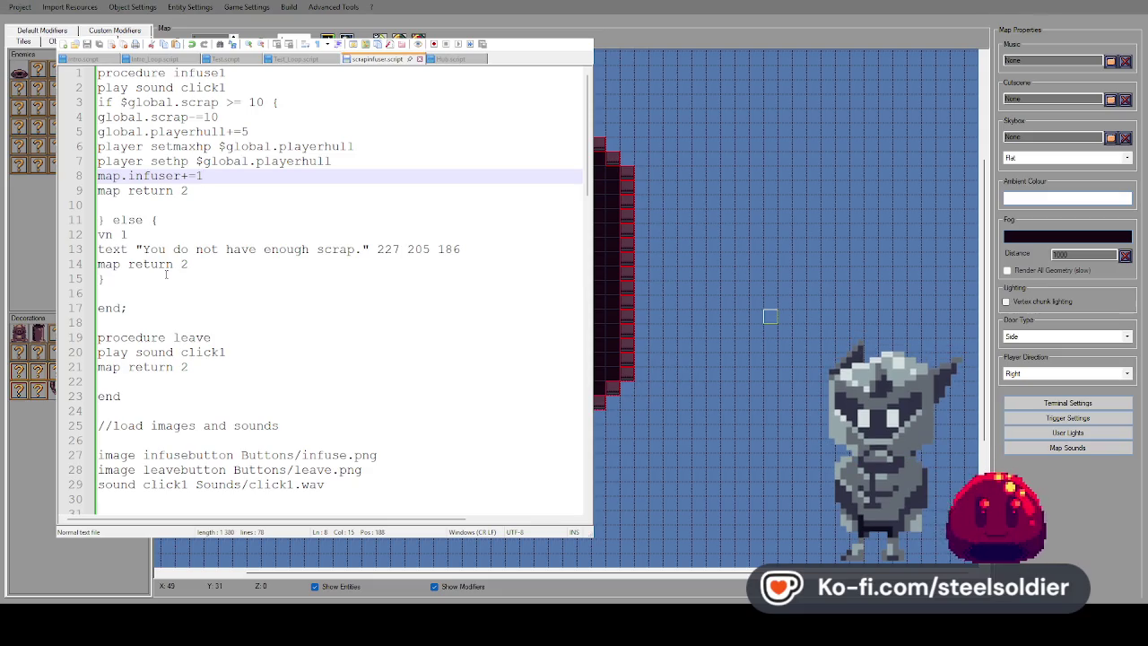
Duplicate the infuse1 procedure below itself and rename the copy infuse2
{"action": "mouse_move", "coordinate": [154, 305]}
{"action": "left_mouse_down"}
{"action": "mouse_move", "coordinate": [96, 162]}
{"action": "mouse_move", "coordinate": [95, 72]}
{"action": "left_mouse_up"}
{"action": "key", "text": "ctrl+c"}
{"action": "left_click", "coordinate": [153, 321]}
{"action": "key", "text": "Return"}
{"action": "key", "text": "Return"}
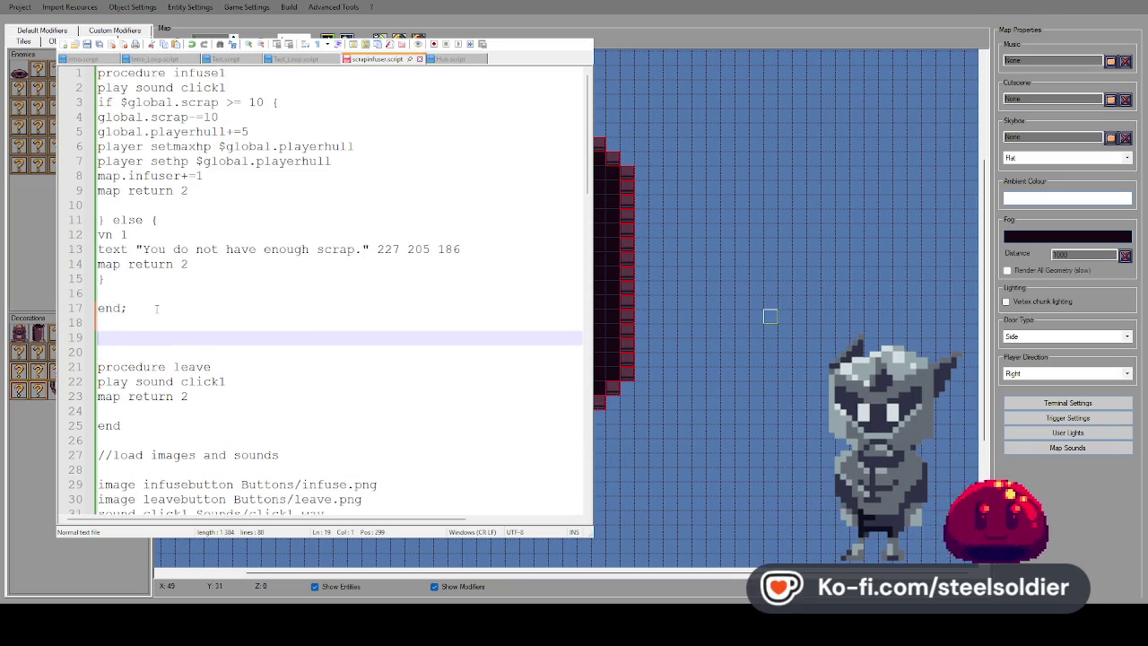
{"action": "key", "text": "ctrl+v"}
{"action": "mouse_move", "coordinate": [231, 264]}
{"action": "left_mouse_down"}
{"action": "mouse_move", "coordinate": [221, 264]}
{"action": "mouse_move", "coordinate": [257, 294]}
{"action": "mouse_move", "coordinate": [211, 307]}
{"action": "left_mouse_up"}
{"action": "type", "text": "2"}
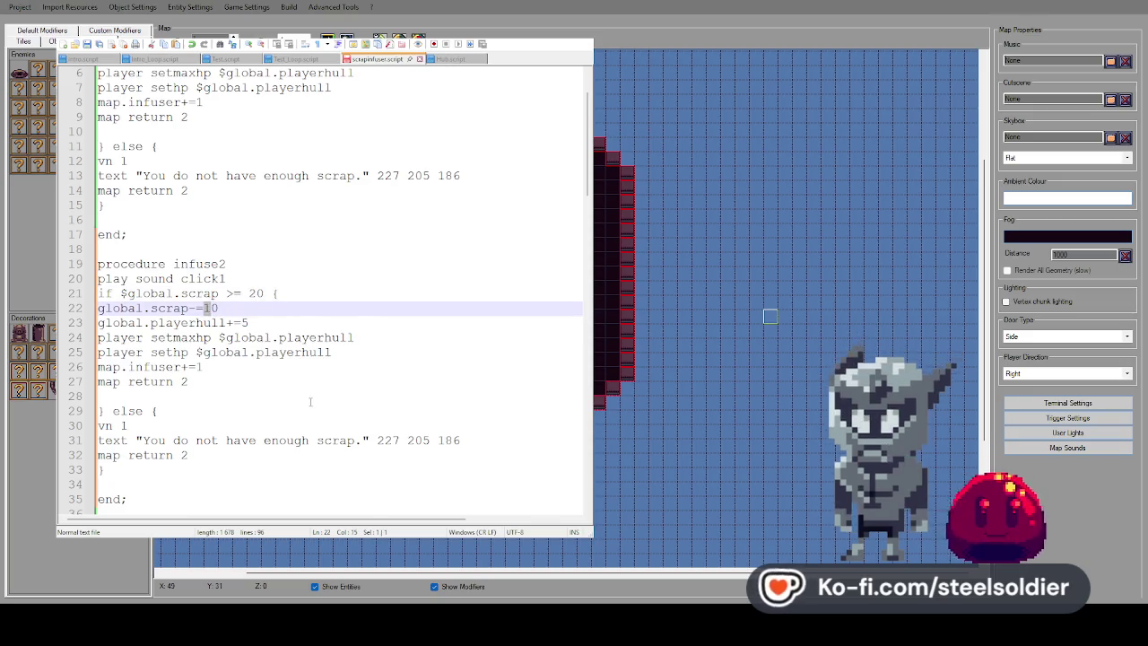
{"action": "scroll", "coordinate": [266, 353], "scroll_direction": "down", "scroll_amount": 20}
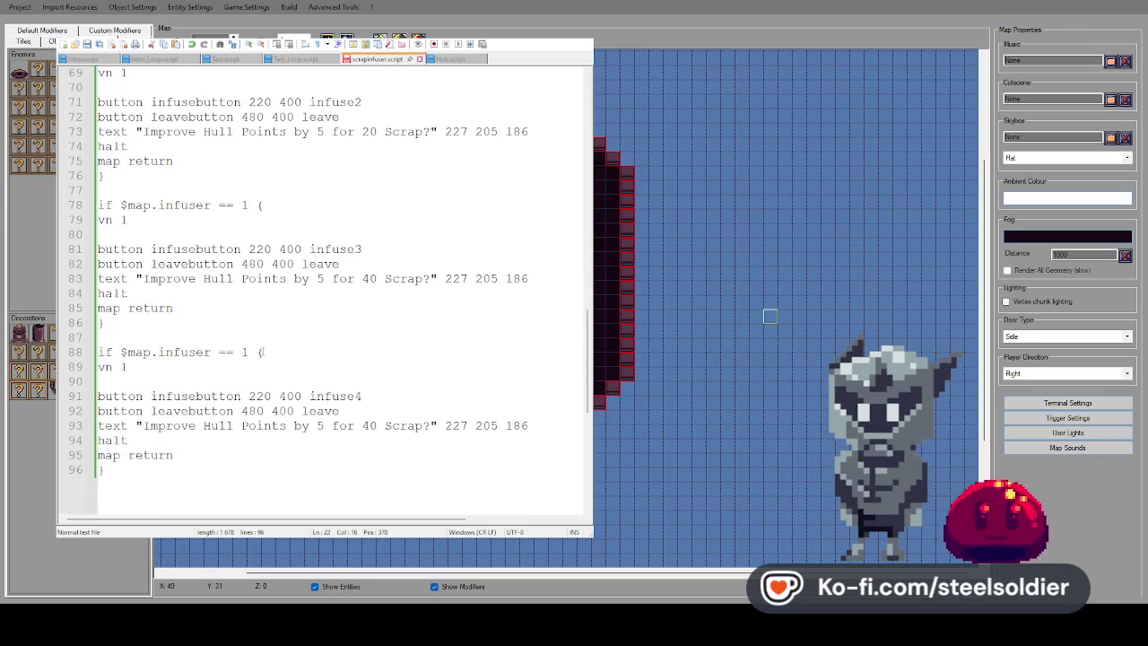
Change the fourth prompt's cost to 80 Scrap
{"action": "left_click", "coordinate": [369, 426]}
{"action": "key", "text": "BackSpace"}
{"action": "type", "text": "8"}
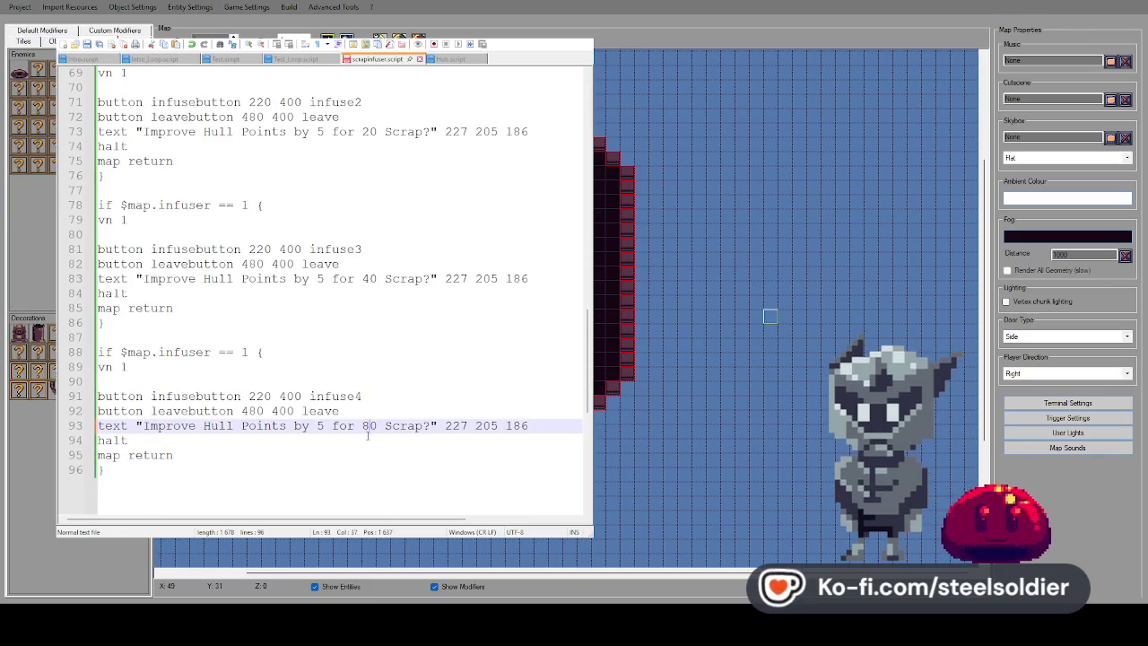
Duplicate infuse2 as a new infuse3 procedure requiring 40 scrap
{"action": "scroll", "coordinate": [358, 401], "scroll_direction": "up", "scroll_amount": 18}
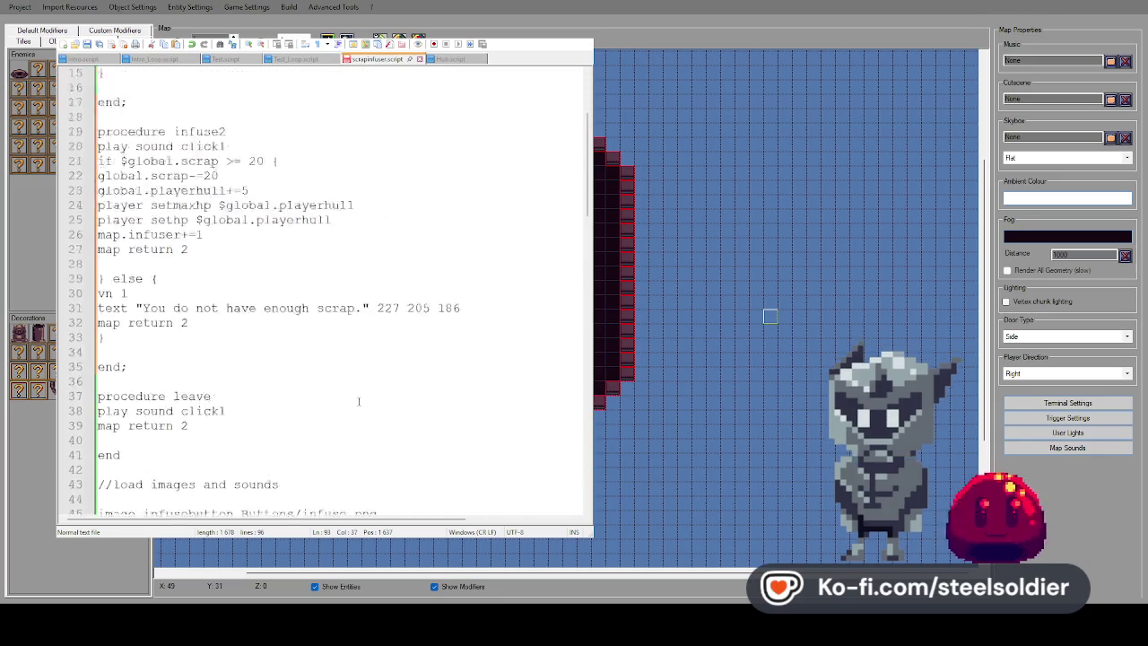
{"action": "scroll", "coordinate": [359, 401], "scroll_direction": "up", "scroll_amount": 2}
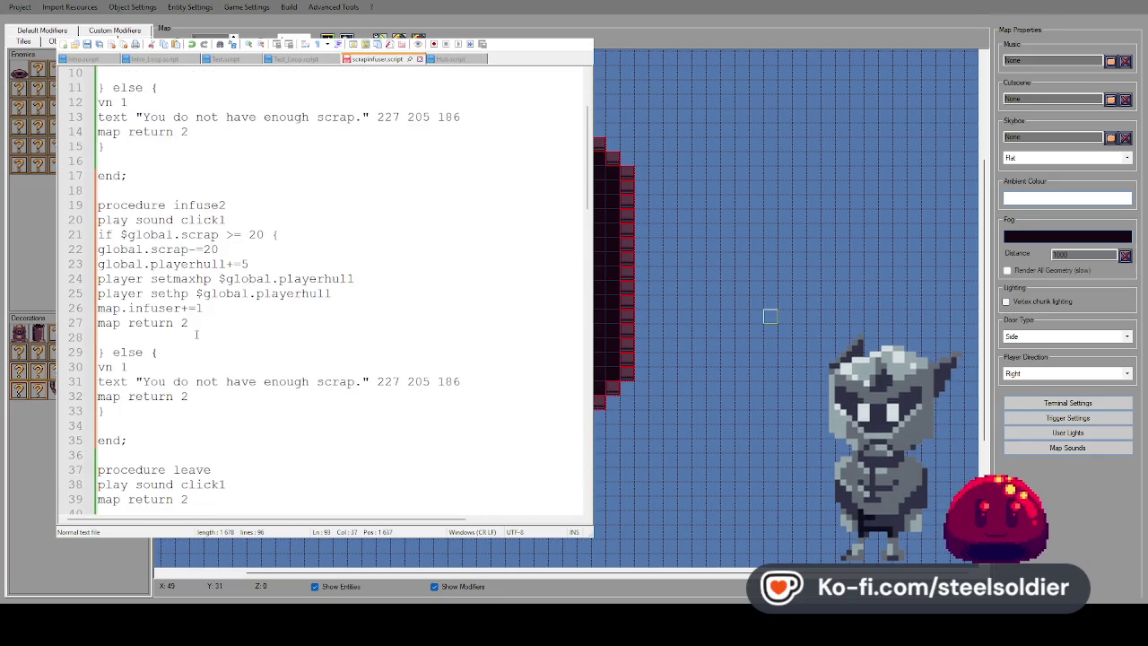
{"action": "scroll", "coordinate": [170, 352], "scroll_direction": "down", "scroll_amount": 1}
{"action": "mouse_move", "coordinate": [134, 395]}
{"action": "left_mouse_down"}
{"action": "mouse_move", "coordinate": [99, 180]}
{"action": "mouse_move", "coordinate": [66, 170]}
{"action": "left_mouse_up"}
{"action": "scroll", "coordinate": [182, 387], "scroll_direction": "up", "scroll_amount": 4}
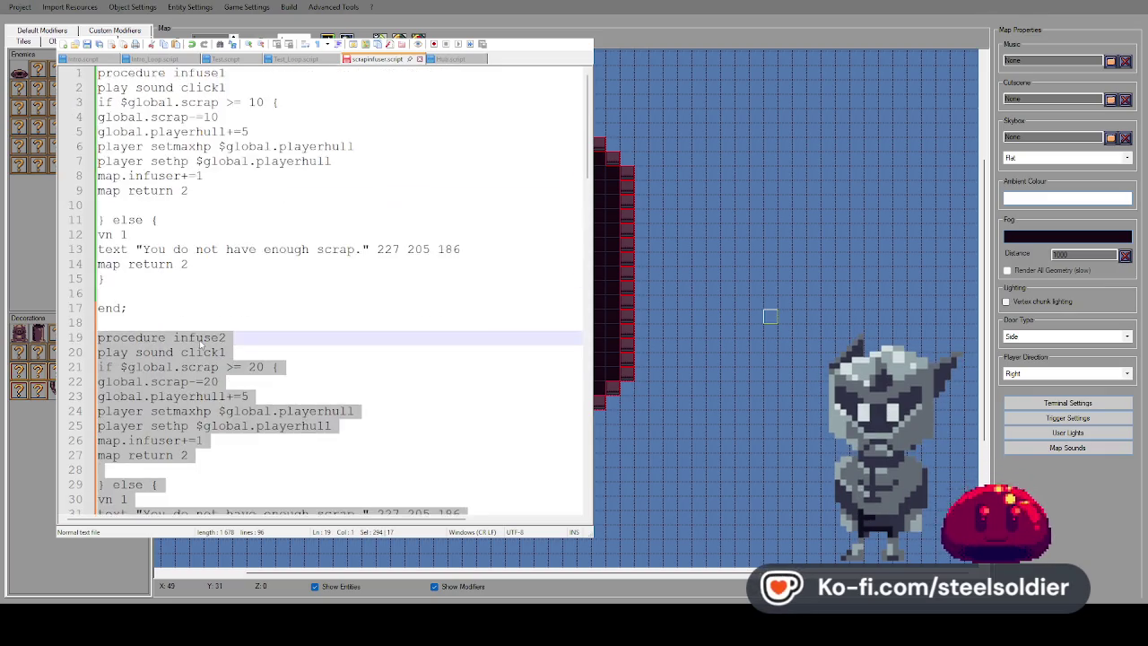
{"action": "scroll", "coordinate": [184, 329], "scroll_direction": "down", "scroll_amount": 7}
{"action": "left_click", "coordinate": [151, 273]}
{"action": "key", "text": "Return"}
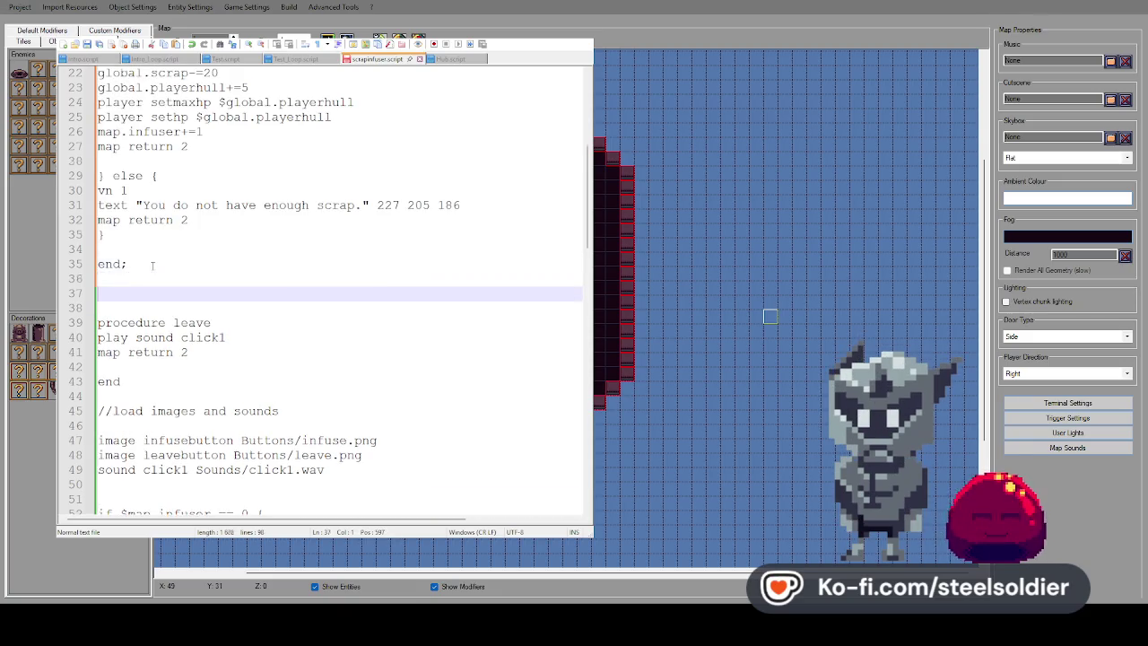
{"action": "key", "text": "ctrl+v"}
{"action": "left_click_drag", "start_coordinate": [217, 263], "coordinate": [256, 293]}
{"action": "type", "text": "3"}
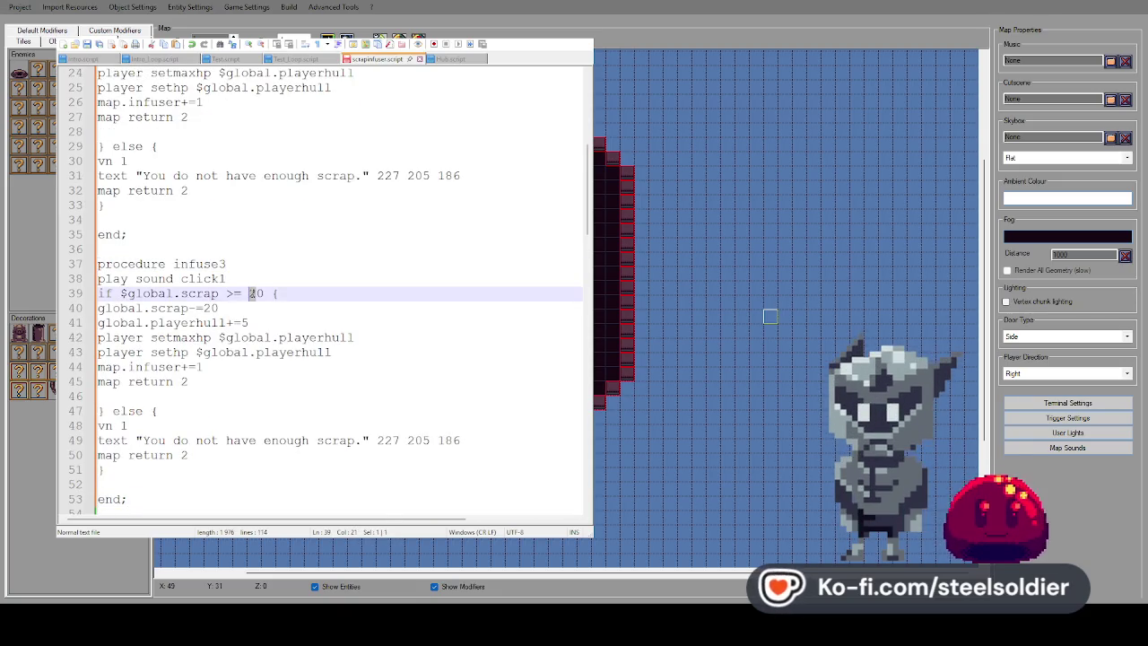
{"action": "type", "text": "4"}
{"action": "left_click", "coordinate": [211, 308]}
{"action": "key", "text": "BackSpace"}
{"action": "type", "text": "4"}
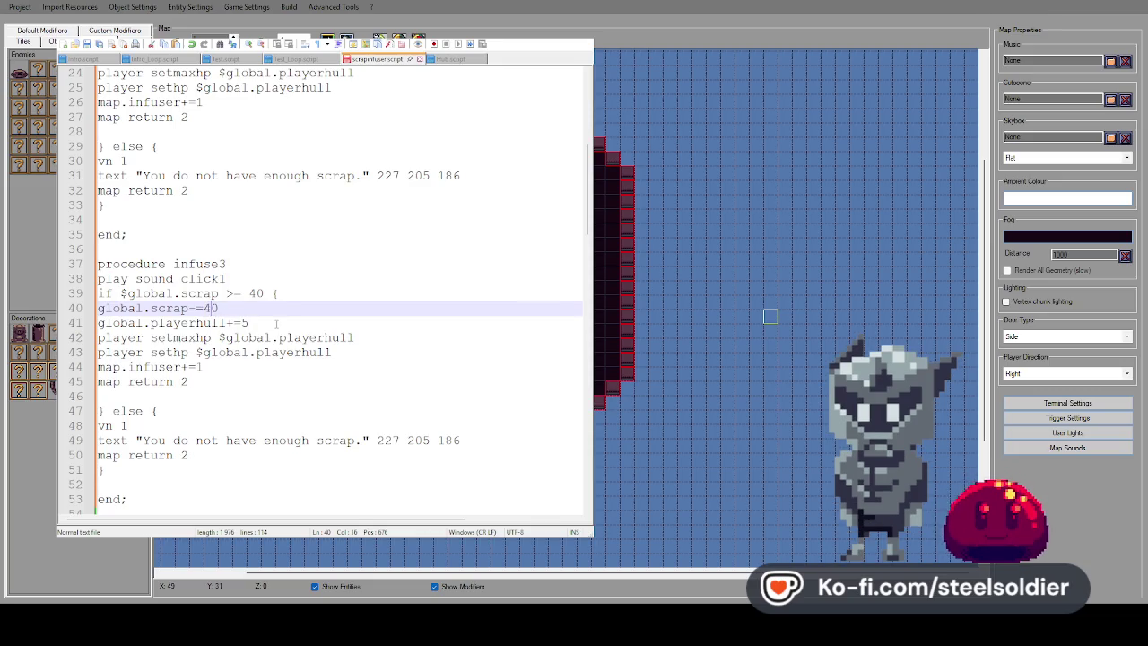
{"action": "scroll", "coordinate": [144, 408], "scroll_direction": "down", "scroll_amount": 2}
Duplicate infuse3 as infuse4 and set its scrap threshold and deduction to 80
{"action": "left_click_drag", "start_coordinate": [144, 408], "coordinate": [94, 176]}
{"action": "key", "text": "ctrl+c"}
{"action": "left_click", "coordinate": [168, 417]}
{"action": "key", "text": "Return"}
{"action": "key", "text": "Return"}
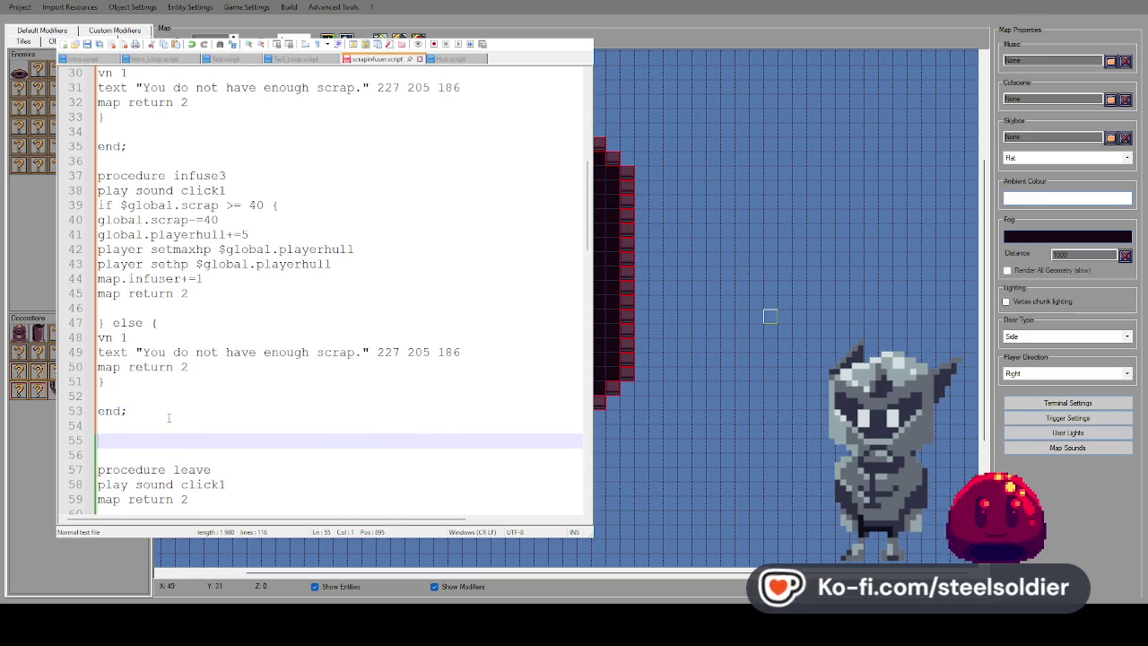
{"action": "key", "text": "ctrl+v"}
{"action": "left_click_drag", "start_coordinate": [239, 265], "coordinate": [222, 265]}
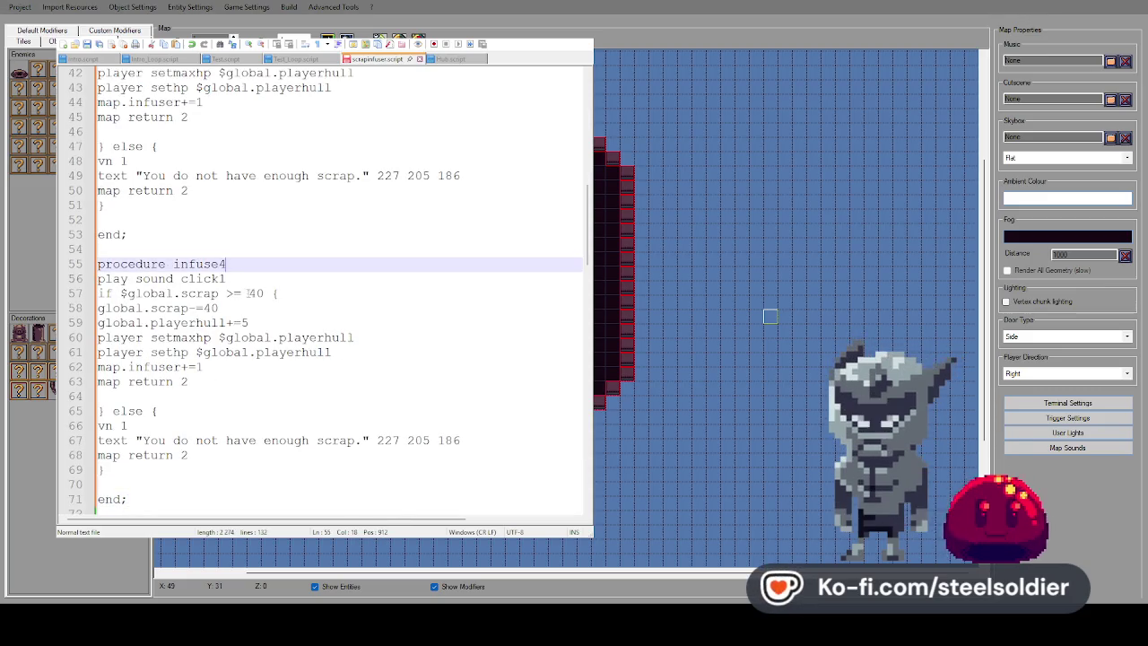
{"action": "left_click", "coordinate": [252, 293]}
{"action": "key", "text": "Down"}
{"action": "key", "text": "Left"}
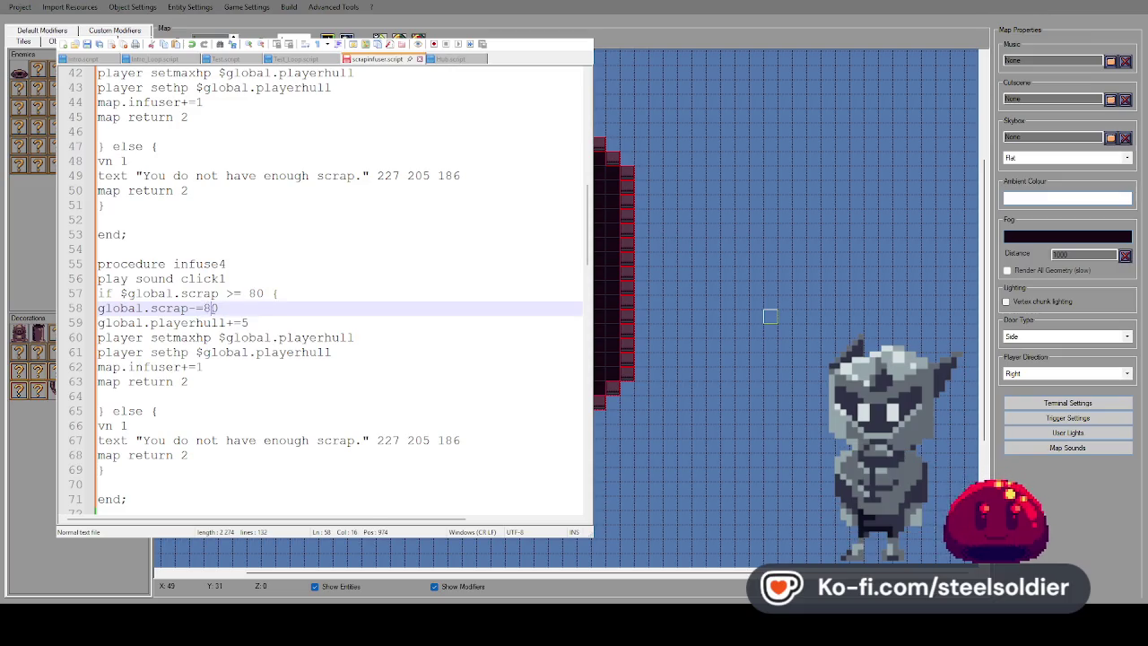
Change all four upgrade prompts from 'by 5' to 'by 10' hull points
{"action": "scroll", "coordinate": [251, 307], "scroll_direction": "down", "scroll_amount": 15}
{"action": "scroll", "coordinate": [250, 307], "scroll_direction": "down", "scroll_amount": 5}
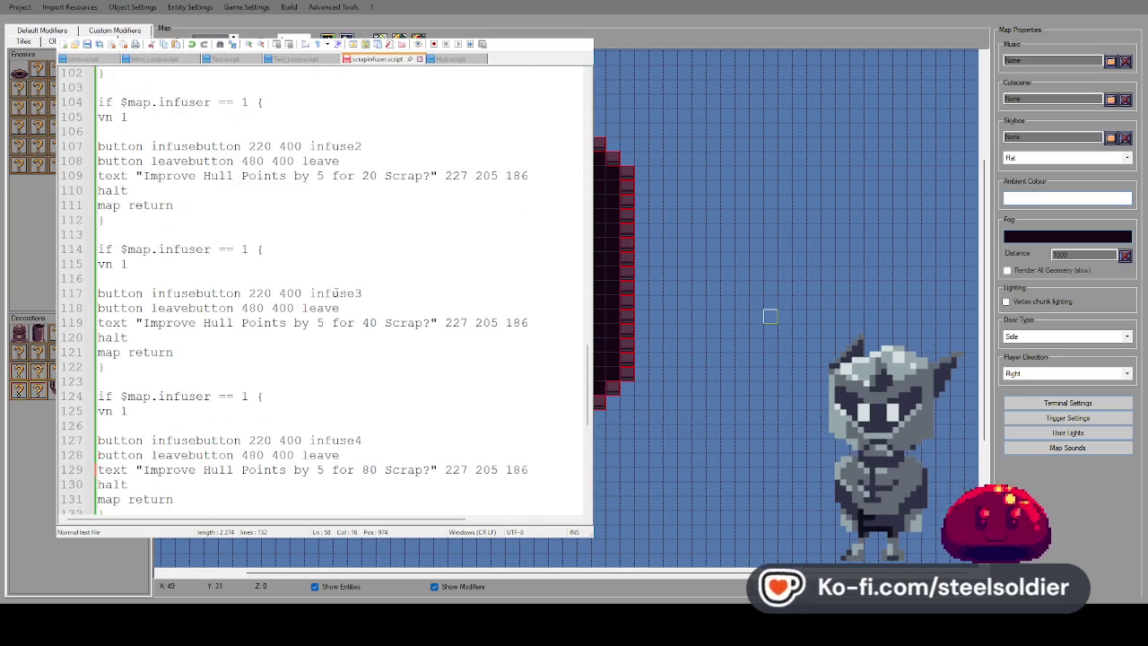
{"action": "scroll", "coordinate": [348, 292], "scroll_direction": "up", "scroll_amount": 8}
{"action": "scroll", "coordinate": [348, 292], "scroll_direction": "down", "scroll_amount": 2}
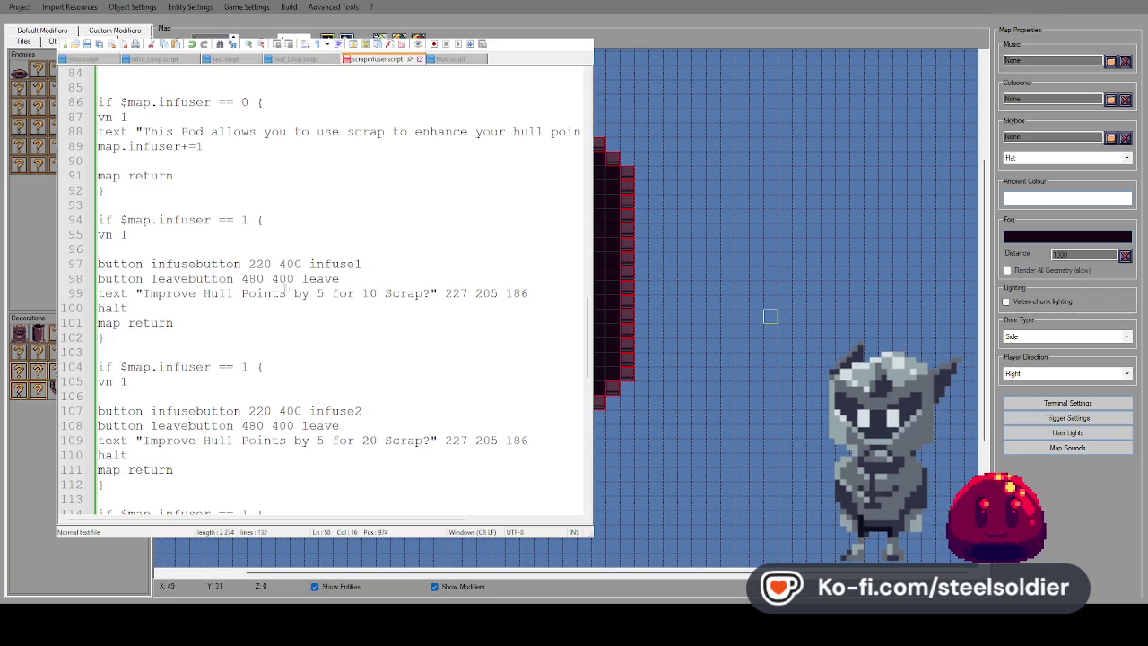
{"action": "left_click", "coordinate": [332, 293]}
{"action": "key", "text": "BackSpace"}
{"action": "type", "text": "1"}
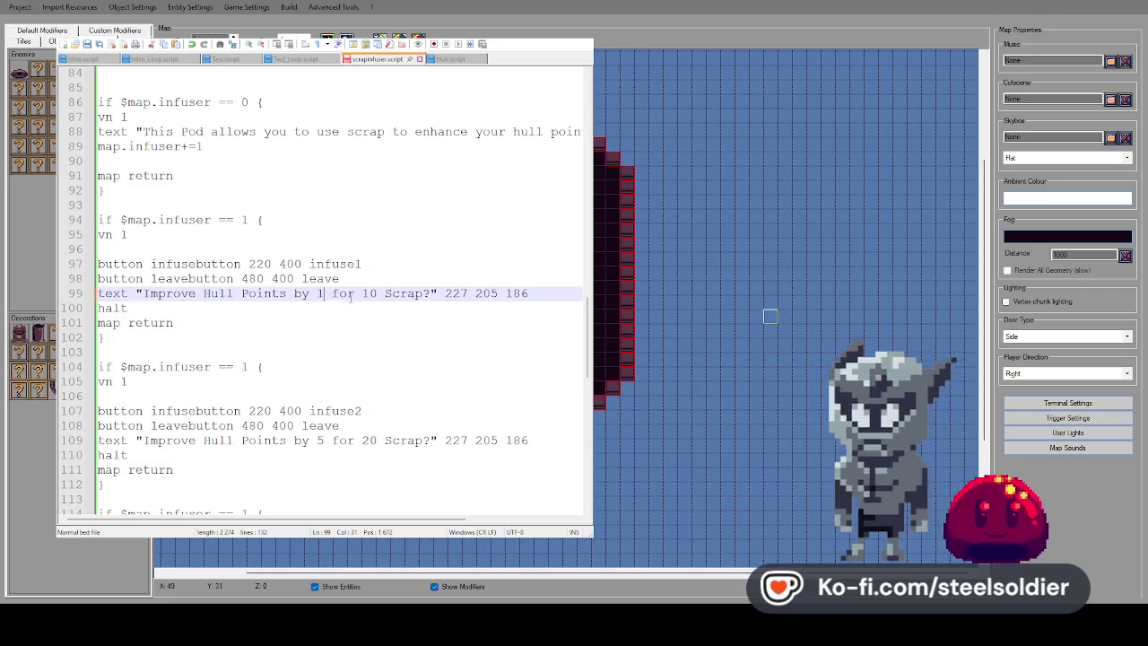
{"action": "scroll", "coordinate": [336, 274], "scroll_direction": "down", "scroll_amount": 3}
{"action": "type", "text": "0"}
{"action": "double_click", "coordinate": [320, 307]}
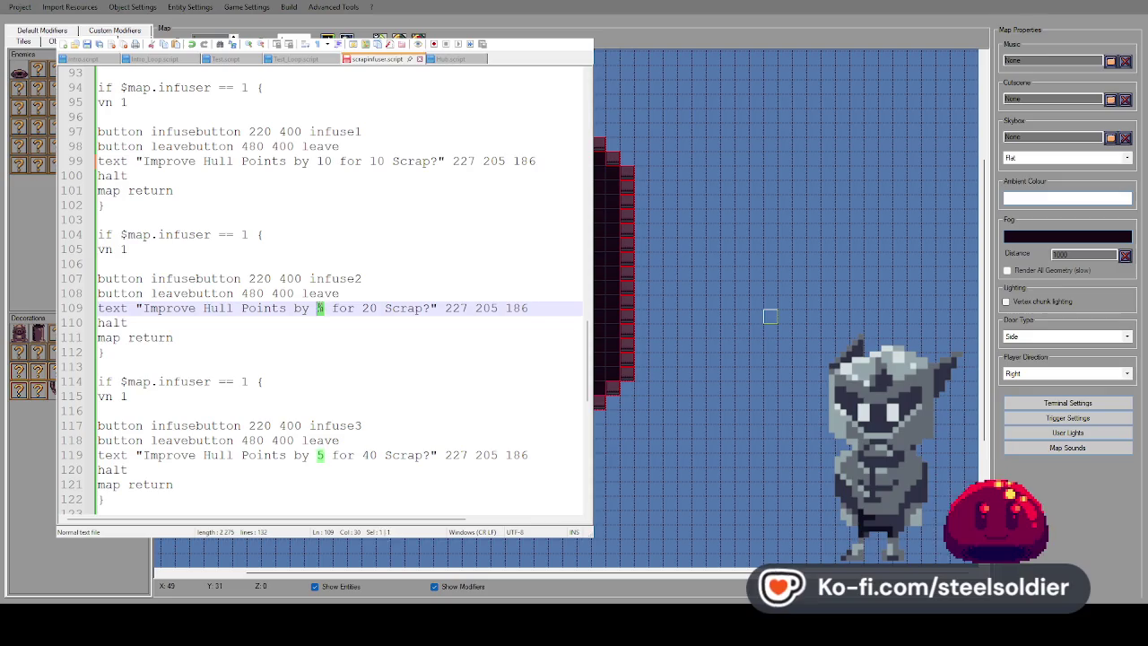
{"action": "type", "text": "10"}
{"action": "scroll", "coordinate": [327, 305], "scroll_direction": "down", "scroll_amount": 4}
{"action": "double_click", "coordinate": [320, 278]}
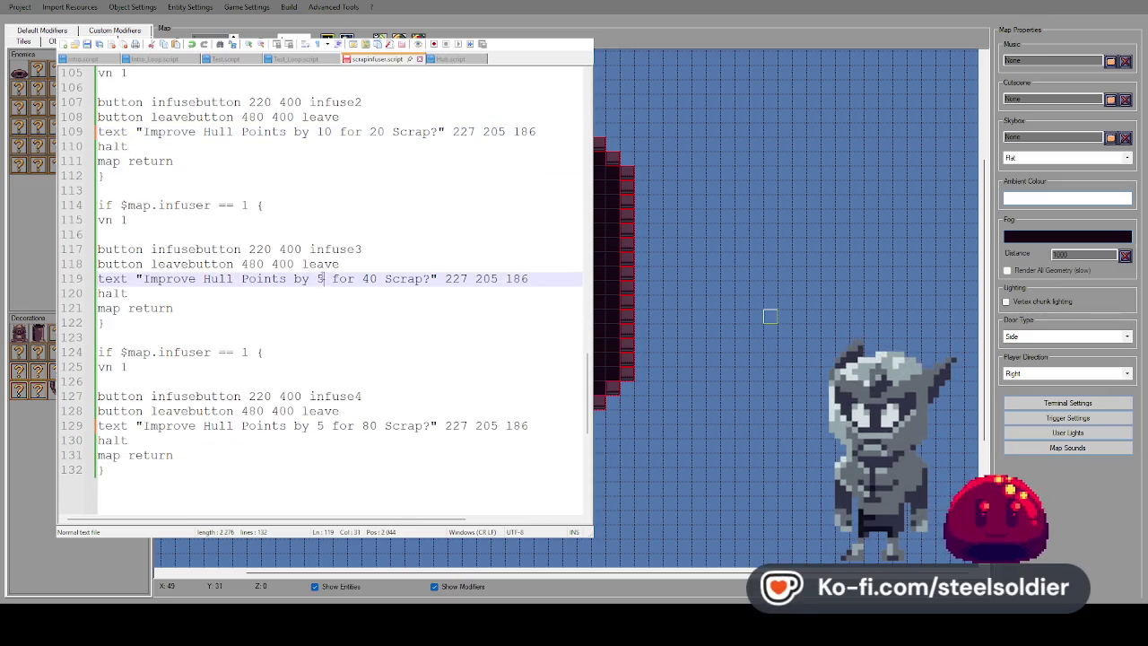
{"action": "type", "text": "10"}
{"action": "double_click", "coordinate": [321, 425]}
{"action": "type", "text": "10"}
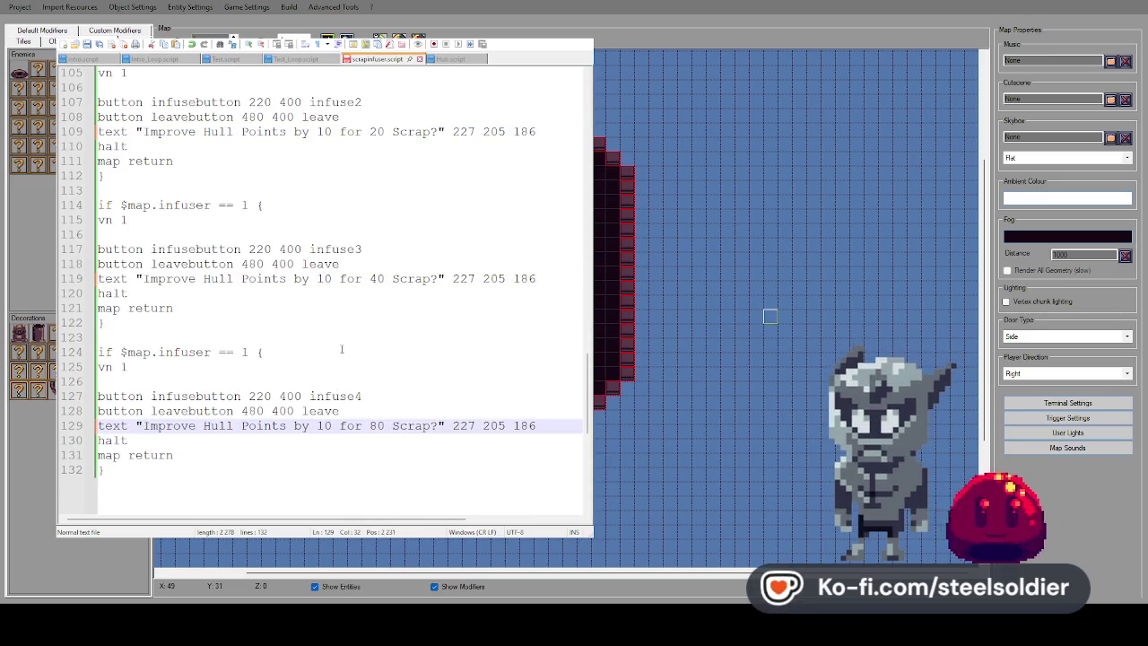
Set playerhull+=10 in all four infuse procedures, then bring up Hub.script
{"action": "scroll", "coordinate": [342, 348], "scroll_direction": "up", "scroll_amount": 8}
{"action": "scroll", "coordinate": [342, 349], "scroll_direction": "up", "scroll_amount": 20}
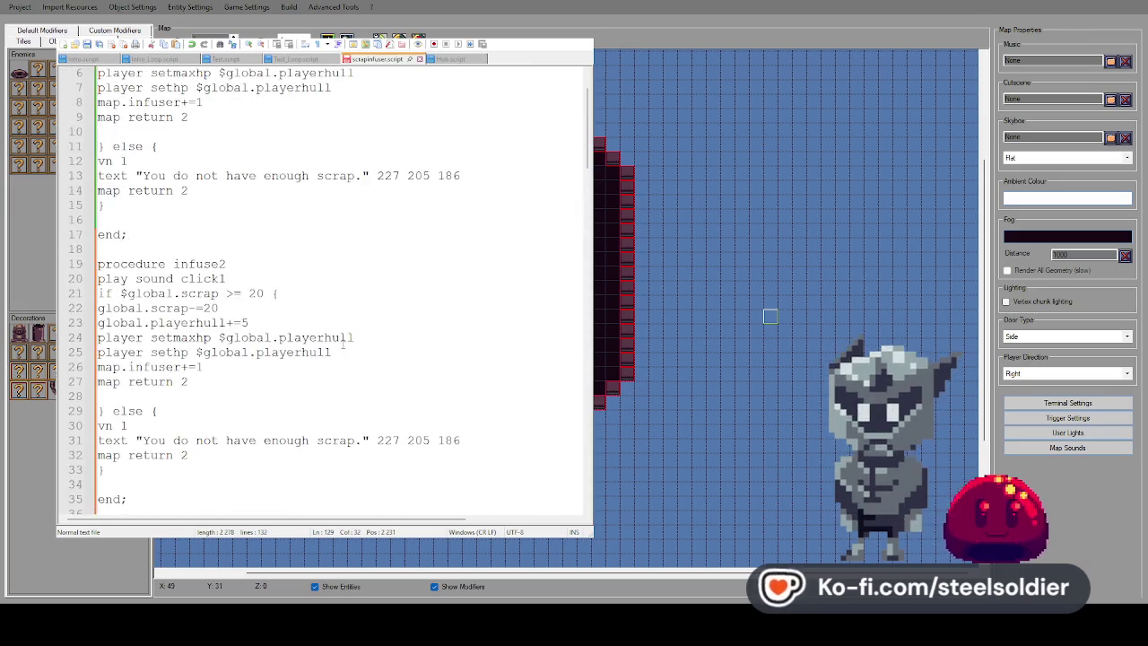
{"action": "left_click", "coordinate": [249, 132]}
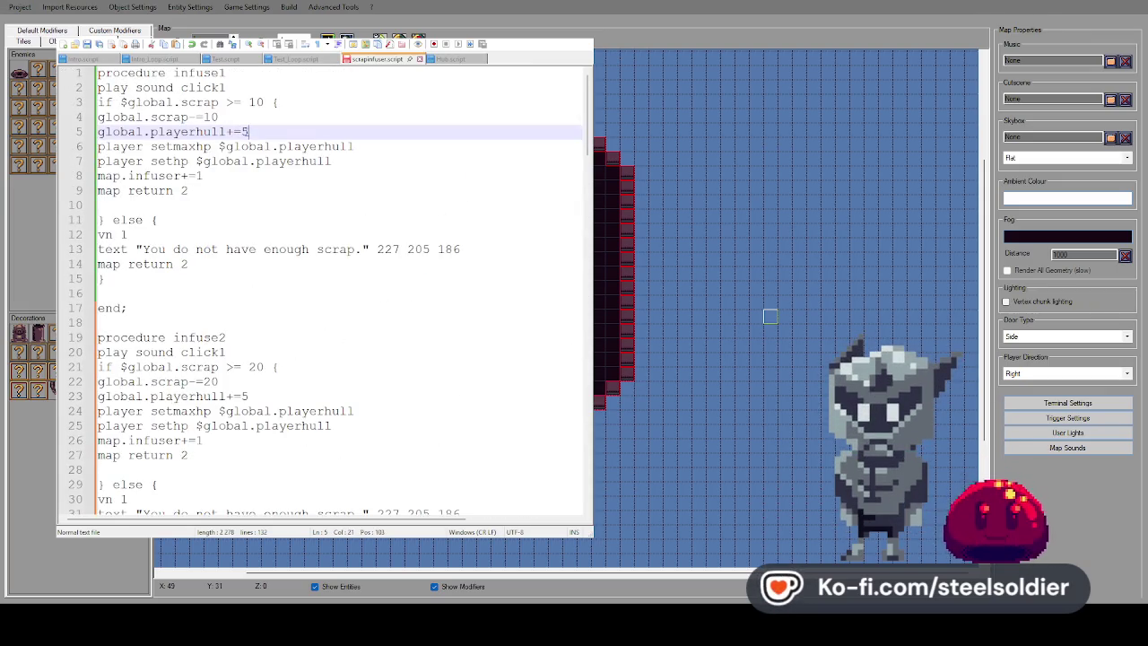
{"action": "type", "text": "10"}
{"action": "left_click_drag", "start_coordinate": [264, 132], "coordinate": [241, 132]}
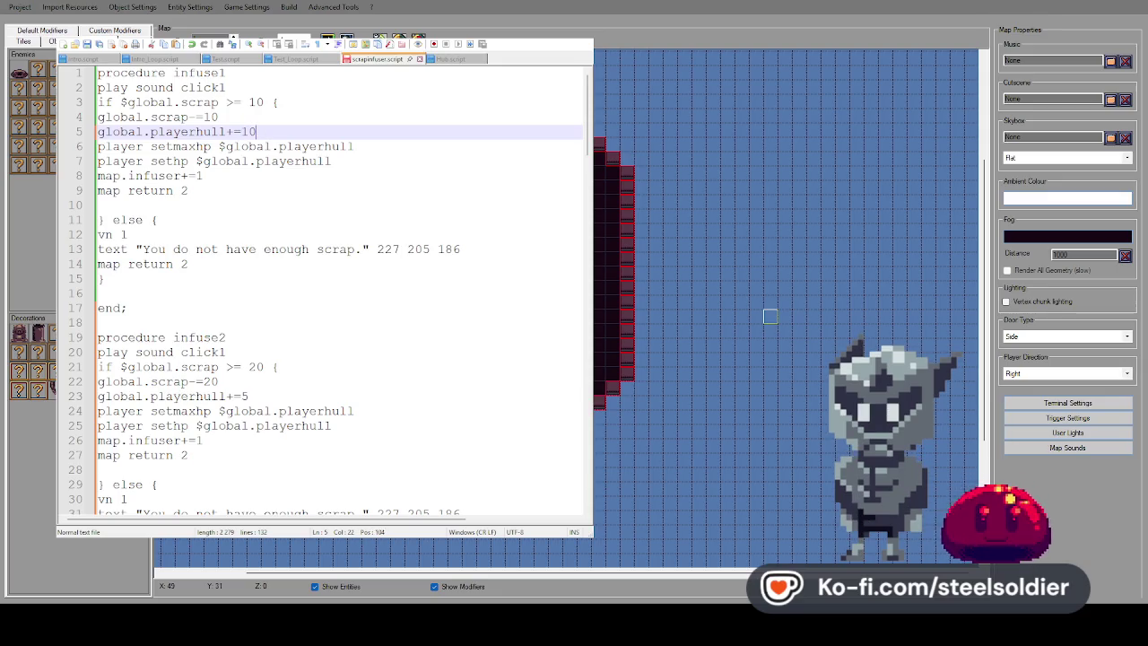
{"action": "scroll", "coordinate": [340, 287], "scroll_direction": "down", "scroll_amount": 1}
{"action": "double_click", "coordinate": [243, 352]}
{"action": "type", "text": "10"}
{"action": "scroll", "coordinate": [252, 343], "scroll_direction": "down", "scroll_amount": 5}
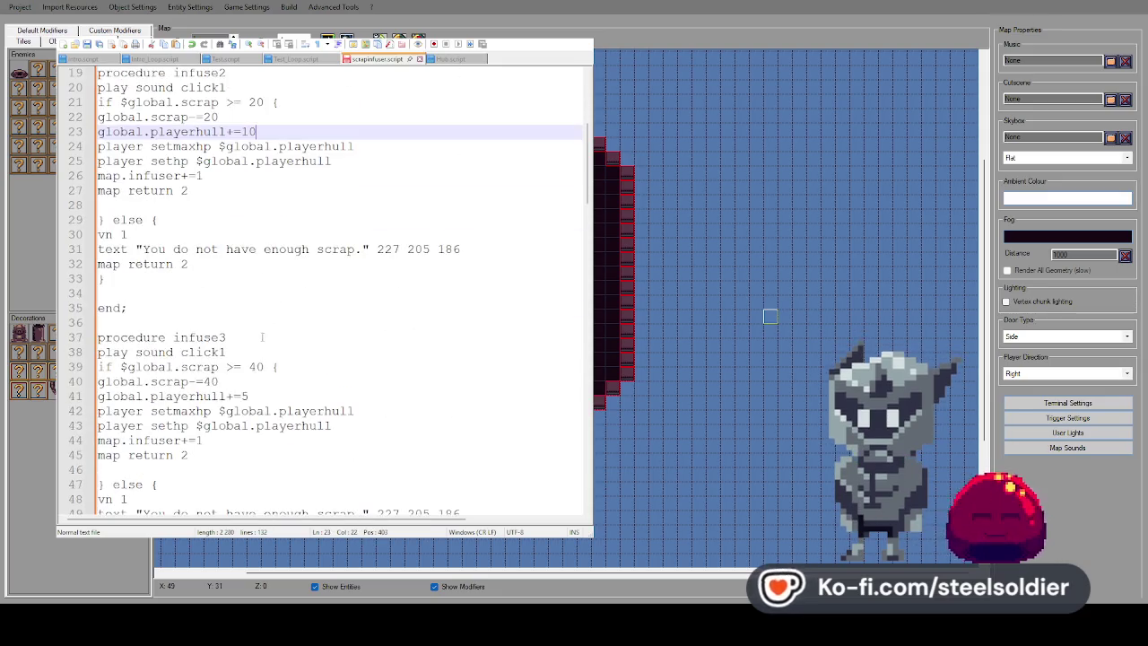
{"action": "double_click", "coordinate": [243, 395]}
{"action": "type", "text": "1"}
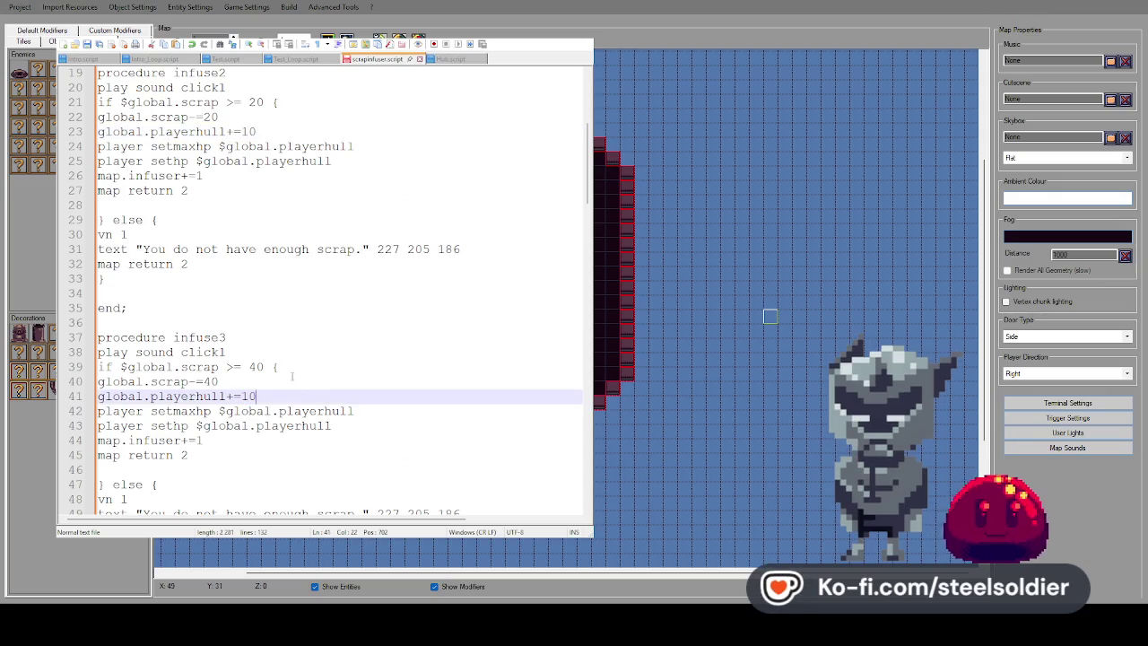
{"action": "type", "text": "0"}
{"action": "scroll", "coordinate": [269, 345], "scroll_direction": "down", "scroll_amount": 6}
{"action": "double_click", "coordinate": [243, 395]}
{"action": "type", "text": "10"}
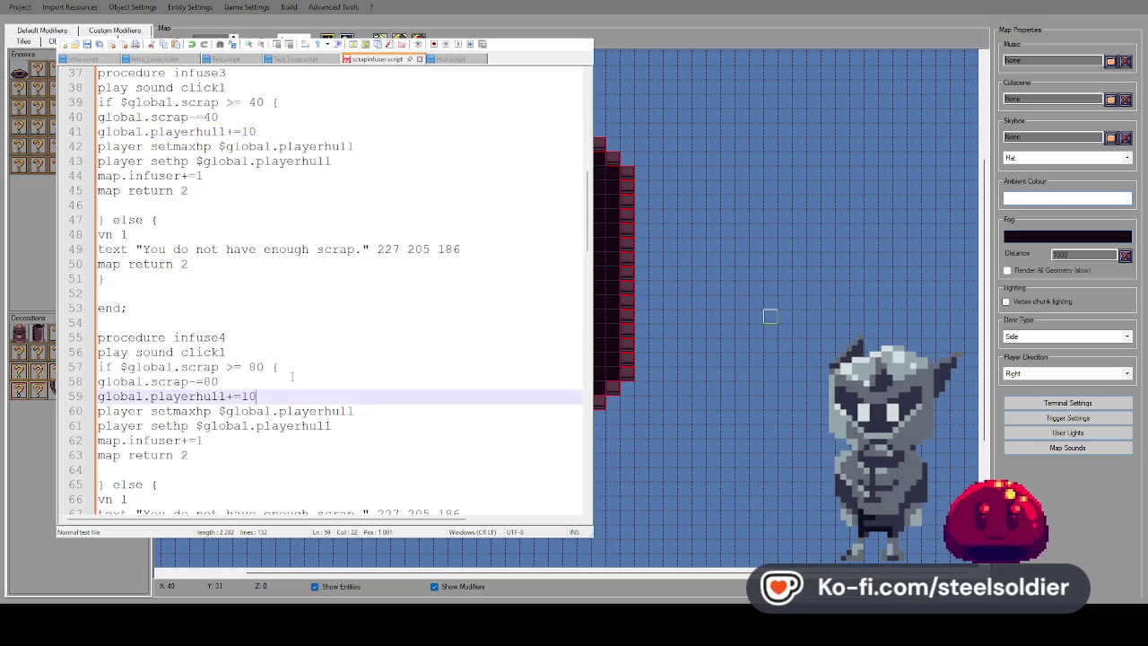
{"action": "scroll", "coordinate": [252, 340], "scroll_direction": "down", "scroll_amount": 6}
{"action": "scroll", "coordinate": [252, 333], "scroll_direction": "up", "scroll_amount": 2}
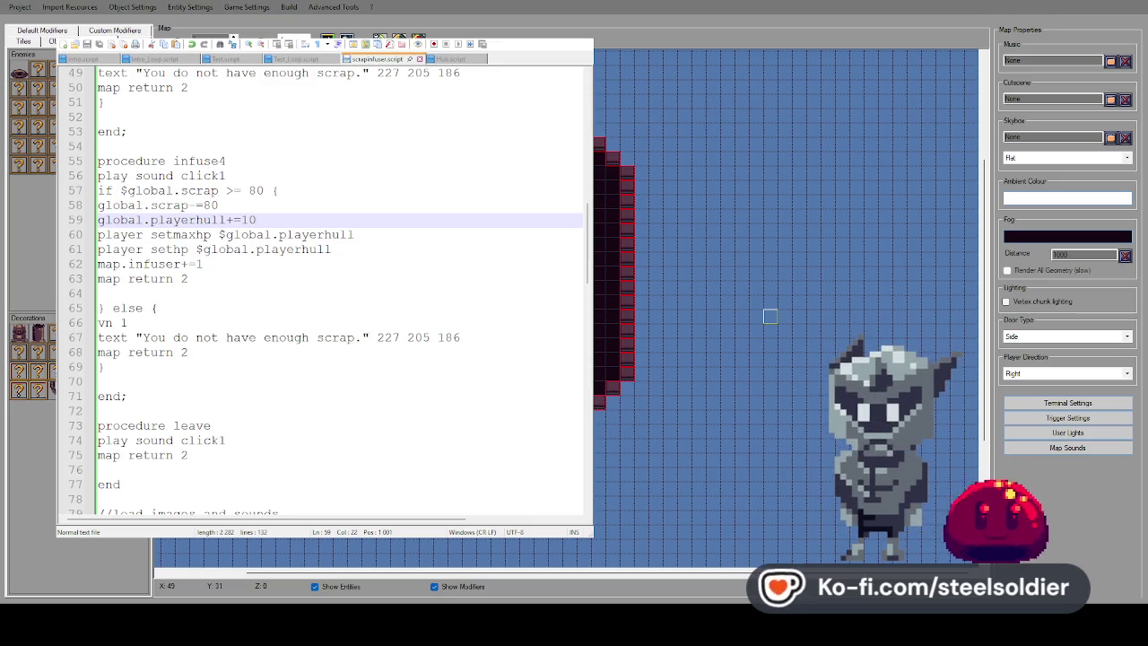
{"action": "left_click", "coordinate": [250, 180]}
{"action": "scroll", "coordinate": [252, 178], "scroll_direction": "down", "scroll_amount": 20}
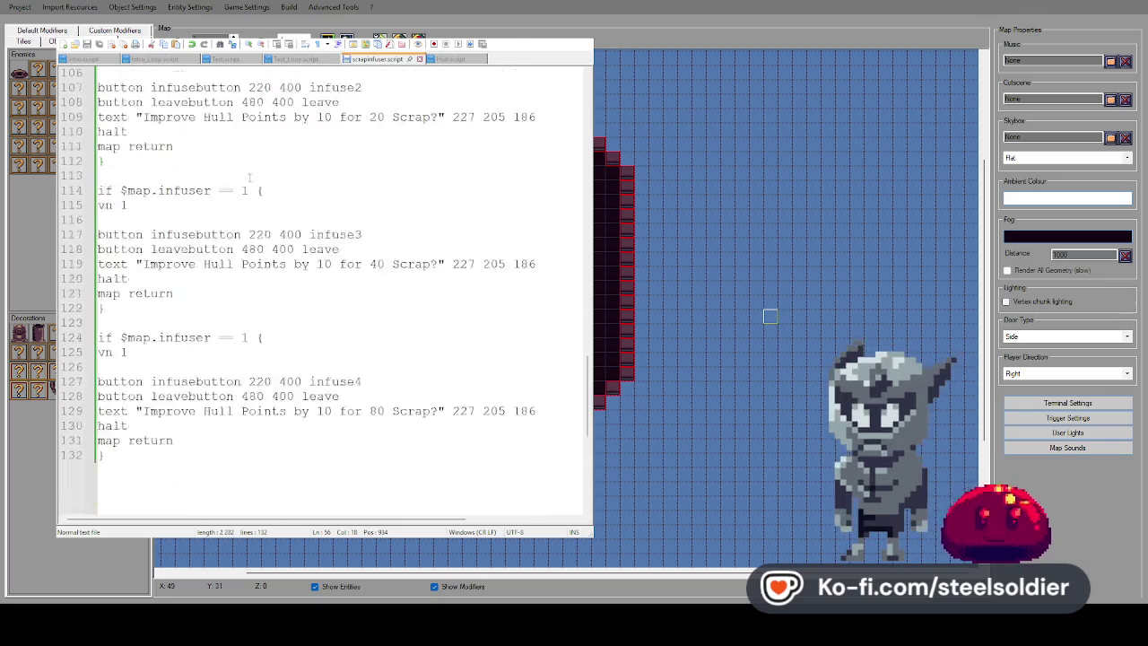
{"action": "scroll", "coordinate": [253, 179], "scroll_direction": "up", "scroll_amount": 4}
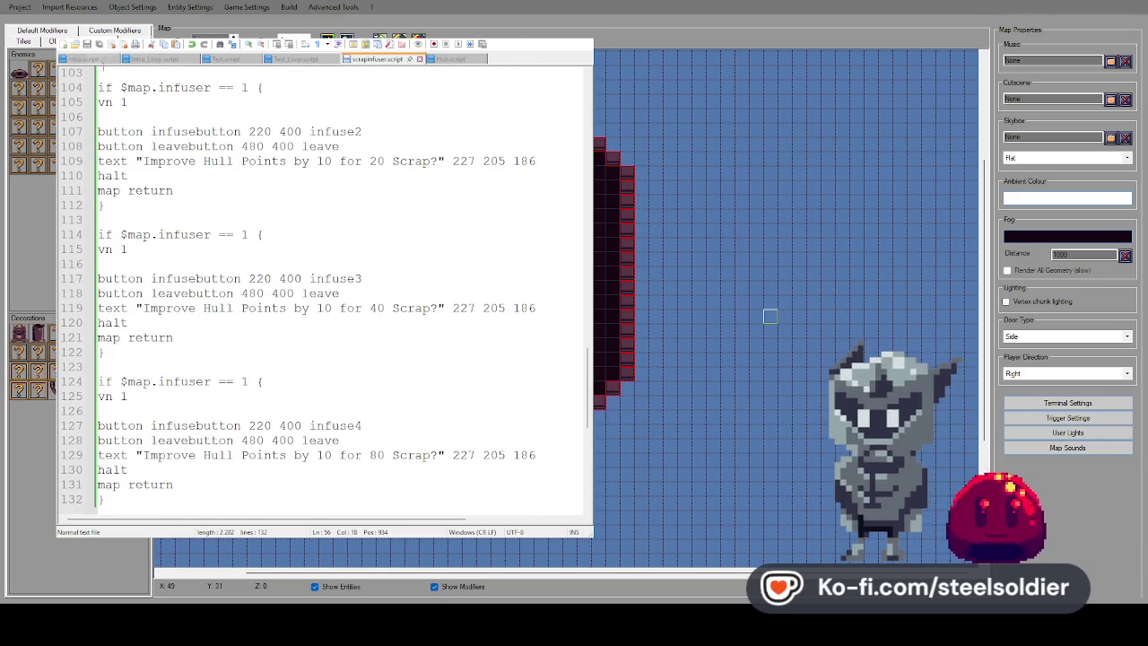
{"action": "left_click", "coordinate": [328, 249]}
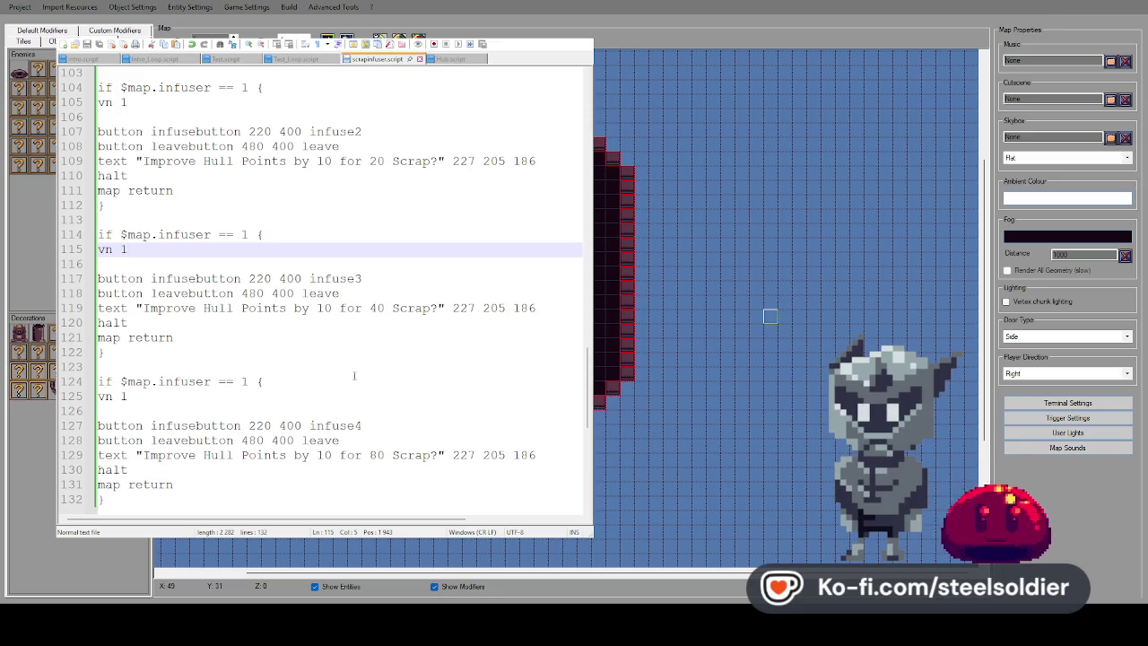
{"action": "left_click", "coordinate": [475, 60]}
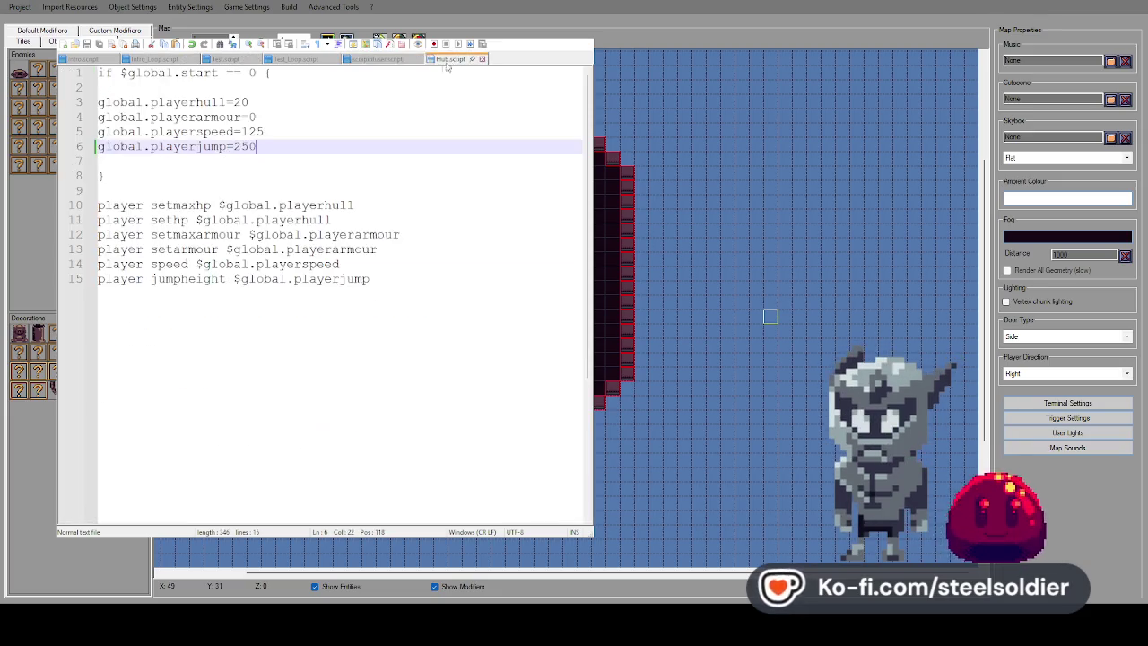
Add global.scrap=400 on line 7 of Hub.script and launch a game test with F5
{"action": "key", "text": "Down"}
{"action": "type", "text": "glob"}
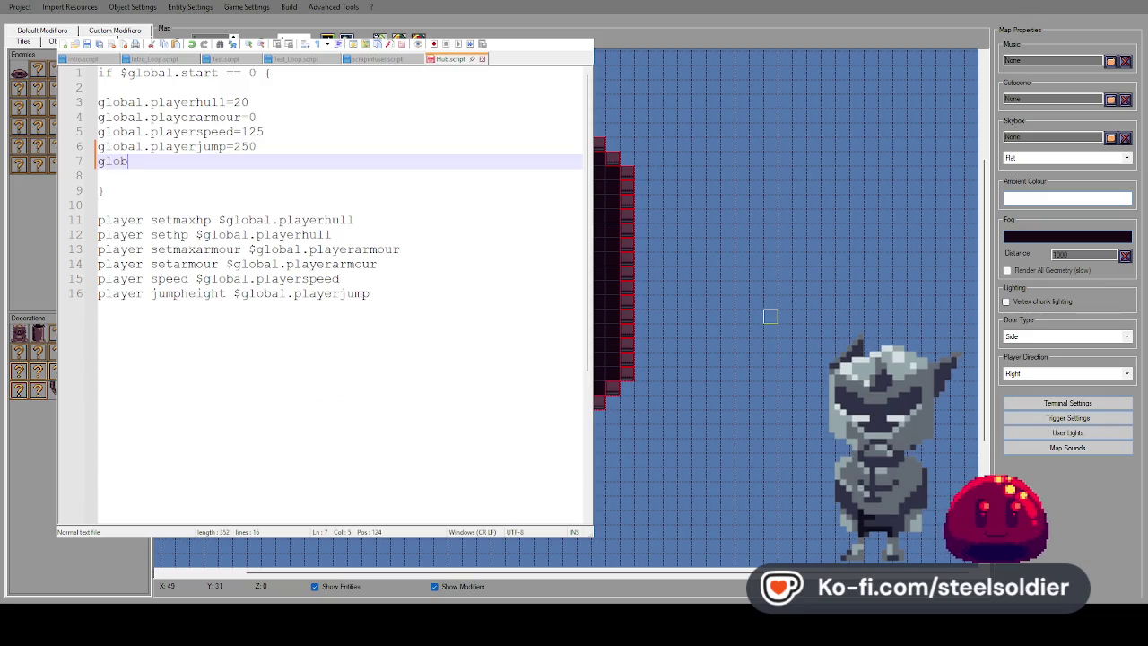
{"action": "type", "text": "al.scrap="}
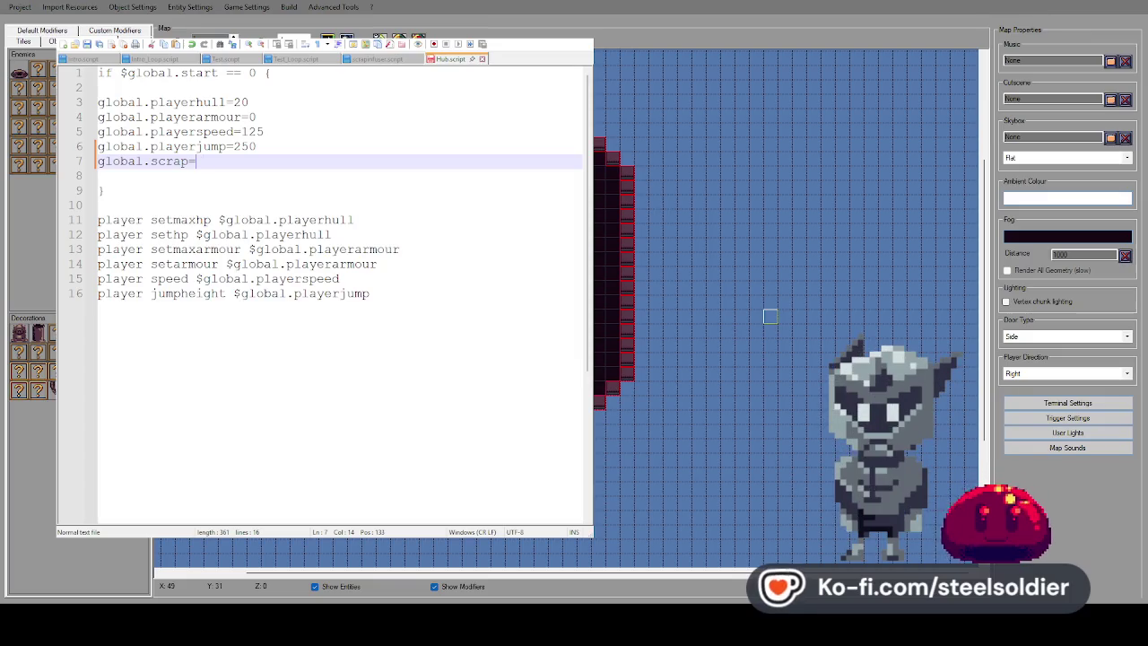
{"action": "type", "text": "400"}
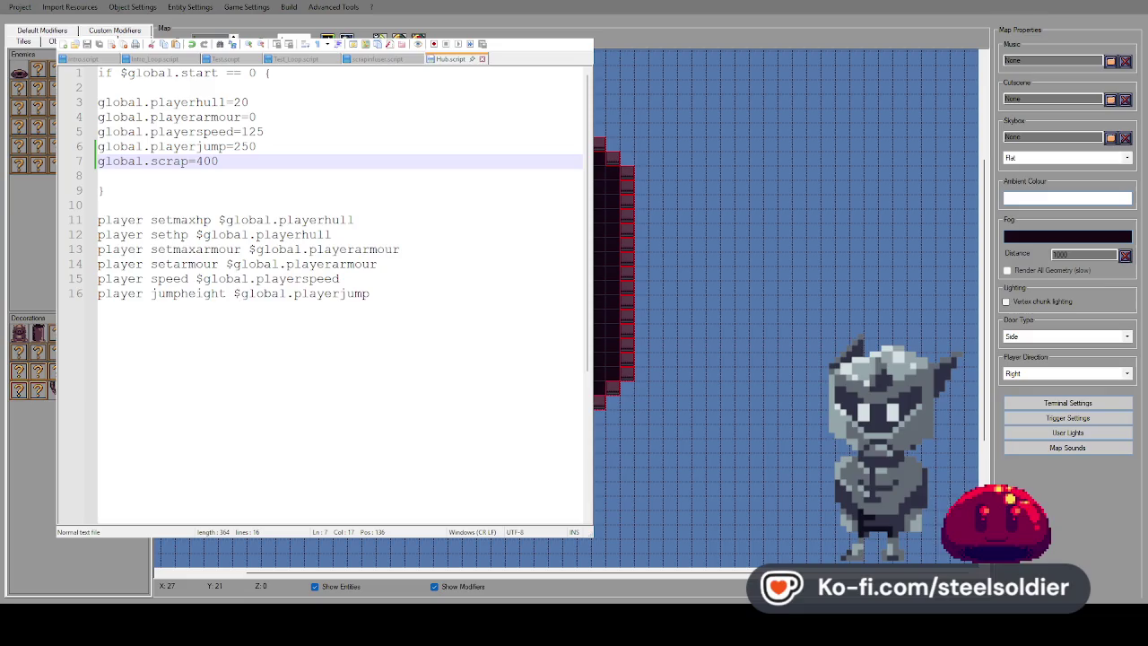
{"action": "key", "text": "F5"}
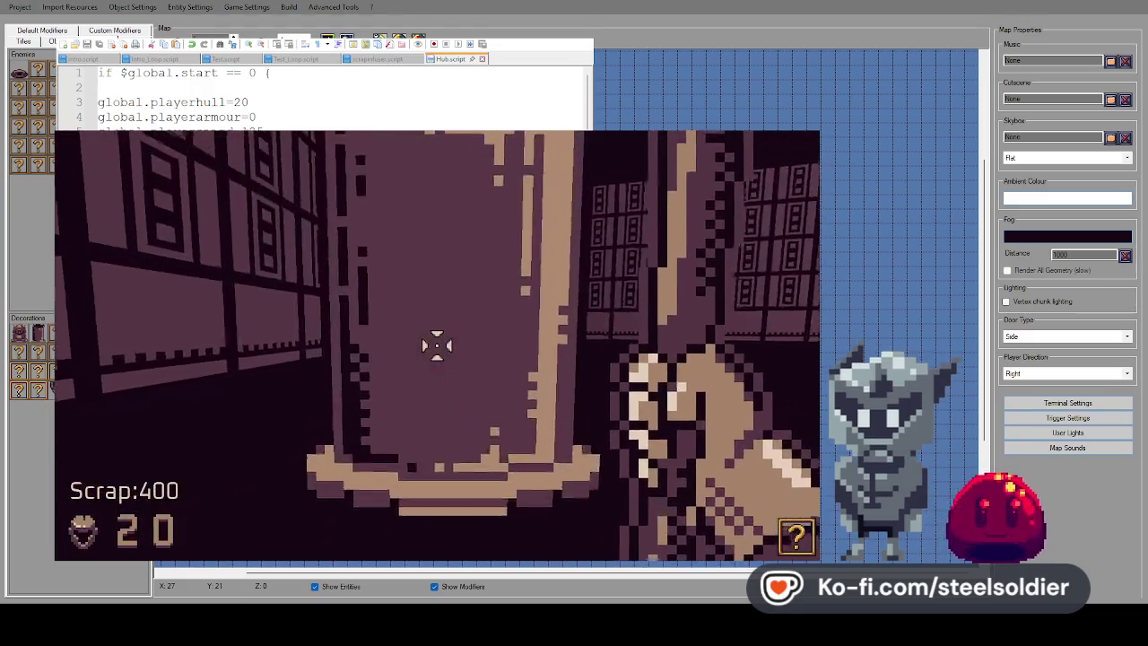
Buy four hull infusions at the pod for 10, 20, 40 and 80 Scrap, reaching 60 hull
{"action": "left_click", "coordinate": [437, 345]}
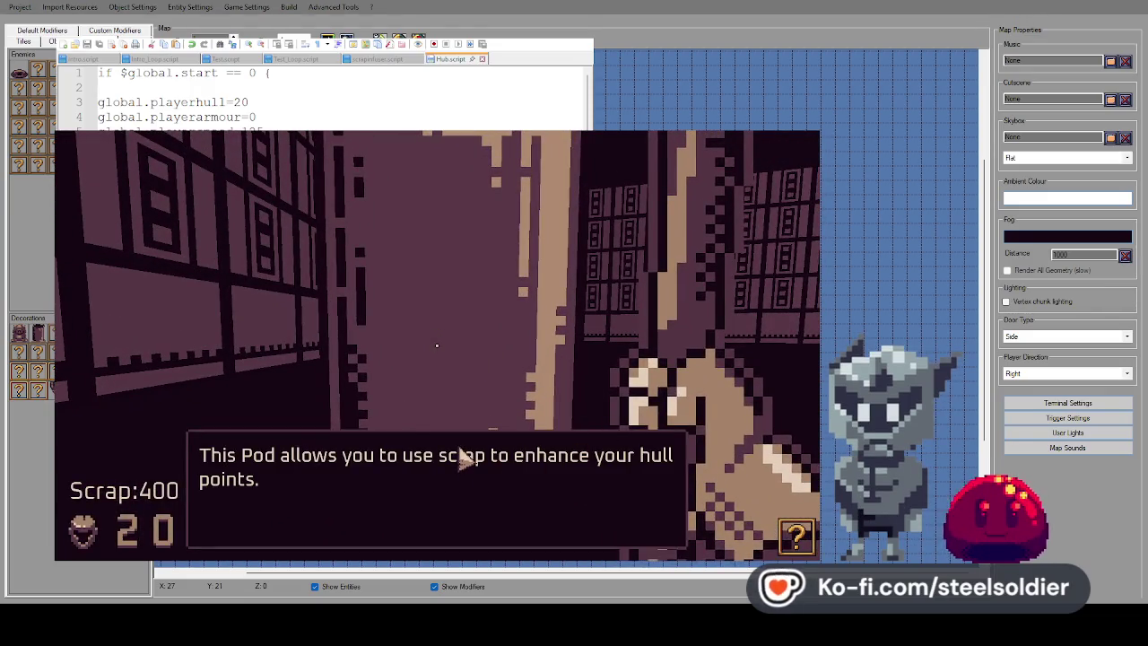
{"action": "left_click", "coordinate": [460, 457]}
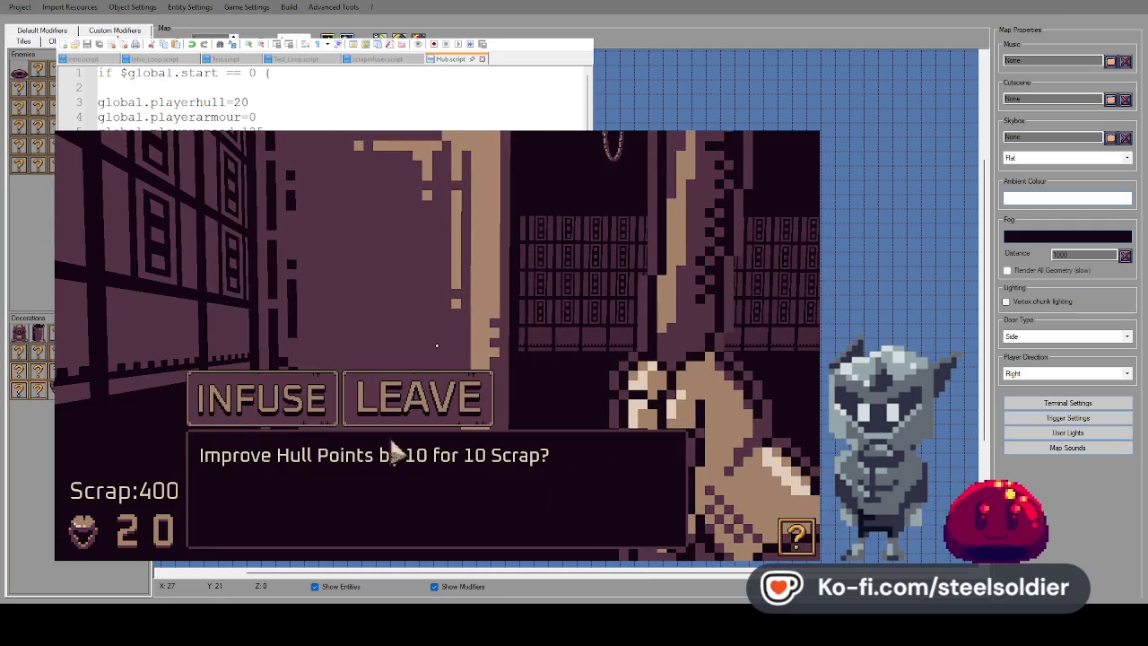
{"action": "left_click", "coordinate": [299, 410]}
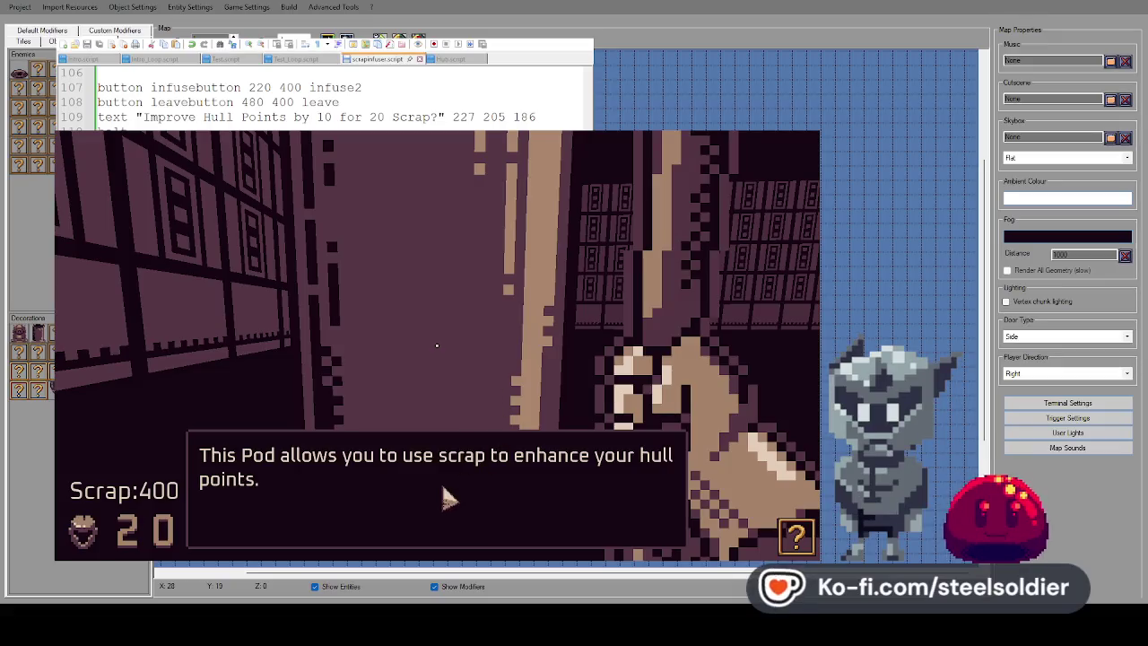
{"action": "left_click", "coordinate": [451, 495]}
{"action": "left_click", "coordinate": [287, 401]}
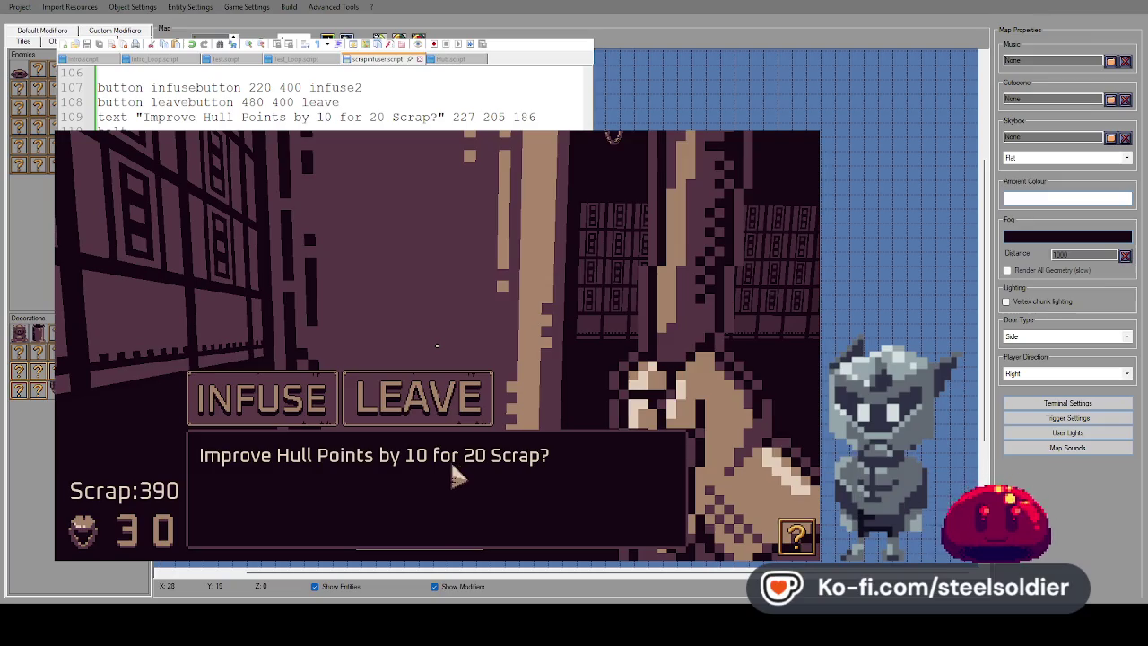
{"action": "left_click", "coordinate": [282, 398]}
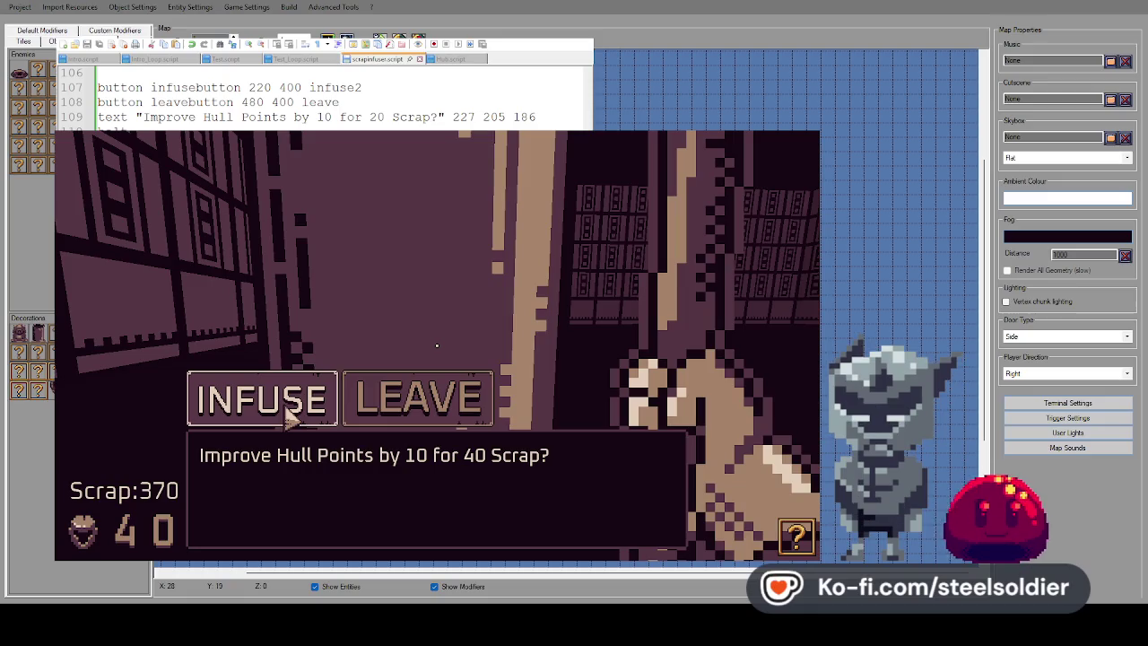
{"action": "left_click", "coordinate": [269, 402]}
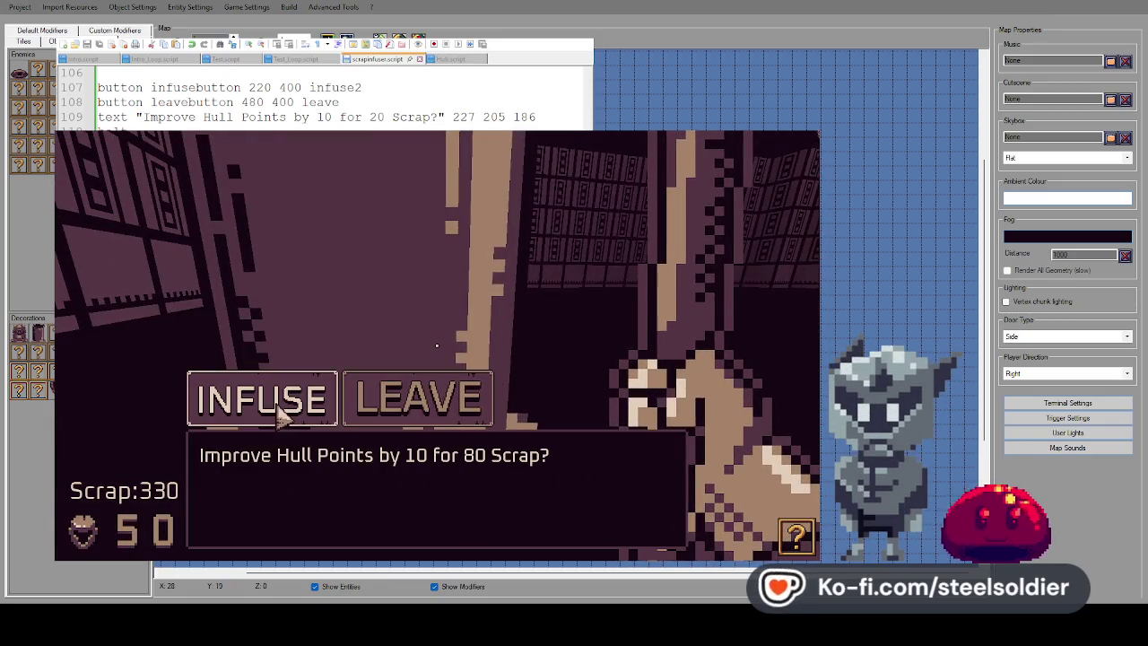
{"action": "left_click", "coordinate": [278, 405]}
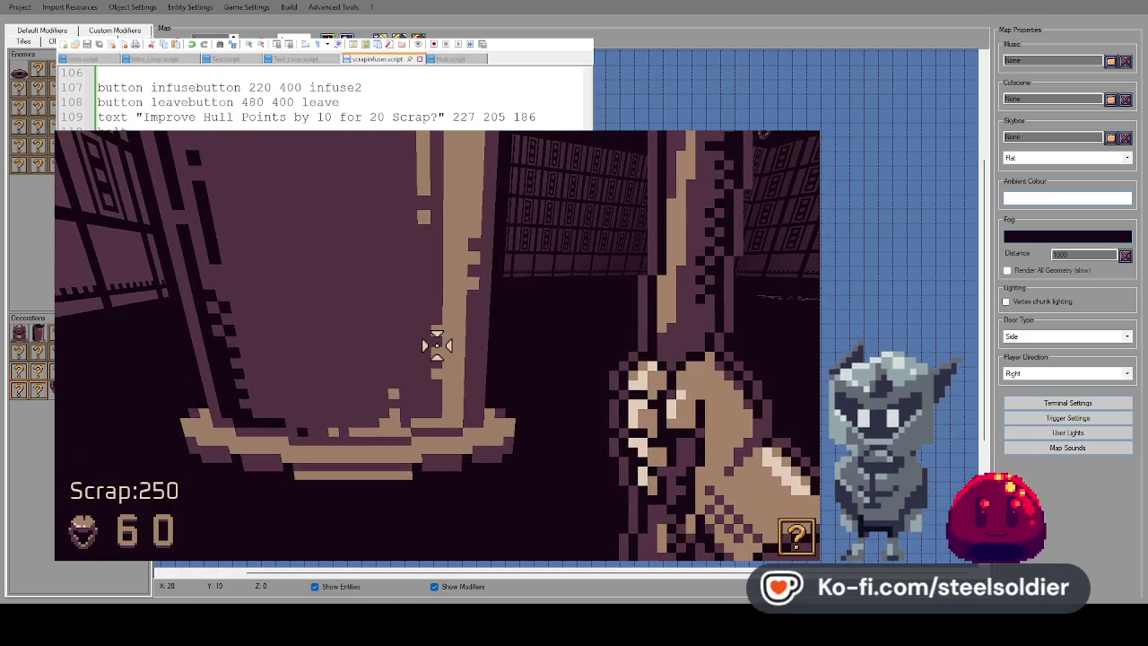
Restart the game test run with F5 and advance past the pod's intro text
{"action": "key", "text": "Escape"}
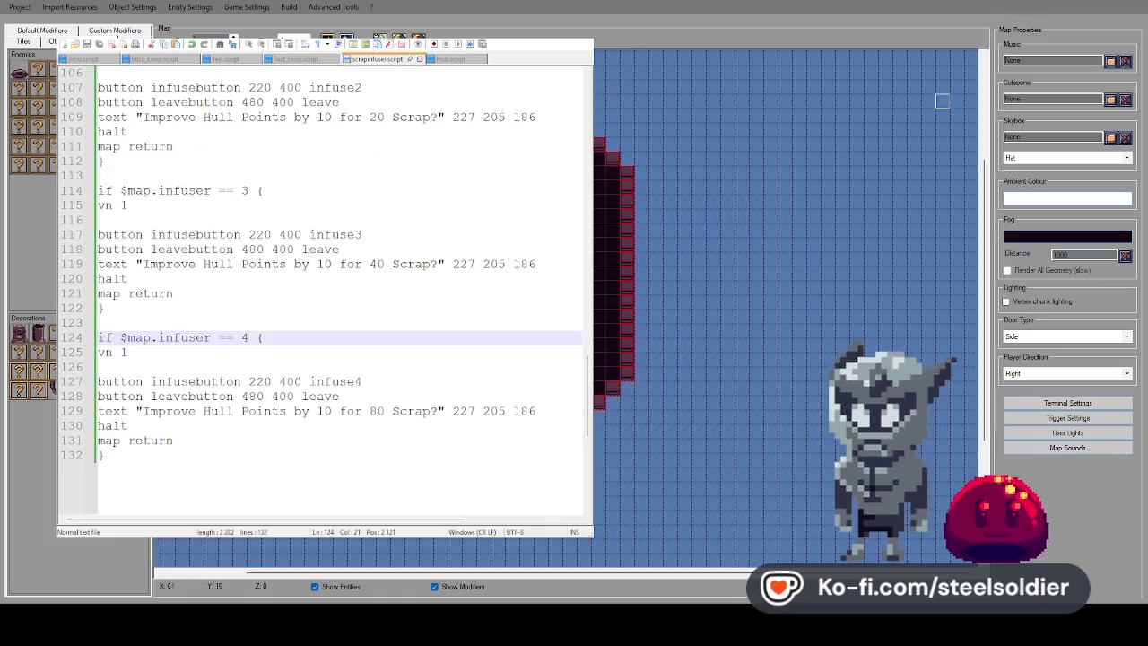
{"action": "key", "text": "F5"}
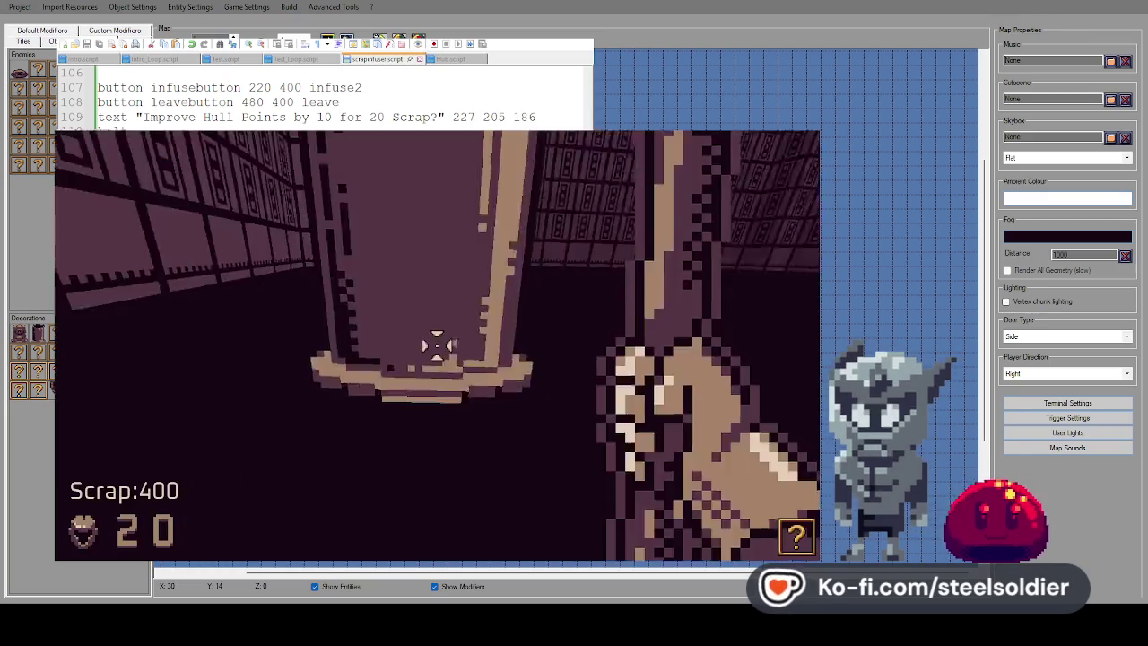
{"action": "left_click", "coordinate": [443, 353]}
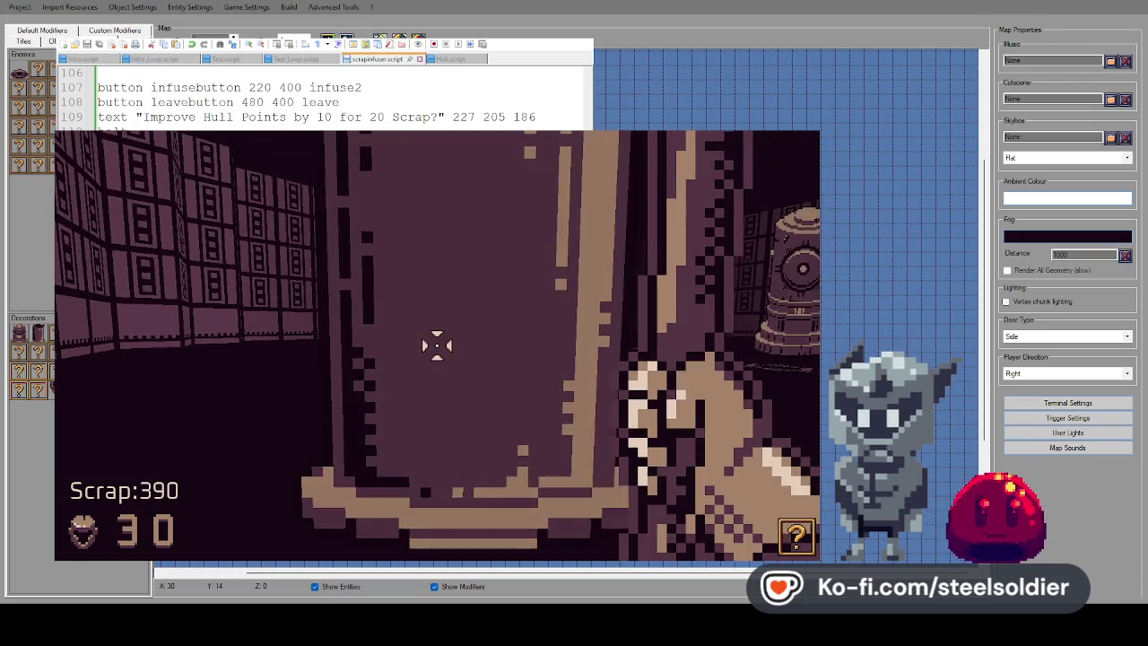
Buy four hull upgrades costing 10, 20, 40 and 80 Scrap, then bring up the pause menu
{"action": "left_click", "coordinate": [437, 345]}
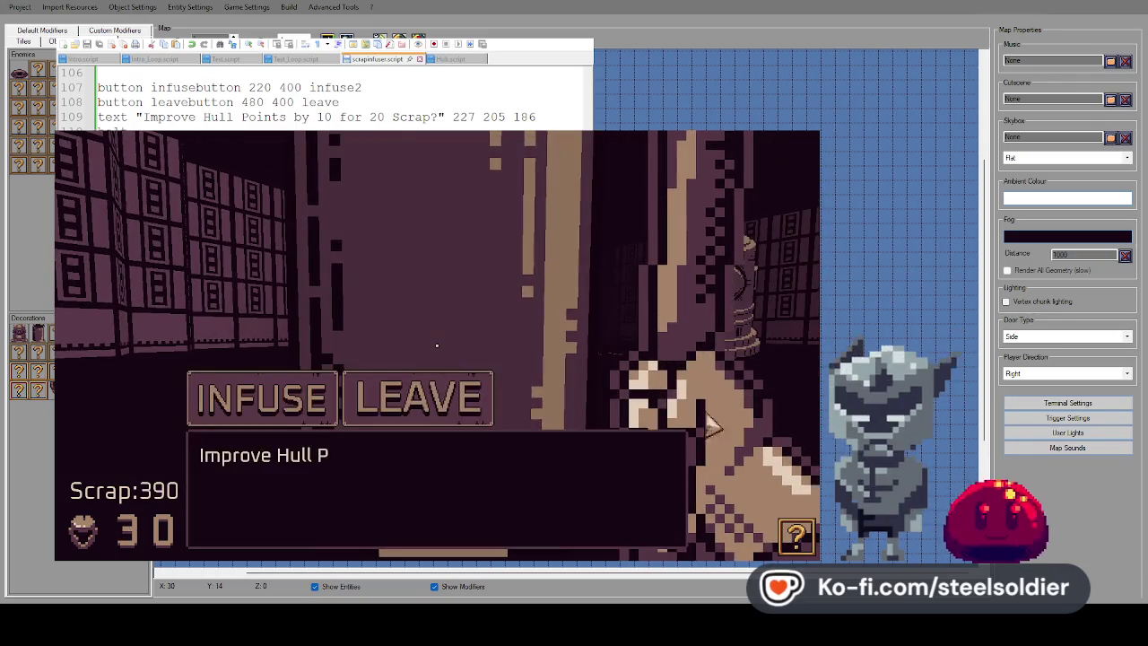
{"action": "left_click", "coordinate": [297, 408]}
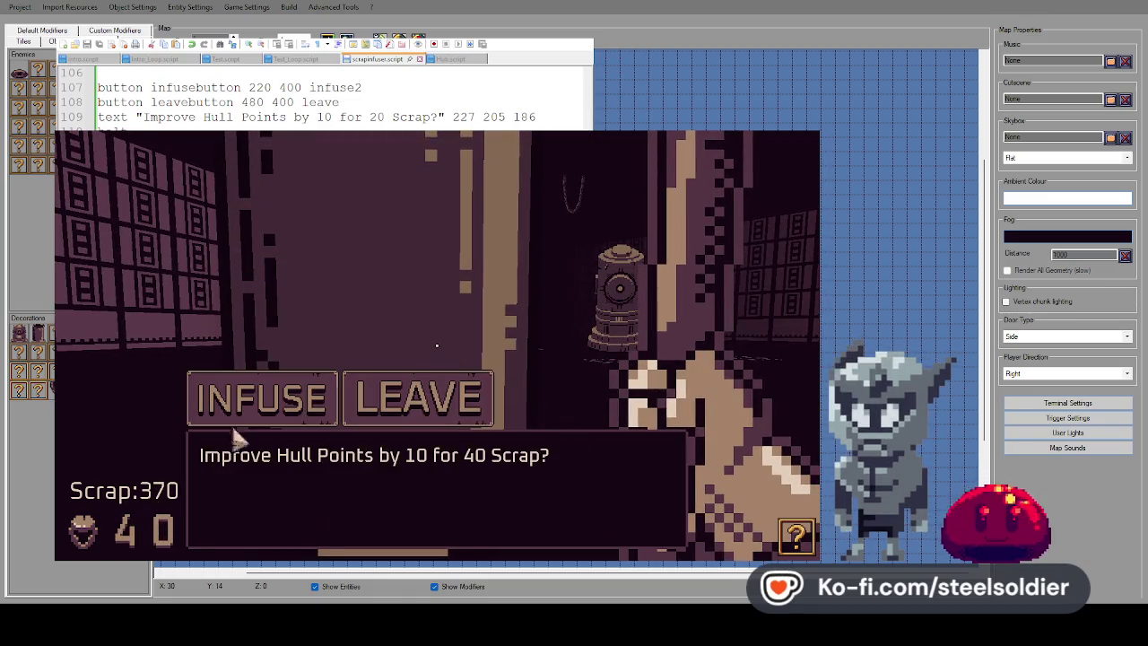
{"action": "left_click", "coordinate": [285, 394]}
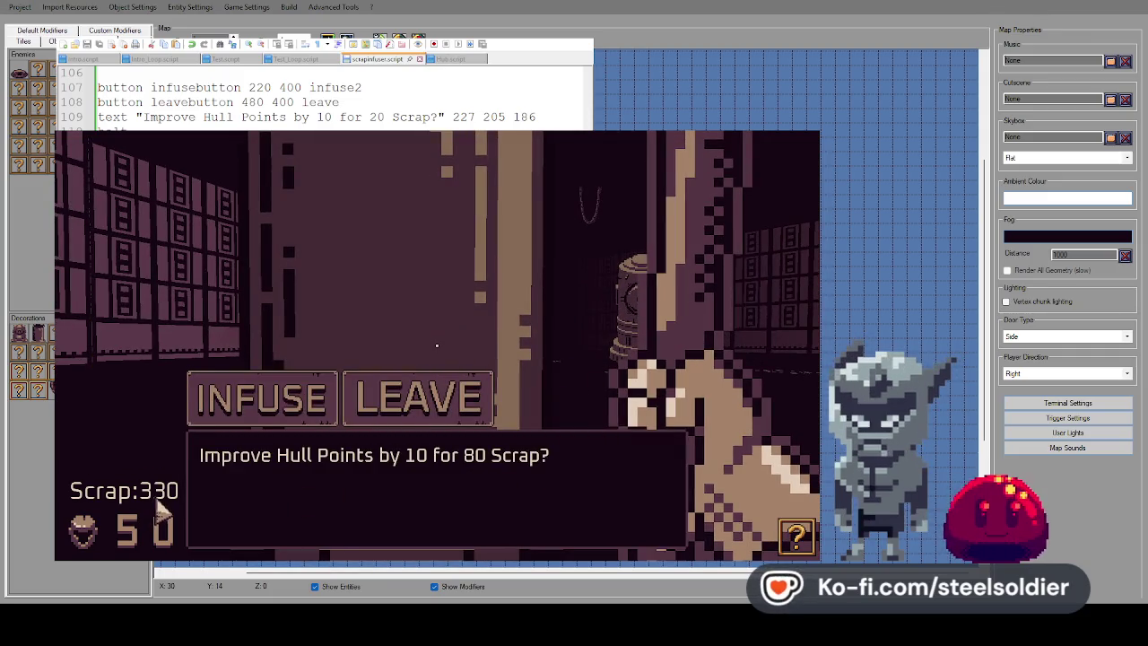
{"action": "left_click", "coordinate": [253, 405]}
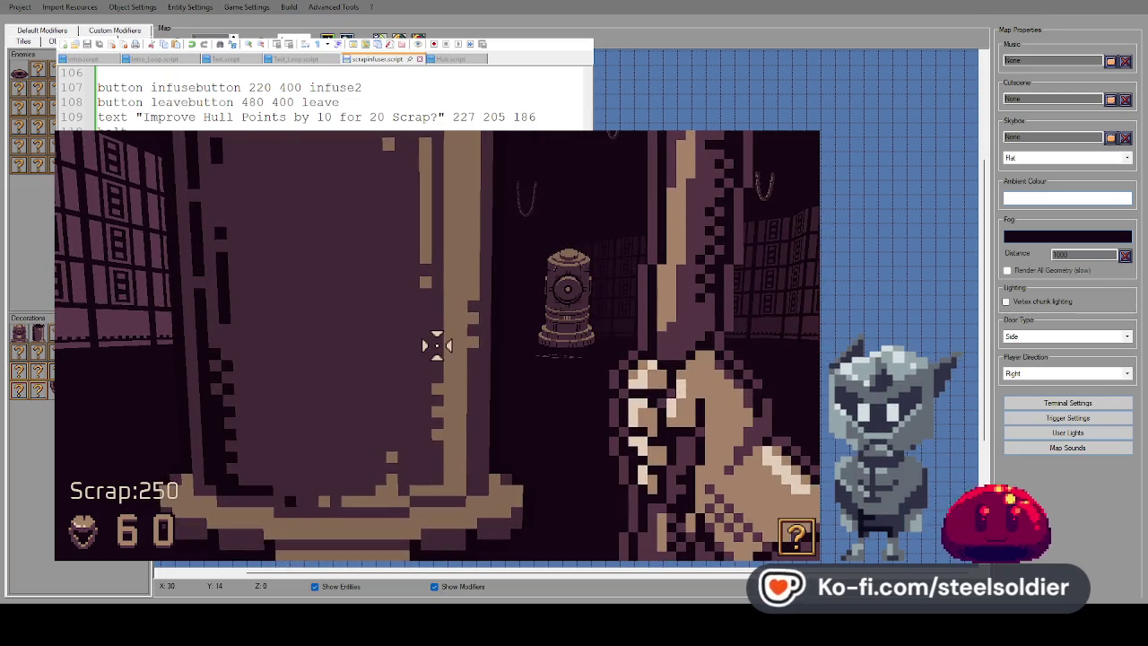
{"action": "key", "text": "Escape"}
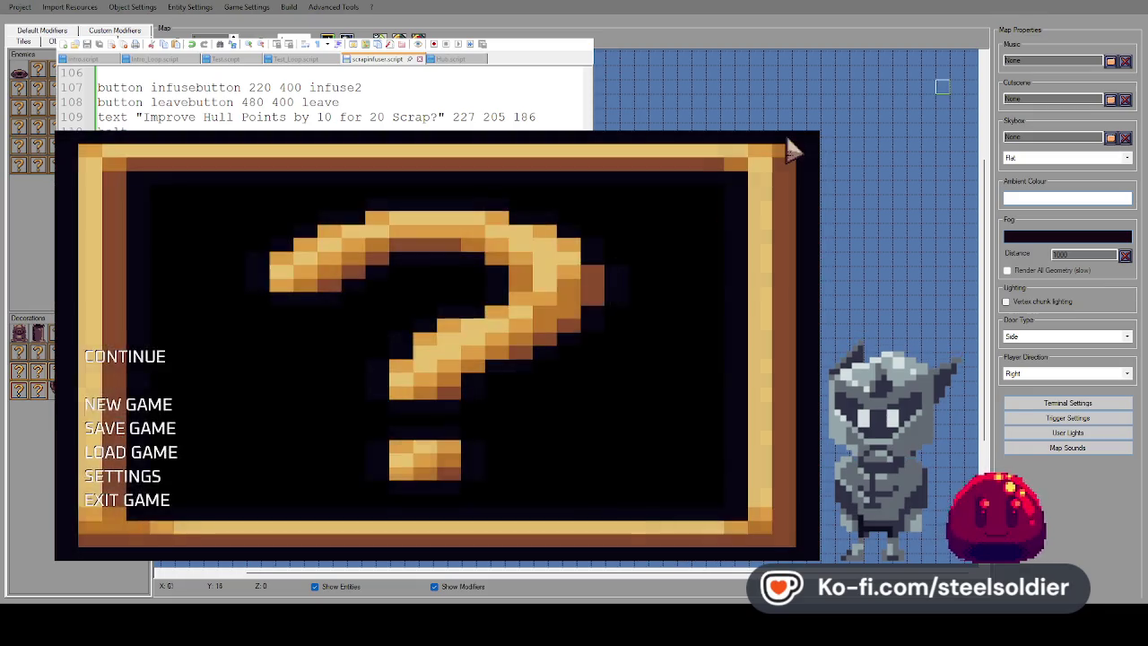
Close the game test window
{"action": "left_click", "coordinate": [809, 133]}
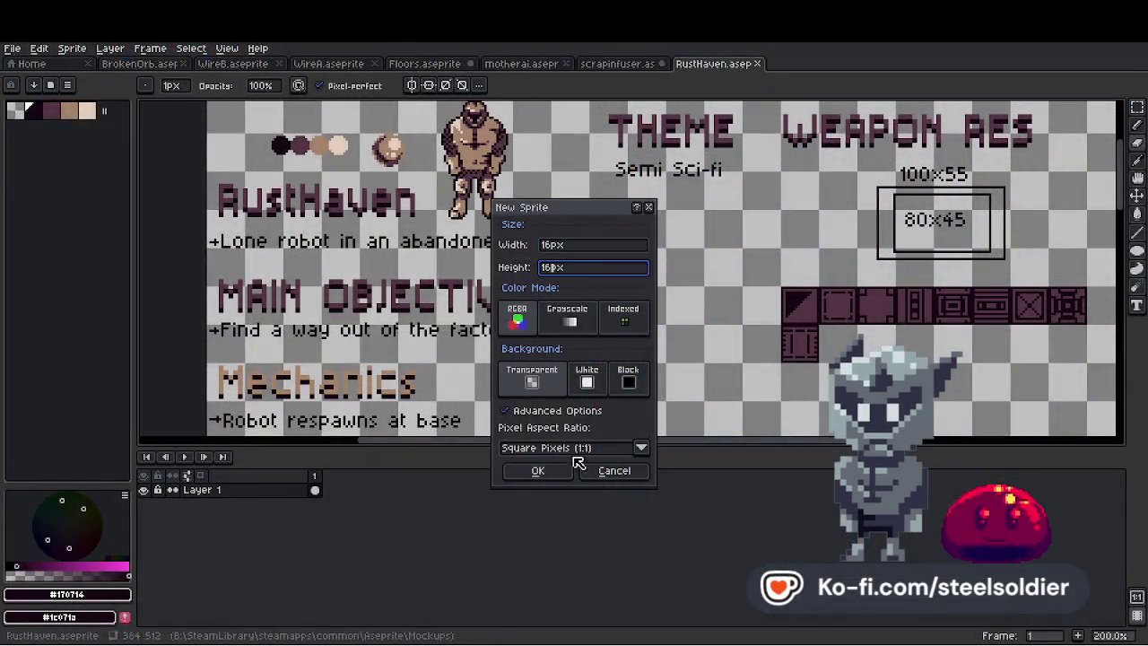
Create the new 16x16 px sprite and open the palette options
{"action": "left_click", "coordinate": [538, 470]}
{"action": "scroll", "coordinate": [633, 262], "scroll_direction": "up", "scroll_amount": 5}
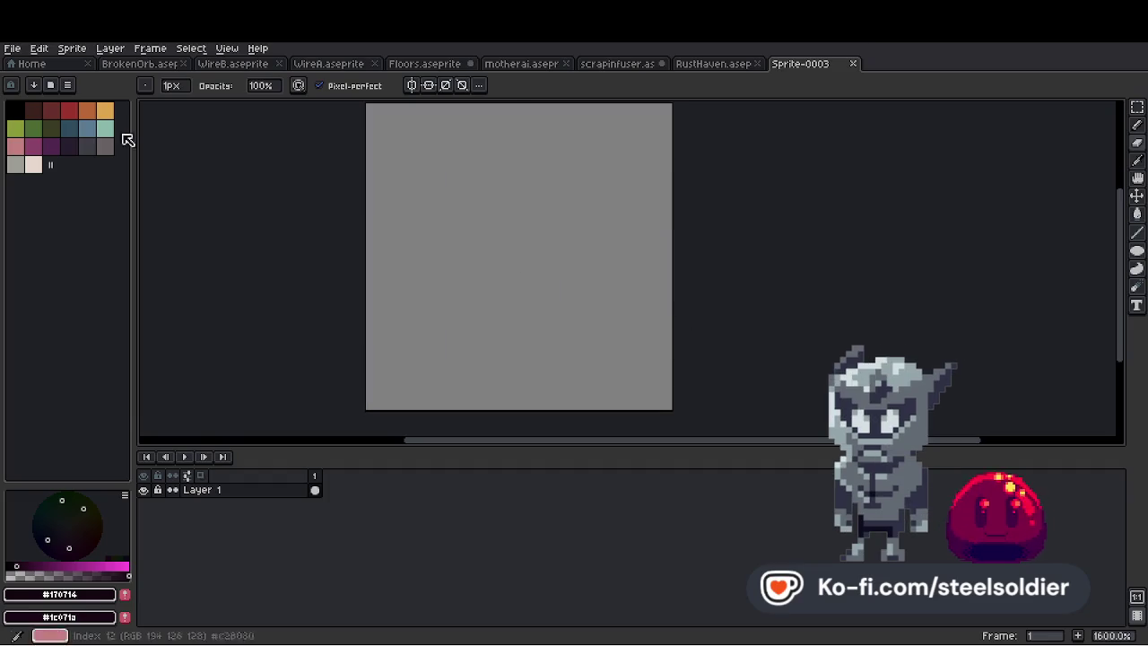
{"action": "left_click", "coordinate": [67, 84]}
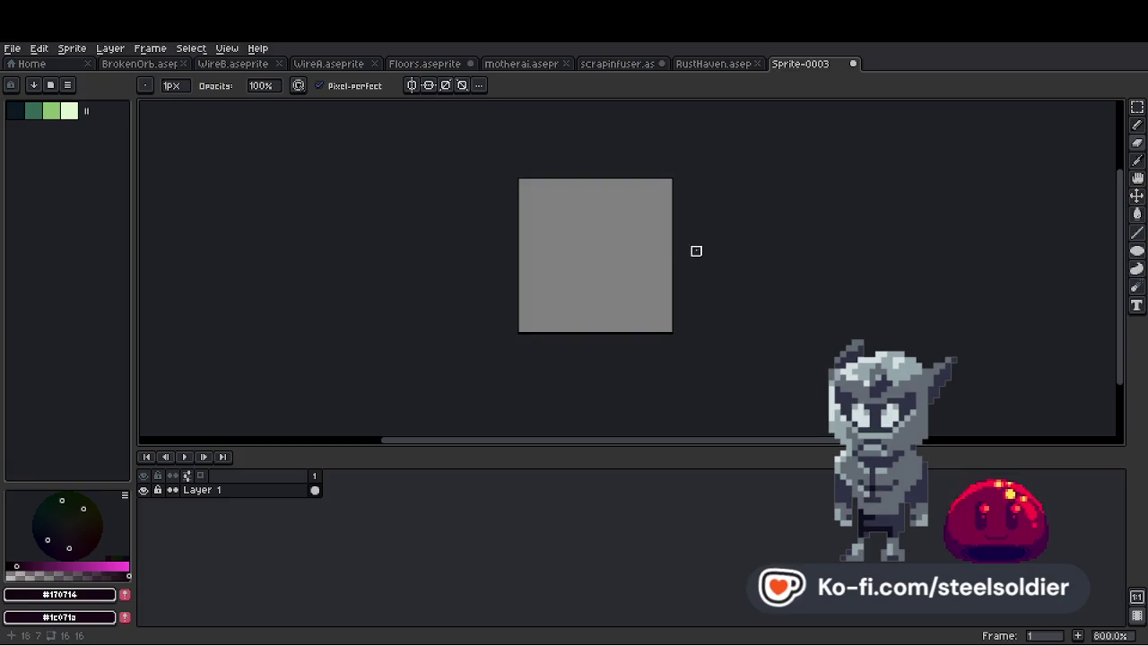
Draw a diagonal dark-green handle from the bottom-left corner with the pencil
{"action": "scroll", "coordinate": [685, 305], "scroll_direction": "up", "scroll_amount": 2}
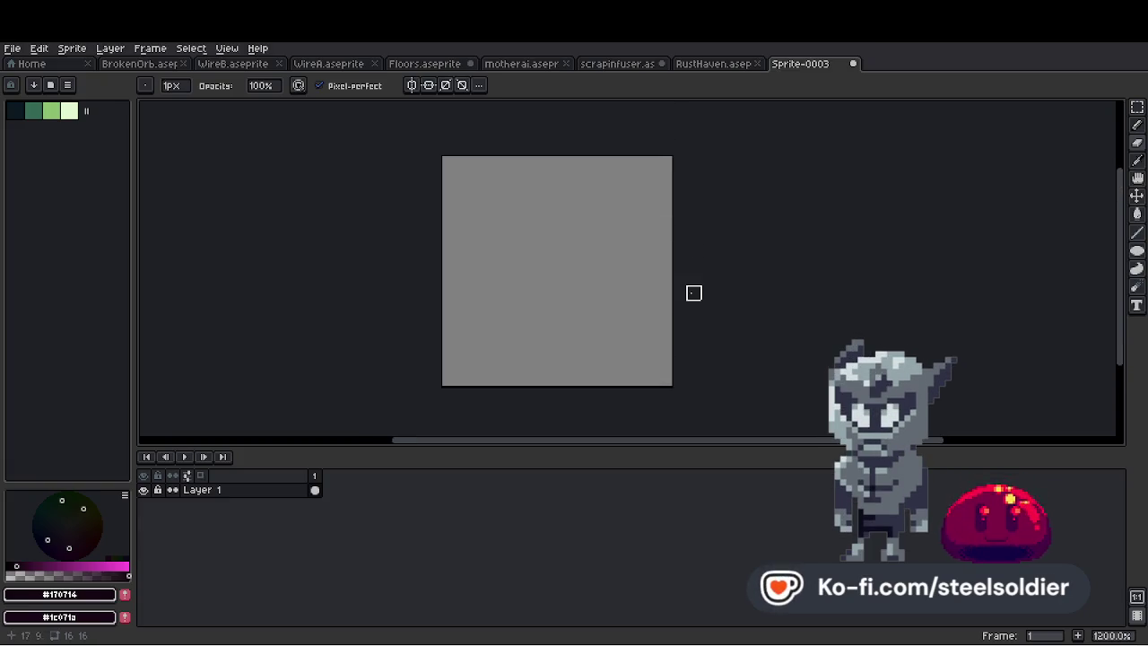
{"action": "left_click", "coordinate": [33, 110]}
{"action": "key", "text": "b"}
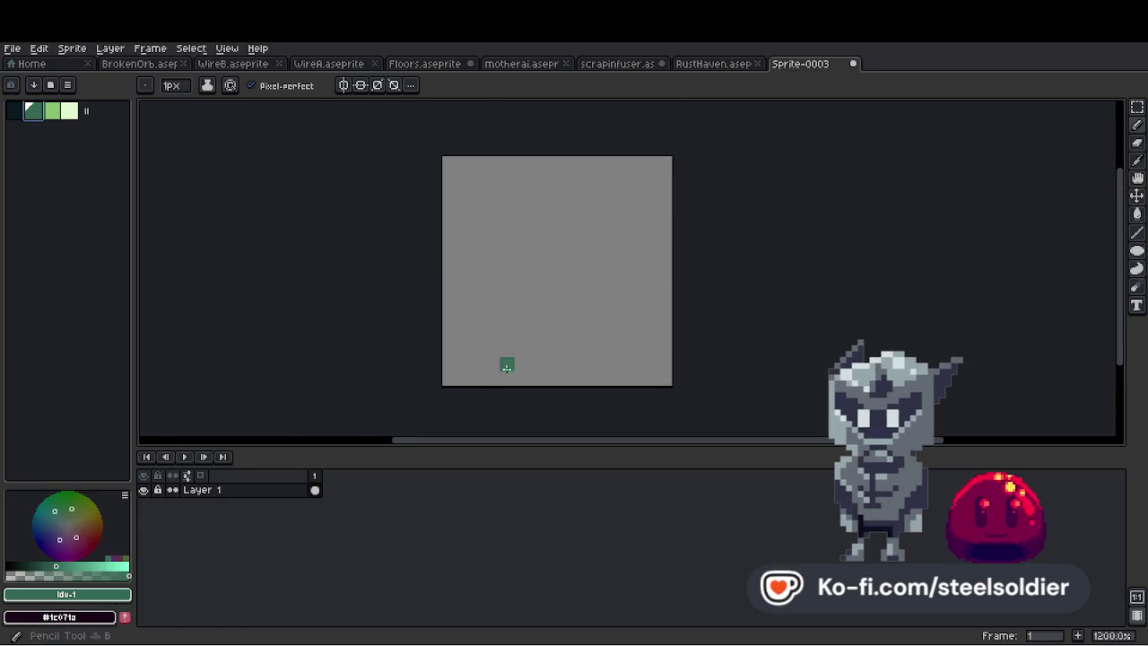
{"action": "left_click_drag", "start_coordinate": [467, 374], "coordinate": [611, 194]}
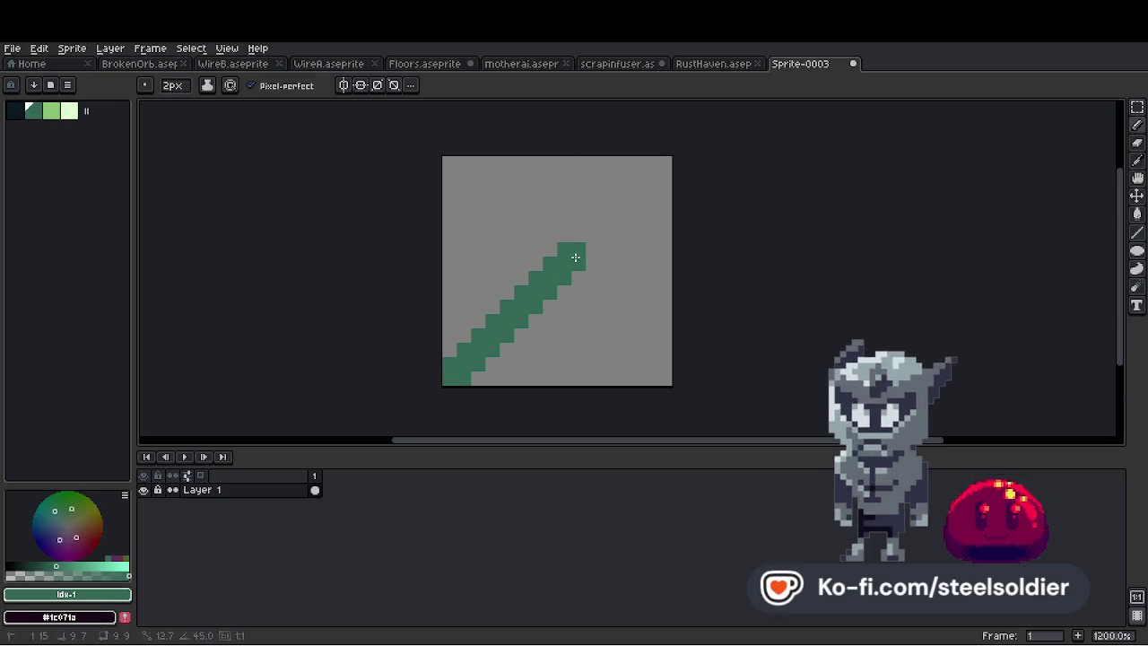
{"action": "scroll", "coordinate": [675, 219], "scroll_direction": "down", "scroll_amount": 3}
{"action": "scroll", "coordinate": [674, 204], "scroll_direction": "up", "scroll_amount": 3}
{"action": "scroll", "coordinate": [637, 260], "scroll_direction": "up", "scroll_amount": 3}
{"action": "scroll", "coordinate": [632, 260], "scroll_direction": "down", "scroll_amount": 6}
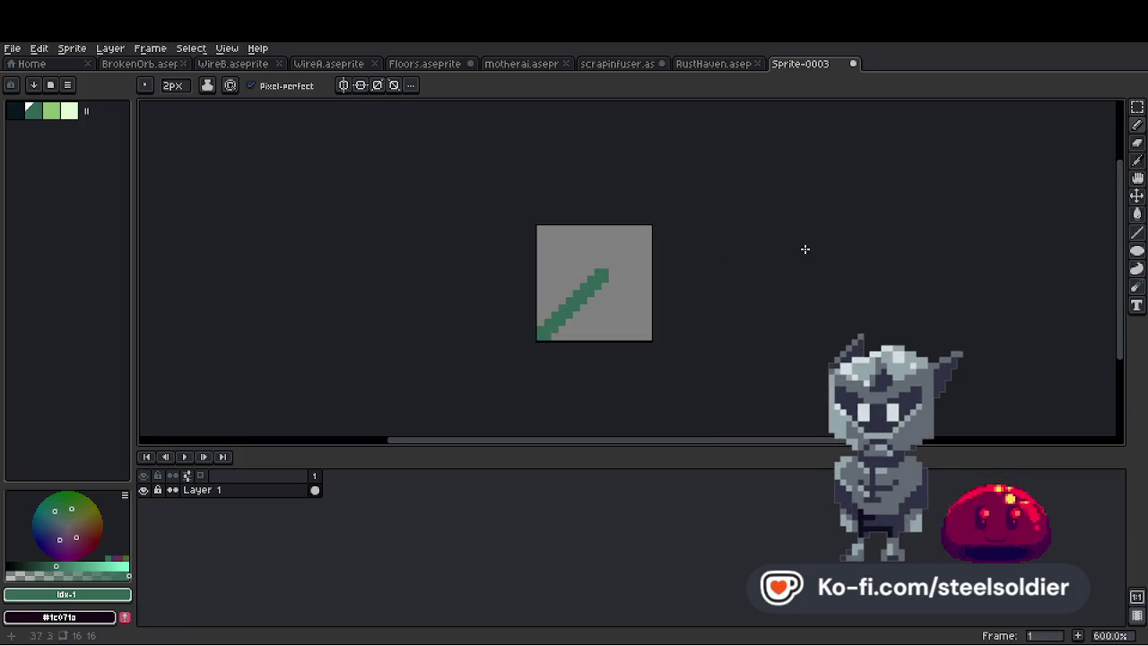
{"action": "scroll", "coordinate": [804, 251], "scroll_direction": "up", "scroll_amount": 1}
{"action": "scroll", "coordinate": [617, 302], "scroll_direction": "up", "scroll_amount": 2}
{"action": "scroll", "coordinate": [459, 291], "scroll_direction": "down", "scroll_amount": 3}
{"action": "scroll", "coordinate": [430, 305], "scroll_direction": "up", "scroll_amount": 3}
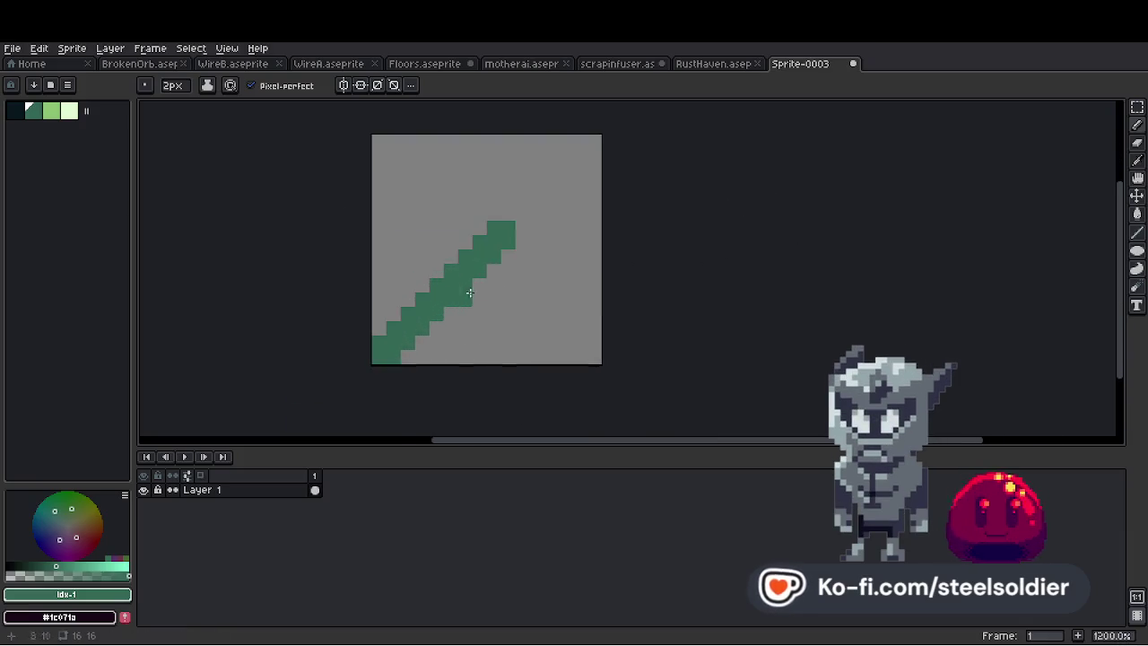
{"action": "scroll", "coordinate": [503, 269], "scroll_direction": "down", "scroll_amount": 3}
{"action": "scroll", "coordinate": [547, 256], "scroll_direction": "up", "scroll_amount": 2}
Add a green pixel beside the handle's top, trying brush sizes 5 and 7 before returning to 1
{"action": "left_click", "coordinate": [557, 255]}
{"action": "scroll", "coordinate": [557, 255], "scroll_direction": "up", "scroll_amount": 3}
{"action": "scroll", "coordinate": [546, 267], "scroll_direction": "down", "scroll_amount": 3}
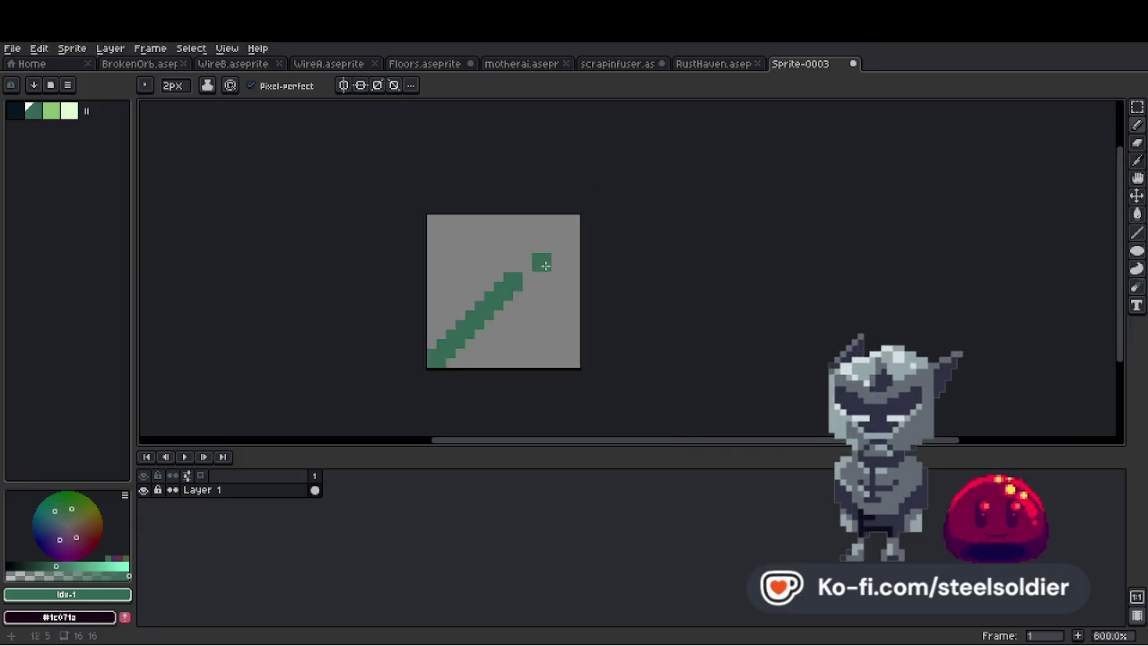
{"action": "scroll", "coordinate": [545, 266], "scroll_direction": "up", "scroll_amount": 3}
{"action": "key", "text": "plus"}
{"action": "key", "text": "plus"}
{"action": "key", "text": "plus"}
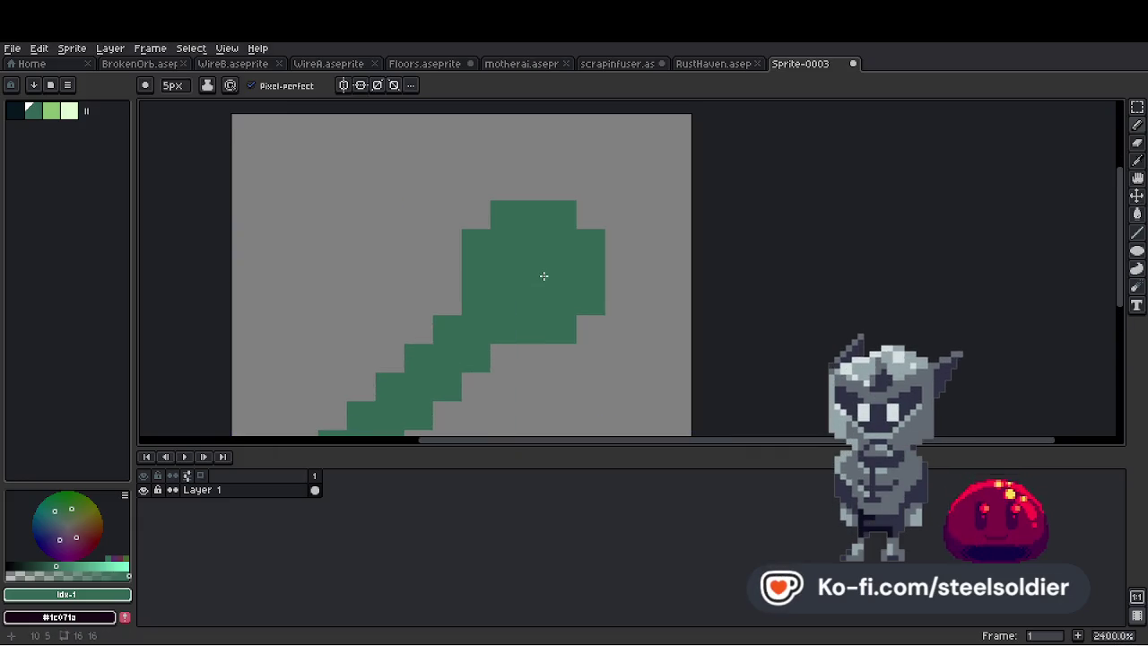
{"action": "key", "text": "plus"}
{"action": "key", "text": "plus"}
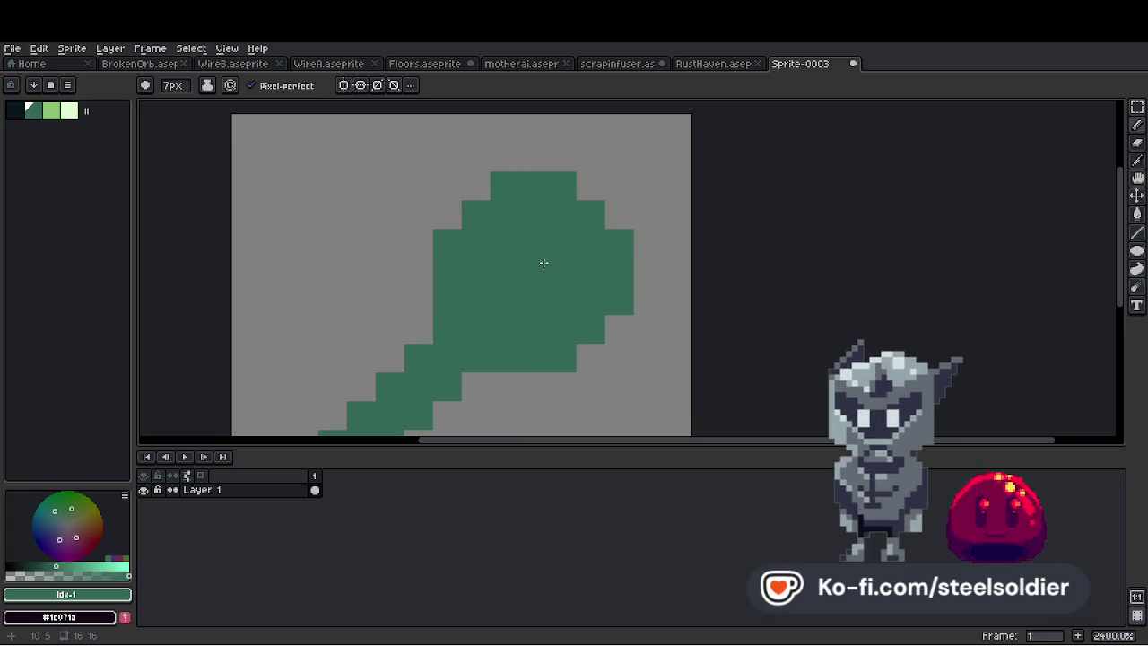
{"action": "scroll", "coordinate": [543, 263], "scroll_direction": "down", "scroll_amount": 5}
{"action": "scroll", "coordinate": [548, 226], "scroll_direction": "up", "scroll_amount": 3}
{"action": "key", "text": "minus"}
{"action": "key", "text": "minus"}
{"action": "key", "text": "minus"}
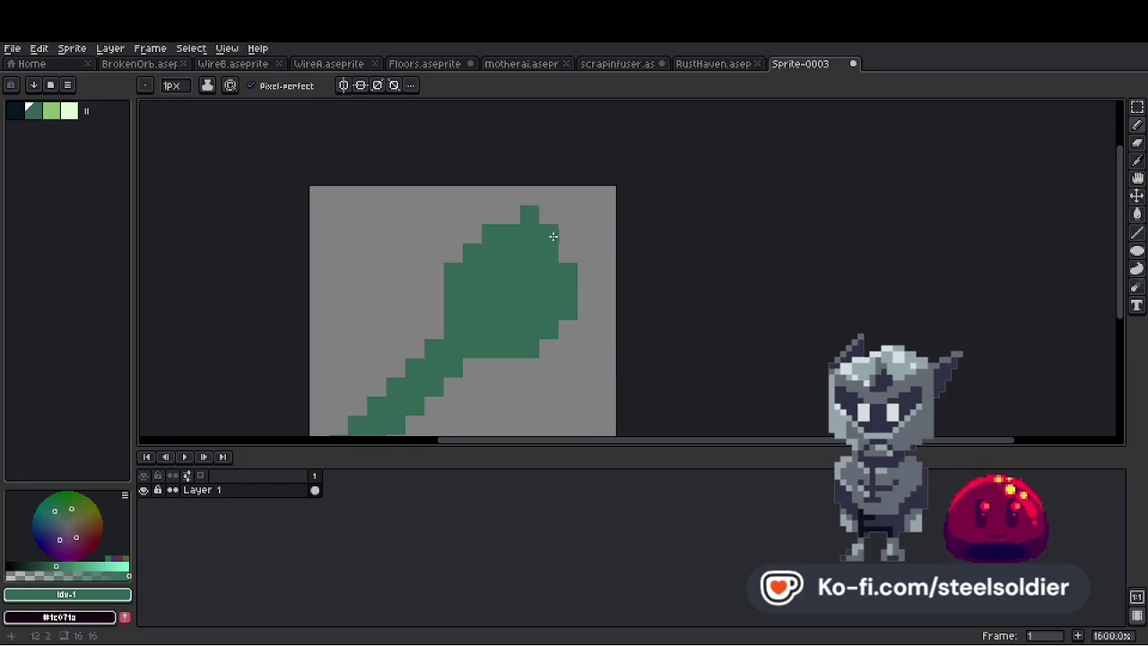
{"action": "scroll", "coordinate": [586, 268], "scroll_direction": "down", "scroll_amount": 3}
{"action": "scroll", "coordinate": [666, 254], "scroll_direction": "up", "scroll_amount": 3}
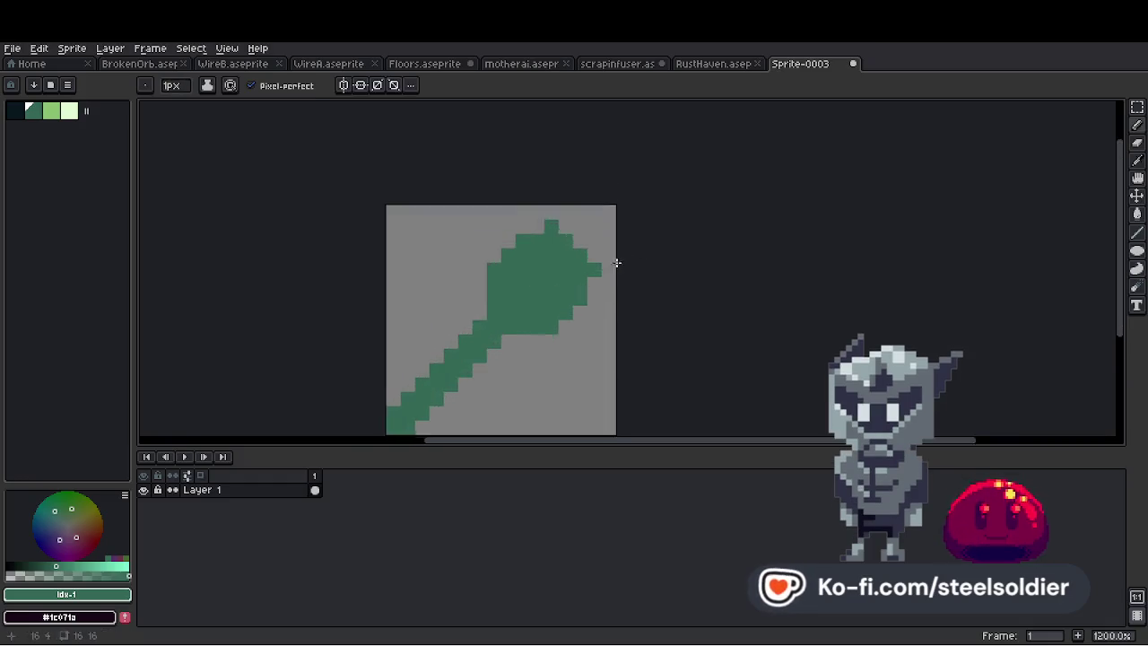
{"action": "scroll", "coordinate": [588, 293], "scroll_direction": "down", "scroll_amount": 3}
{"action": "scroll", "coordinate": [636, 259], "scroll_direction": "up", "scroll_amount": 2}
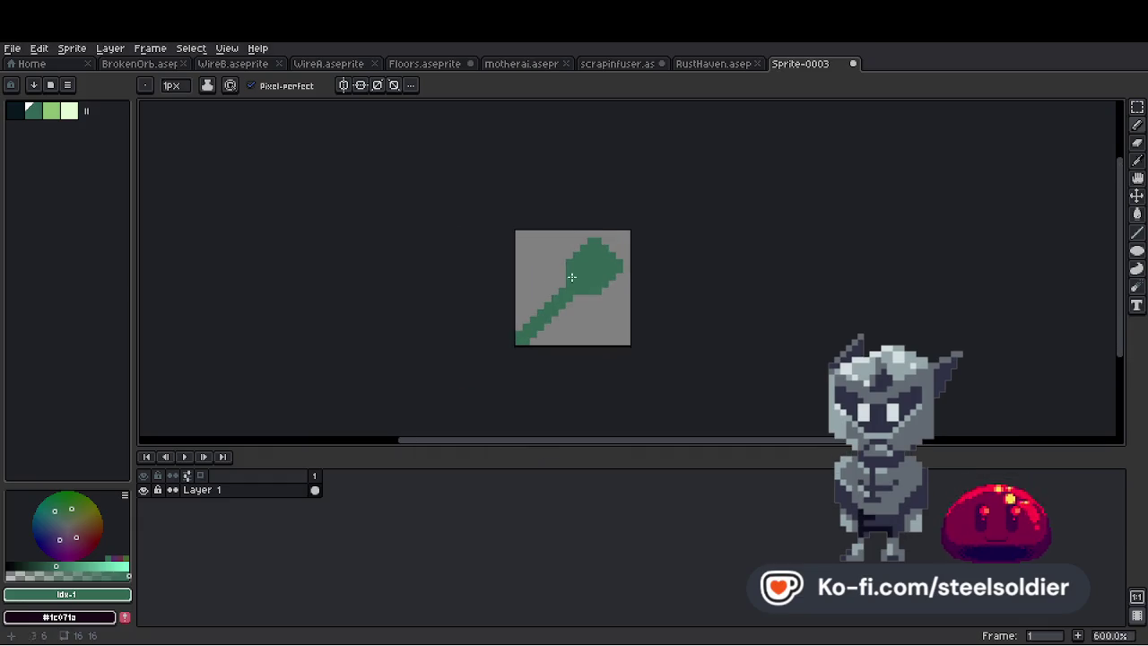
{"action": "scroll", "coordinate": [634, 275], "scroll_direction": "up", "scroll_amount": 1}
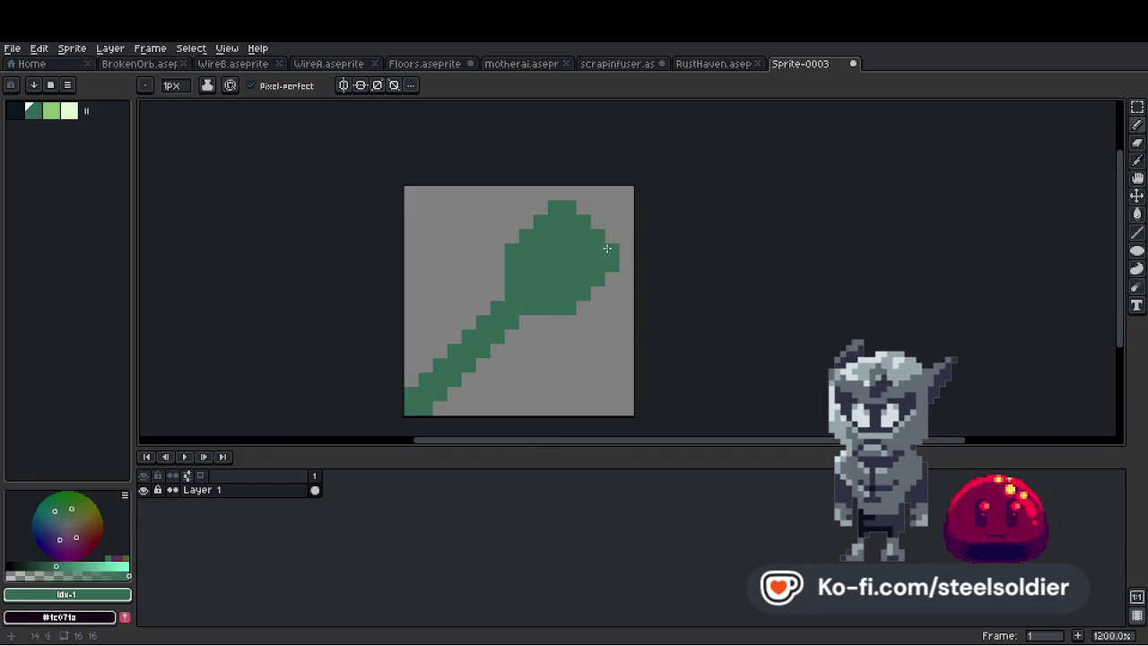
Apply a dark outline around the brush using the darkest palette colour
{"action": "left_click", "coordinate": [12, 111]}
{"action": "key", "text": "shift+o"}
{"action": "key", "text": "Return"}
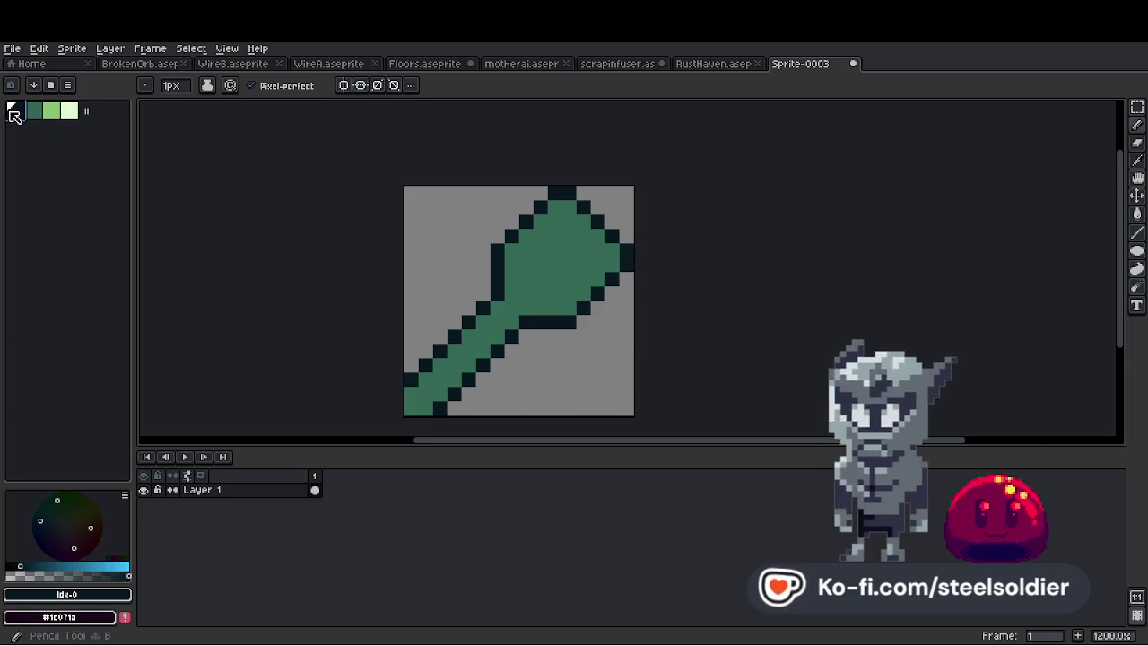
Paint dark checker pixels across the brush head, undoing one misplaced pixel
{"action": "scroll", "coordinate": [554, 234], "scroll_direction": "down", "scroll_amount": 3}
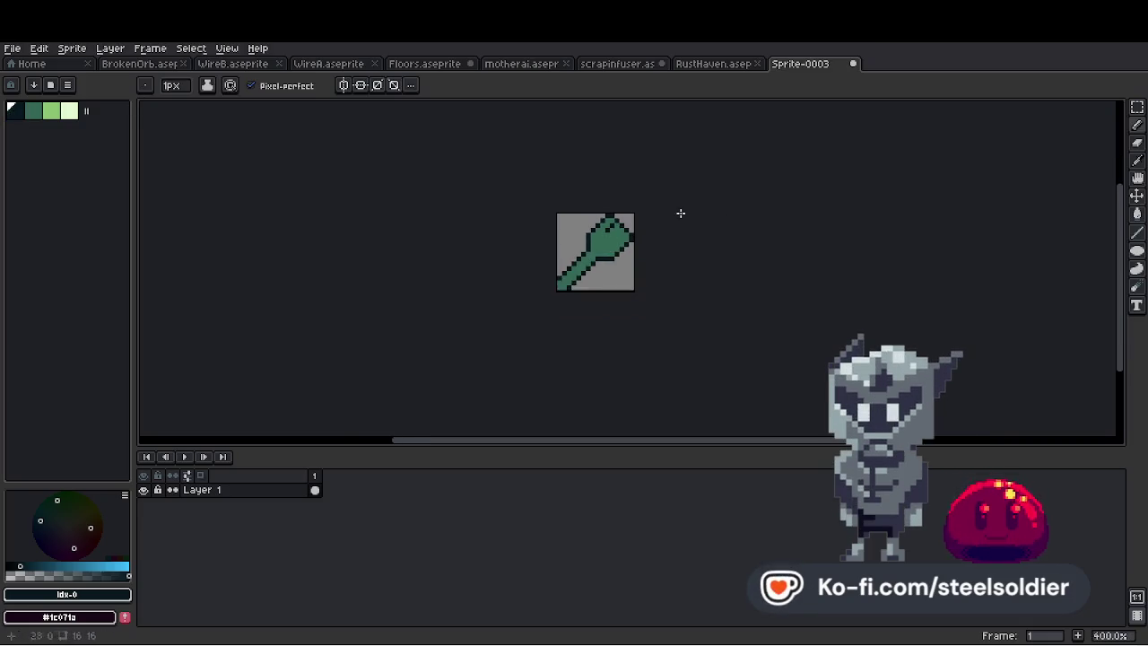
{"action": "scroll", "coordinate": [529, 236], "scroll_direction": "up", "scroll_amount": 4}
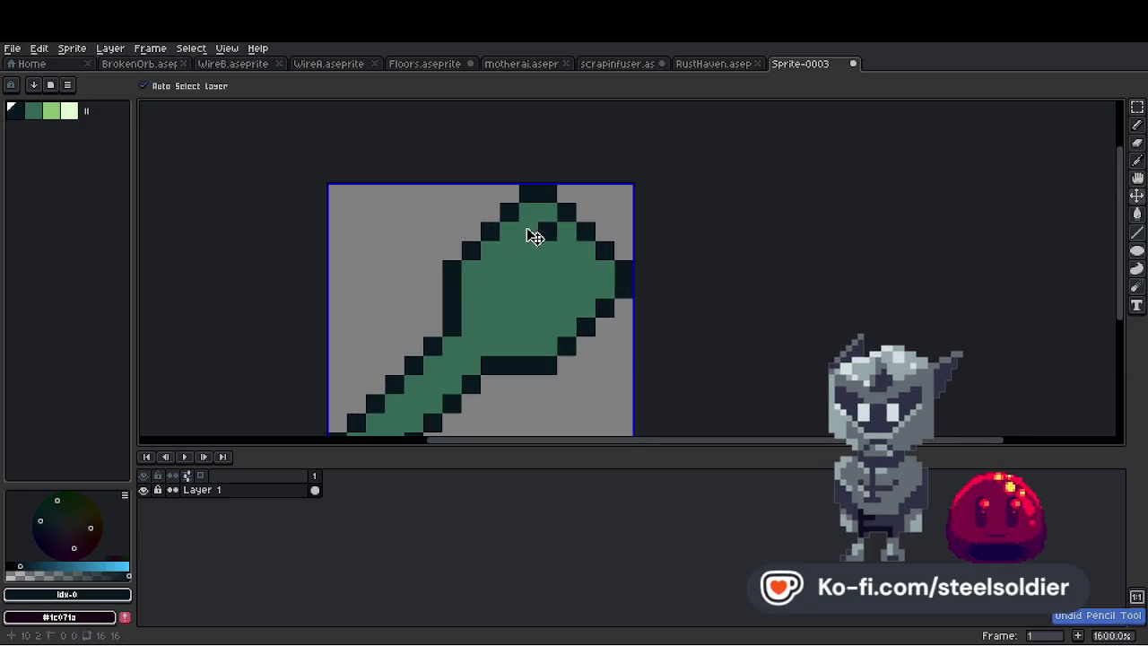
{"action": "left_click_drag", "start_coordinate": [566, 235], "coordinate": [533, 263]}
{"action": "key", "text": "ctrl+z"}
{"action": "left_click", "coordinate": [563, 282]}
{"action": "scroll", "coordinate": [569, 302], "scroll_direction": "down", "scroll_amount": 4}
{"action": "scroll", "coordinate": [651, 259], "scroll_direction": "up", "scroll_amount": 2}
{"action": "scroll", "coordinate": [651, 259], "scroll_direction": "down", "scroll_amount": 1}
{"action": "scroll", "coordinate": [686, 269], "scroll_direction": "up", "scroll_amount": 4}
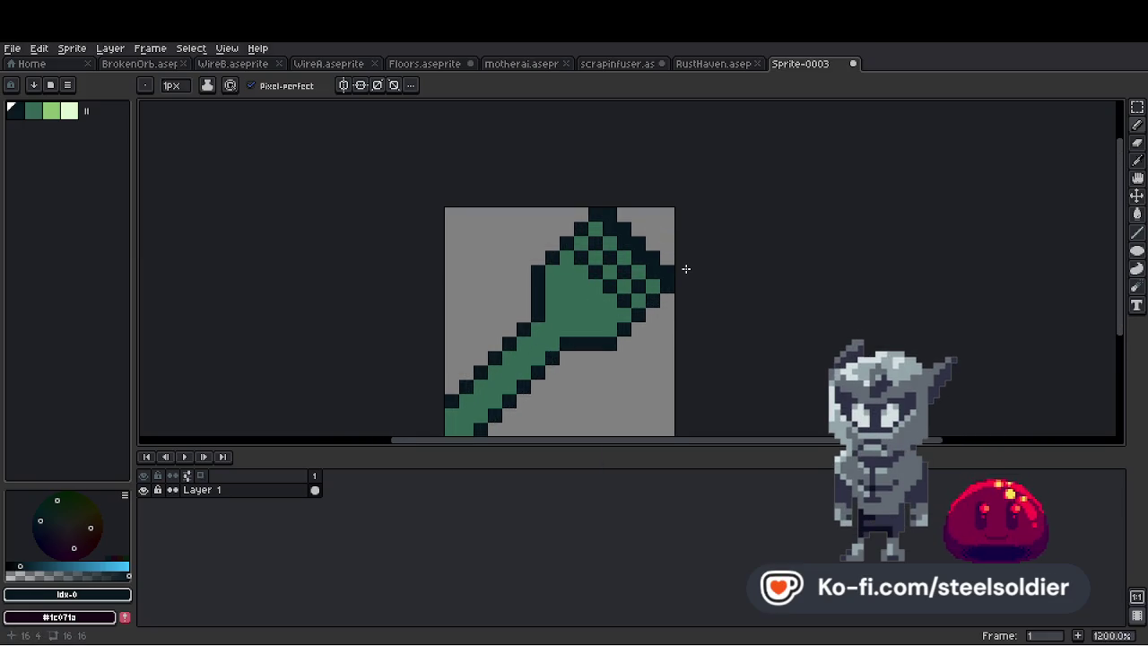
{"action": "scroll", "coordinate": [686, 269], "scroll_direction": "up", "scroll_amount": 3}
Add two light-green highlight pixels to the brush head
{"action": "left_click", "coordinate": [51, 111]}
{"action": "left_click", "coordinate": [488, 218]}
{"action": "scroll", "coordinate": [463, 237], "scroll_direction": "down", "scroll_amount": 4}
{"action": "scroll", "coordinate": [538, 251], "scroll_direction": "up", "scroll_amount": 3}
{"action": "left_click", "coordinate": [577, 253]}
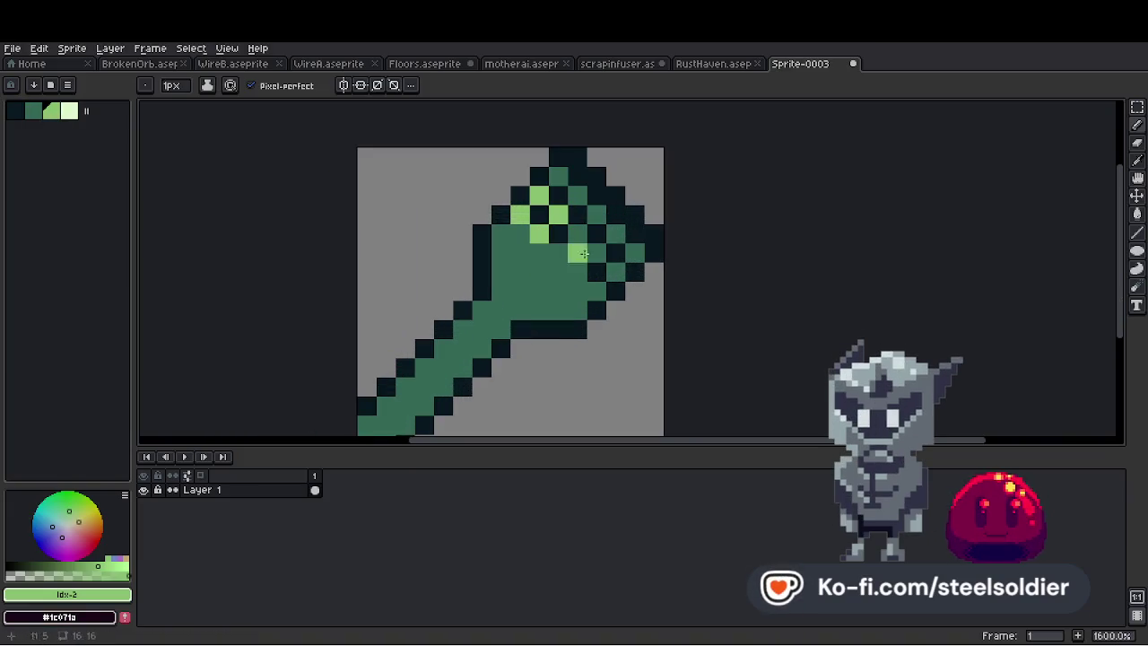
Paint light-green checker pixels and fill the lower head area with light green
{"action": "left_click", "coordinate": [577, 272]}
{"action": "left_click", "coordinate": [614, 272]}
{"action": "left_click", "coordinate": [595, 291]}
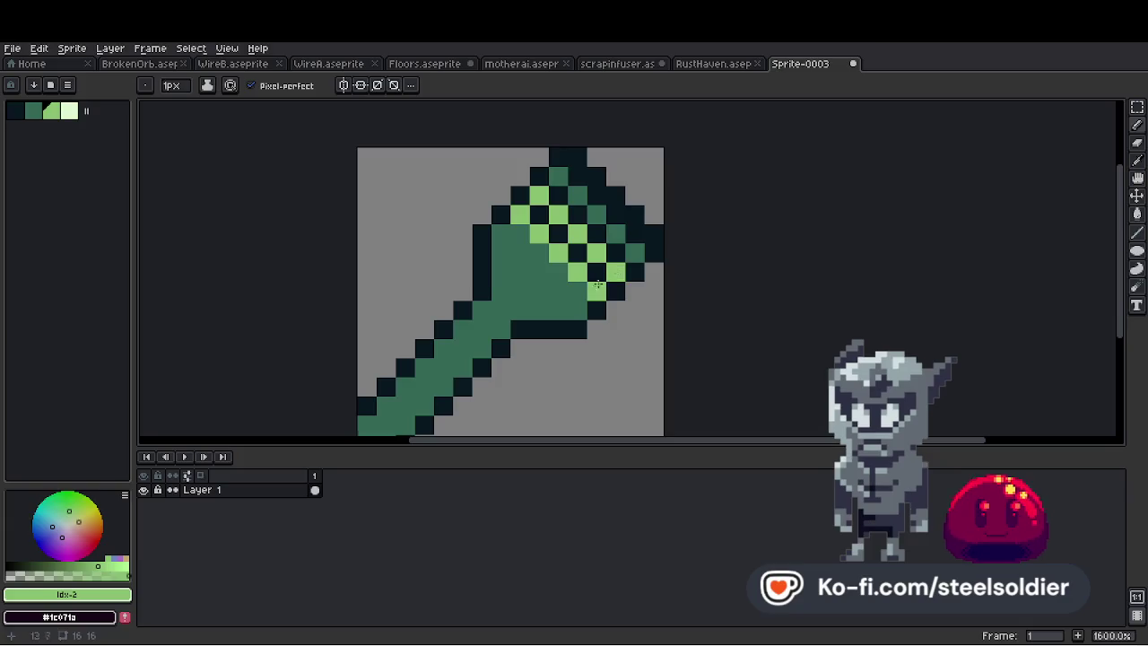
{"action": "scroll", "coordinate": [613, 281], "scroll_direction": "down", "scroll_amount": 3}
{"action": "scroll", "coordinate": [588, 272], "scroll_direction": "up", "scroll_amount": 3}
{"action": "left_click", "coordinate": [564, 265]}
{"action": "left_click_drag", "start_coordinate": [564, 265], "coordinate": [625, 296]}
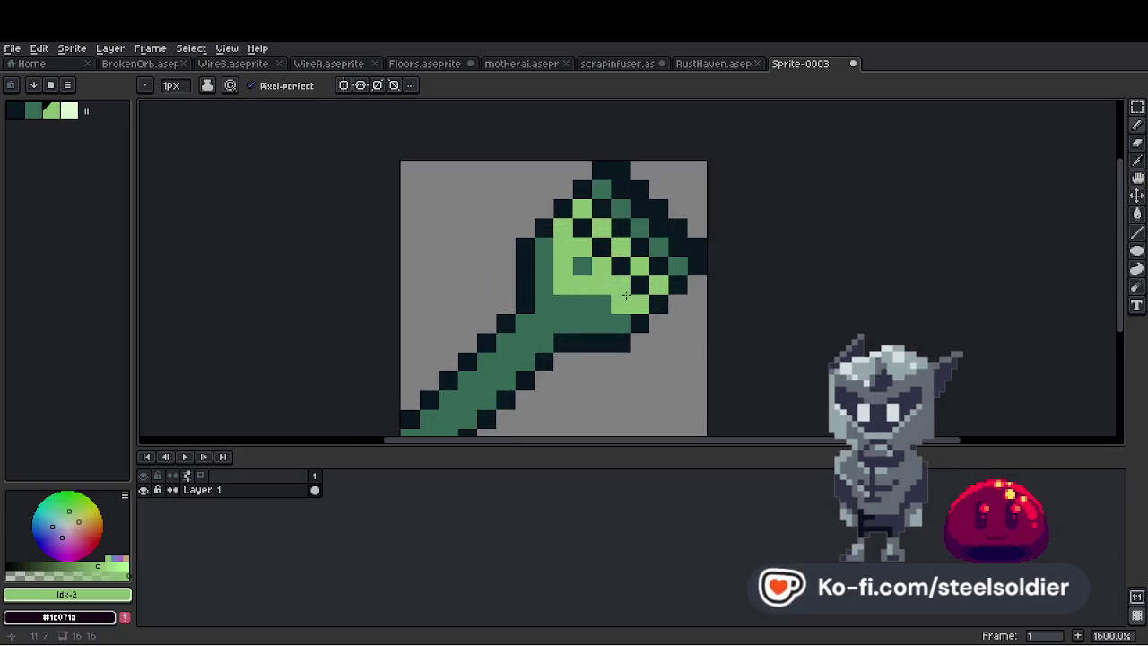
{"action": "scroll", "coordinate": [585, 299], "scroll_direction": "down", "scroll_amount": 6}
{"action": "scroll", "coordinate": [663, 260], "scroll_direction": "up", "scroll_amount": 3}
{"action": "scroll", "coordinate": [657, 259], "scroll_direction": "up", "scroll_amount": 5}
Sample the dark outline colour and add dark pixels at the head's top right
{"action": "left_click", "coordinate": [593, 258], "text": "alt"}
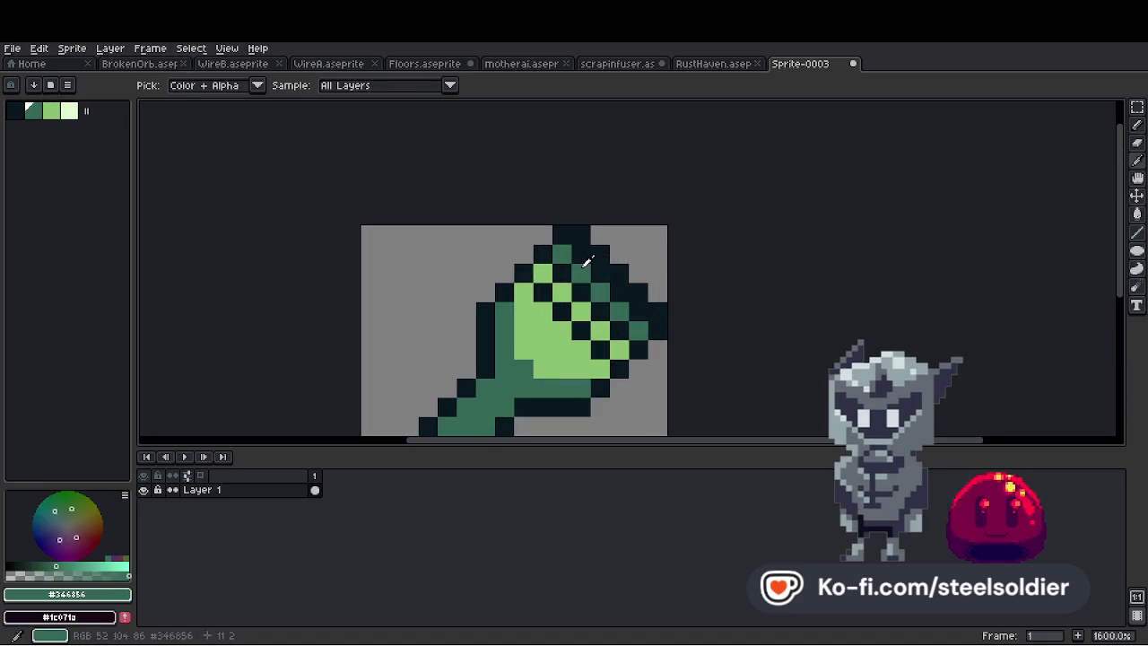
{"action": "left_click", "coordinate": [581, 240], "text": "alt"}
{"action": "left_click", "coordinate": [619, 235]}
{"action": "scroll", "coordinate": [666, 254], "scroll_direction": "down", "scroll_amount": 5}
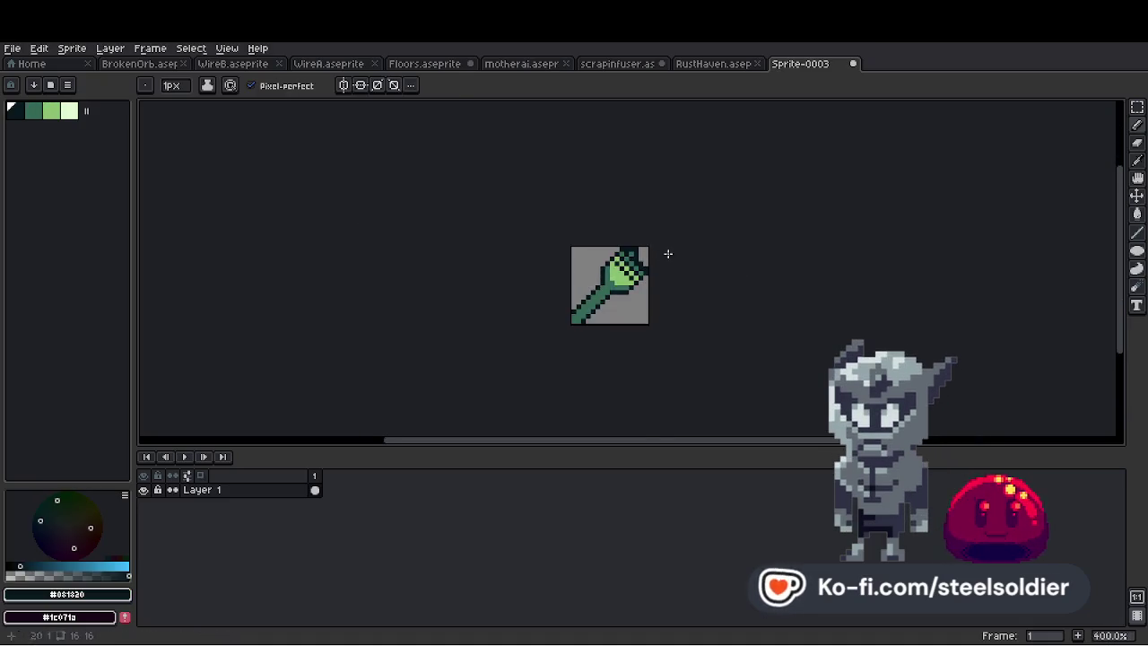
{"action": "scroll", "coordinate": [629, 274], "scroll_direction": "up", "scroll_amount": 5}
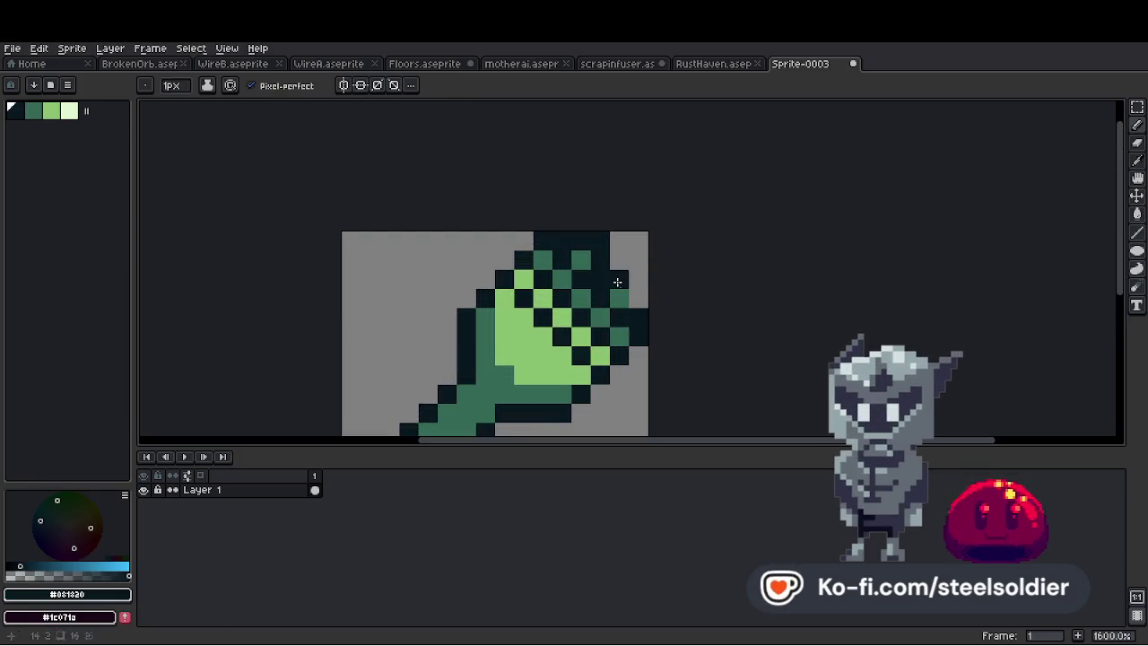
{"action": "scroll", "coordinate": [641, 286], "scroll_direction": "down", "scroll_amount": 8}
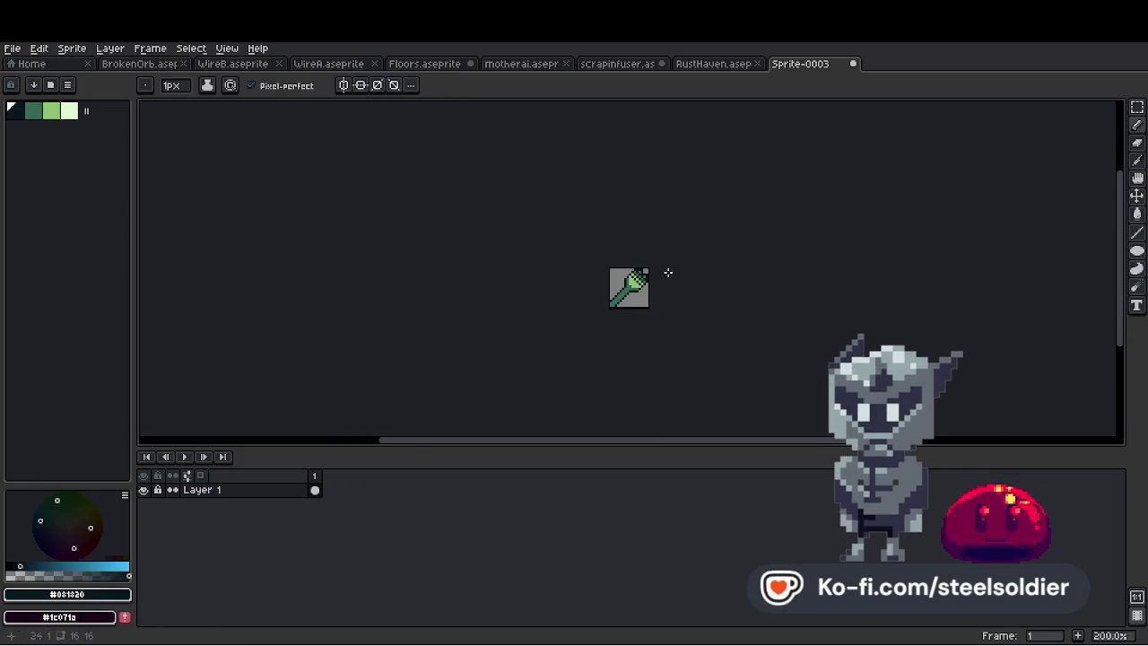
{"action": "scroll", "coordinate": [668, 272], "scroll_direction": "up", "scroll_amount": 7}
Eyedrop the mid-green from the sprite and paint a mid-green checker pixel in the head
{"action": "left_click", "coordinate": [576, 269], "text": "alt"}
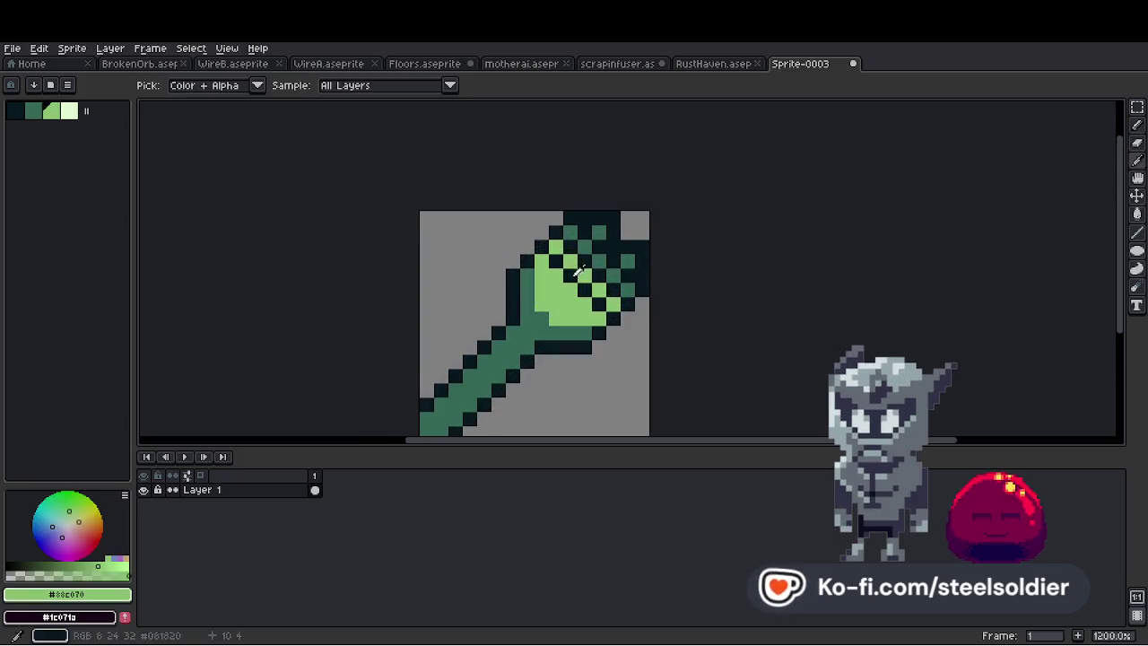
{"action": "scroll", "coordinate": [576, 269], "scroll_direction": "up", "scroll_amount": 3}
{"action": "left_click", "coordinate": [512, 350], "text": "alt"}
{"action": "left_click", "coordinate": [560, 261]}
{"action": "scroll", "coordinate": [610, 324], "scroll_direction": "down", "scroll_amount": 8}
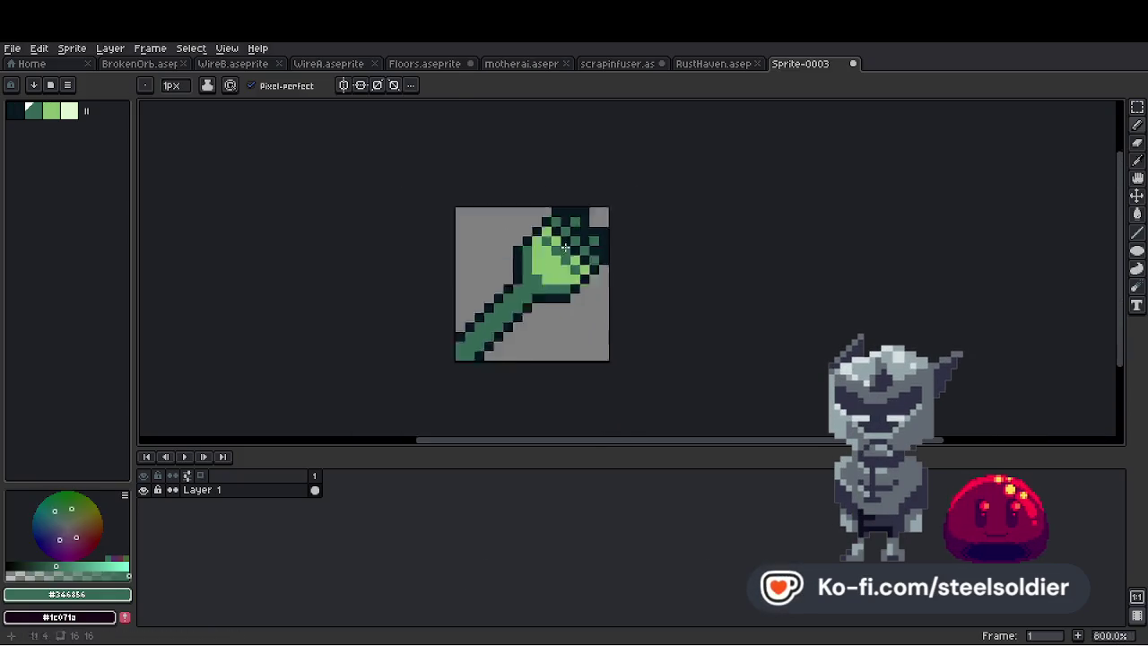
{"action": "scroll", "coordinate": [592, 247], "scroll_direction": "up", "scroll_amount": 6}
{"action": "scroll", "coordinate": [565, 256], "scroll_direction": "up", "scroll_amount": 4}
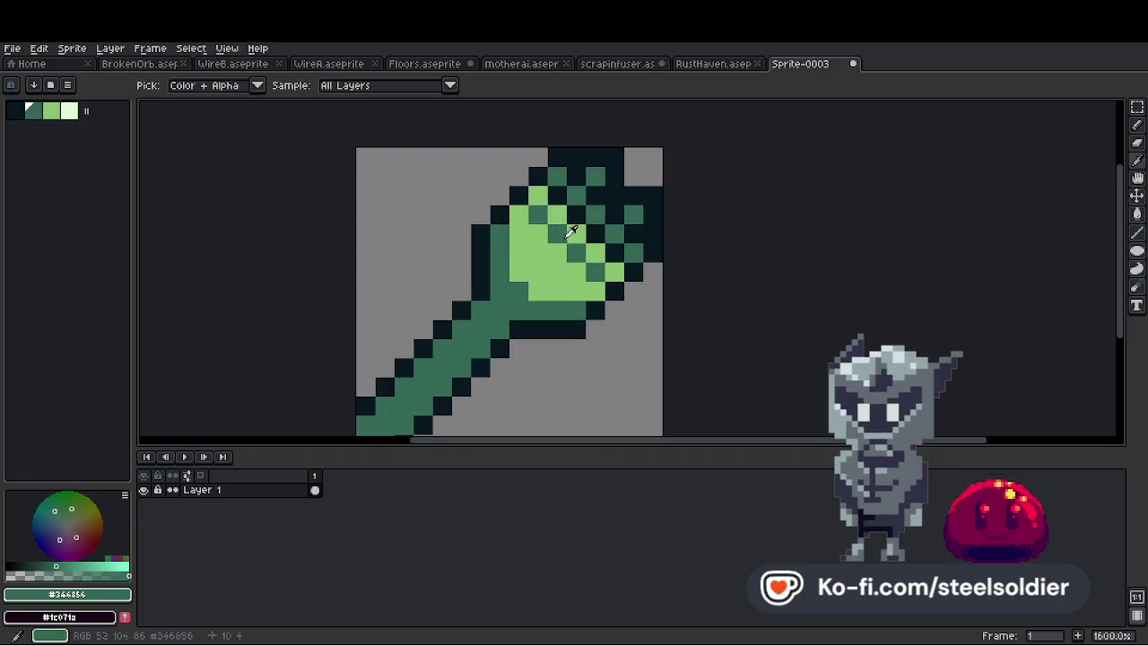
{"action": "scroll", "coordinate": [561, 254], "scroll_direction": "down", "scroll_amount": 4}
{"action": "scroll", "coordinate": [562, 254], "scroll_direction": "down", "scroll_amount": 2}
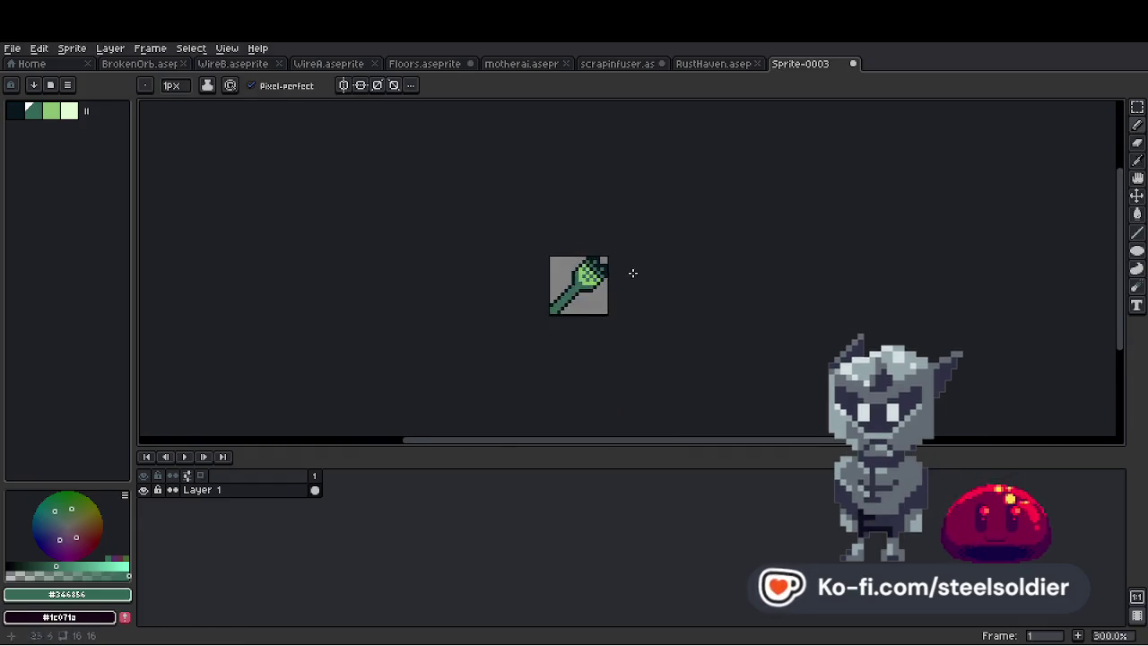
{"action": "scroll", "coordinate": [591, 269], "scroll_direction": "up", "scroll_amount": 2}
Turn two mid-green head pixels light green using the sampled highlight colour
{"action": "left_click", "coordinate": [555, 290], "text": "alt"}
{"action": "scroll", "coordinate": [555, 290], "scroll_direction": "up", "scroll_amount": 2}
{"action": "left_click_drag", "start_coordinate": [540, 298], "coordinate": [565, 303]}
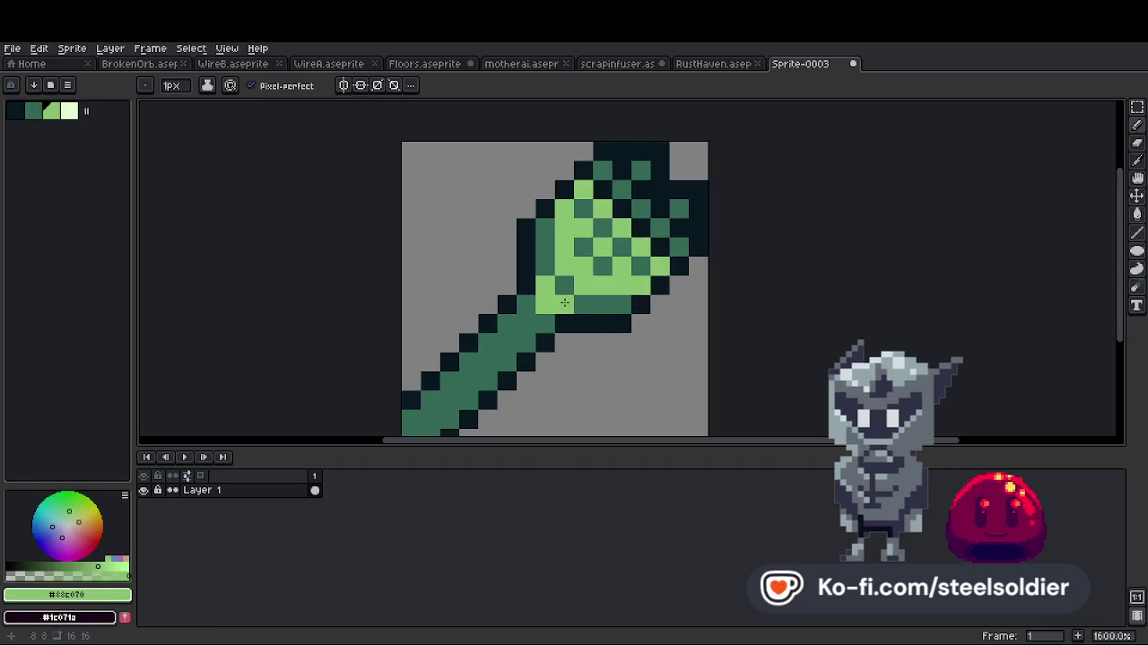
{"action": "scroll", "coordinate": [556, 300], "scroll_direction": "down", "scroll_amount": 4}
{"action": "scroll", "coordinate": [538, 296], "scroll_direction": "up", "scroll_amount": 5}
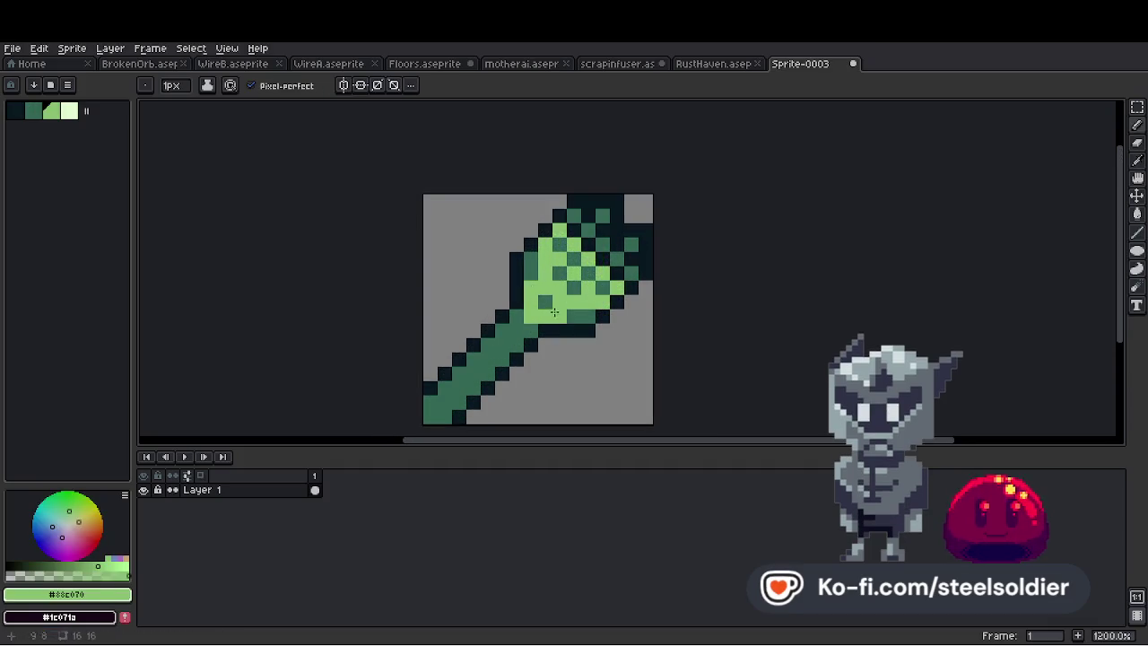
{"action": "scroll", "coordinate": [615, 295], "scroll_direction": "down", "scroll_amount": 7}
{"action": "scroll", "coordinate": [627, 288], "scroll_direction": "up", "scroll_amount": 2}
{"action": "scroll", "coordinate": [625, 290], "scroll_direction": "up", "scroll_amount": 3}
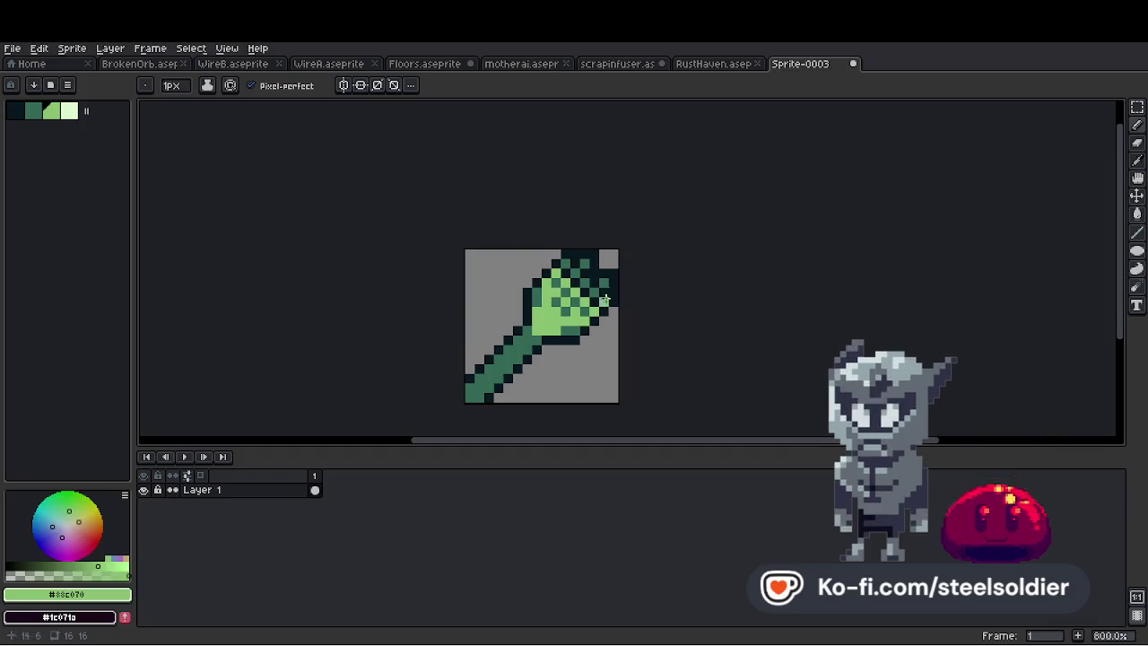
Paint a light-green pixel at the handle's top, then sample the mid-green and dark outline colours
{"action": "scroll", "coordinate": [571, 332], "scroll_direction": "up", "scroll_amount": 3}
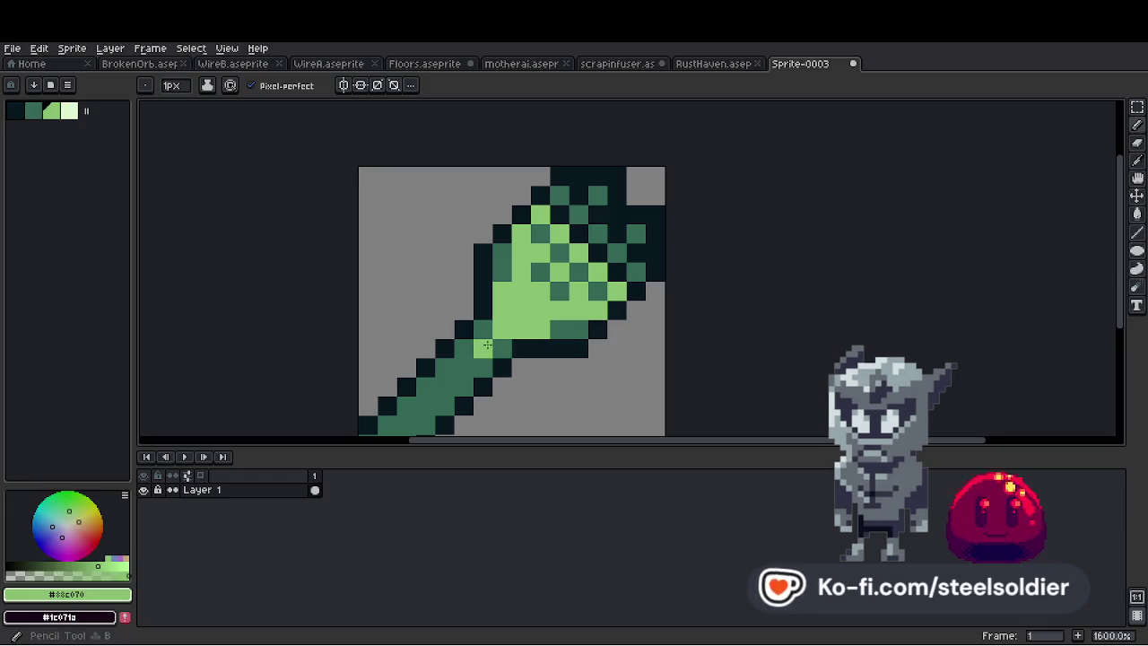
{"action": "left_click", "coordinate": [484, 331]}
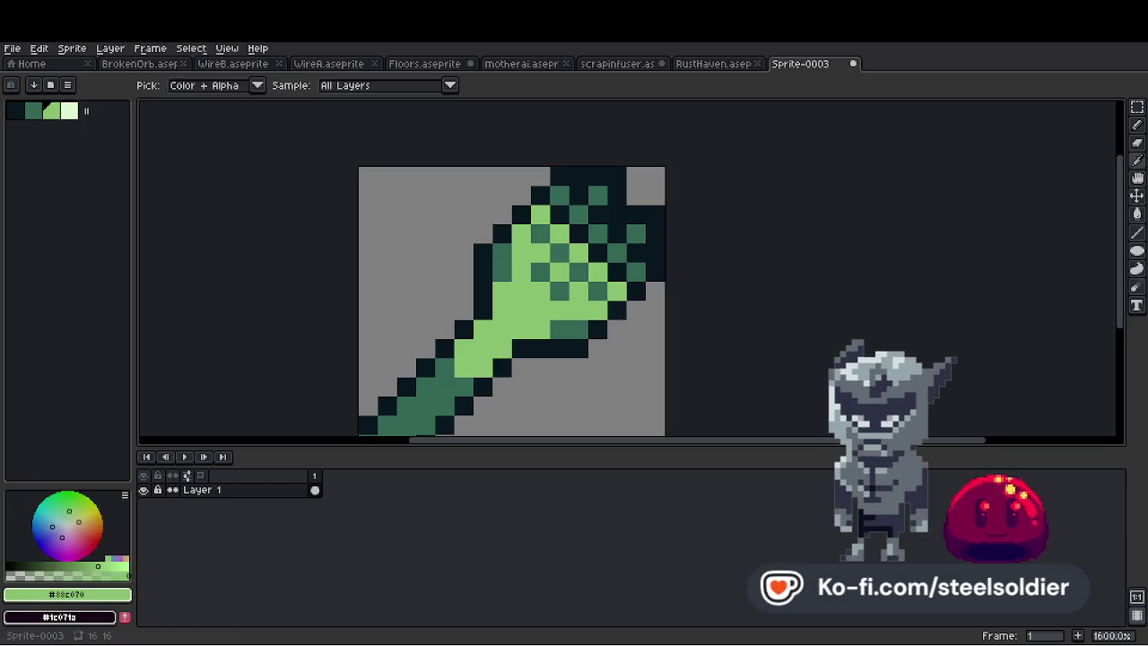
{"action": "left_click", "coordinate": [470, 354], "text": "alt"}
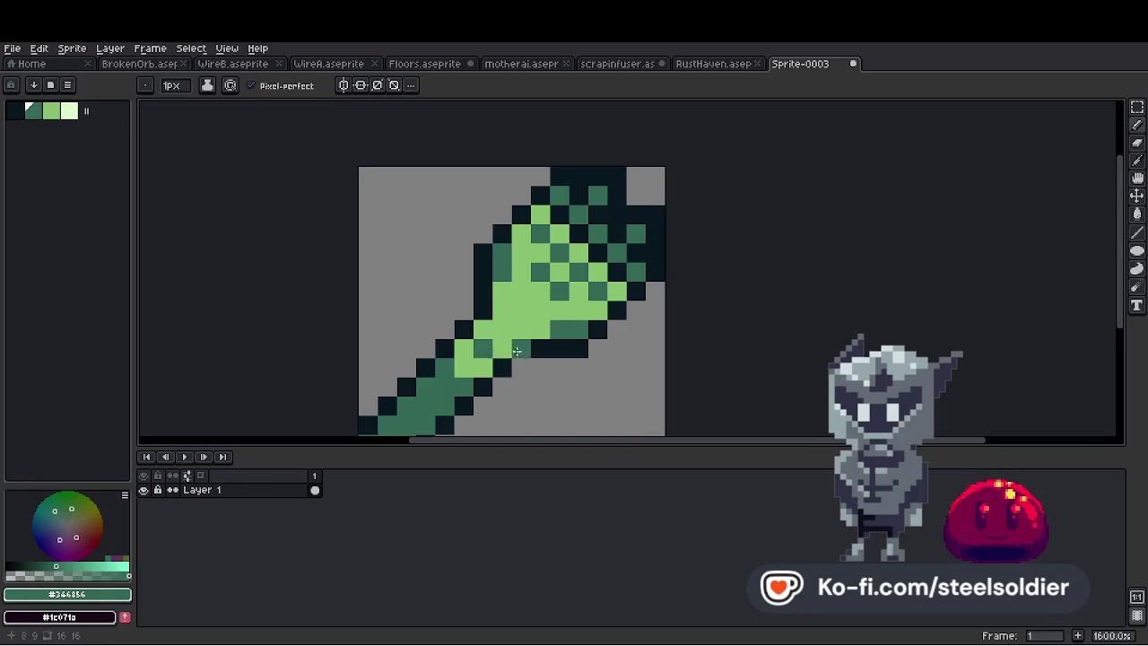
{"action": "left_click_drag", "start_coordinate": [501, 361], "coordinate": [477, 351]}
{"action": "left_click", "coordinate": [477, 351], "text": "alt"}
{"action": "scroll", "coordinate": [478, 351], "scroll_direction": "down", "scroll_amount": 3}
{"action": "scroll", "coordinate": [458, 328], "scroll_direction": "up", "scroll_amount": 5}
{"action": "scroll", "coordinate": [536, 409], "scroll_direction": "down", "scroll_amount": 3}
{"action": "scroll", "coordinate": [537, 409], "scroll_direction": "up", "scroll_amount": 2}
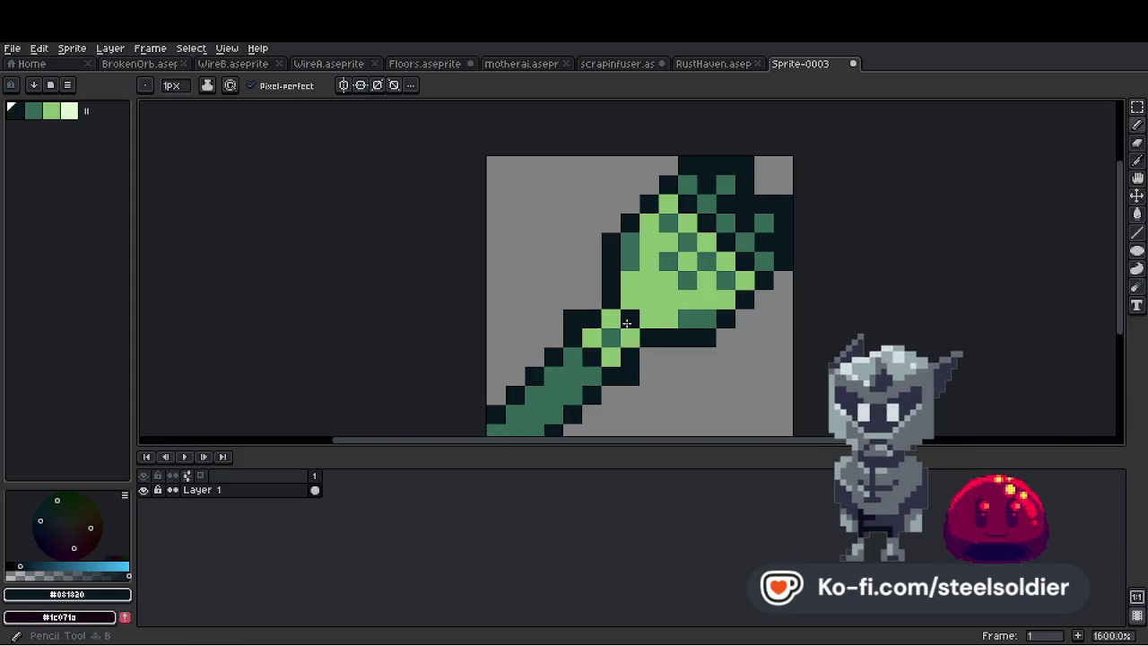
{"action": "scroll", "coordinate": [644, 326], "scroll_direction": "down", "scroll_amount": 3}
{"action": "scroll", "coordinate": [668, 323], "scroll_direction": "up", "scroll_amount": 7}
{"action": "scroll", "coordinate": [648, 323], "scroll_direction": "down", "scroll_amount": 2}
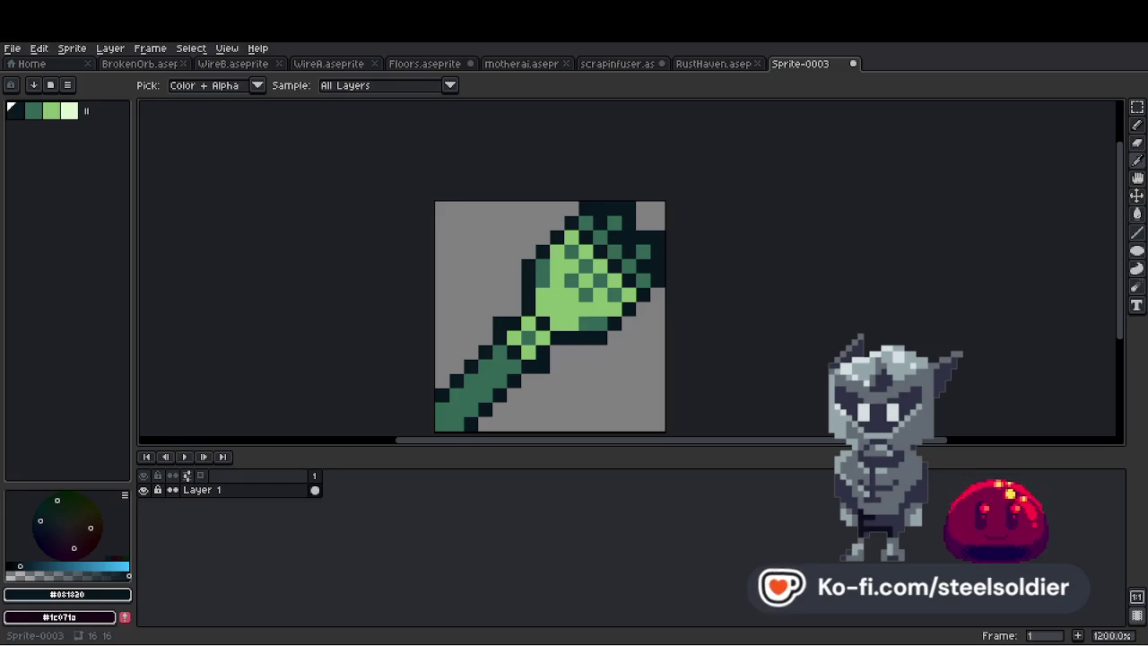
{"action": "scroll", "coordinate": [592, 367], "scroll_direction": "down", "scroll_amount": 1}
{"action": "scroll", "coordinate": [592, 368], "scroll_direction": "up", "scroll_amount": 1}
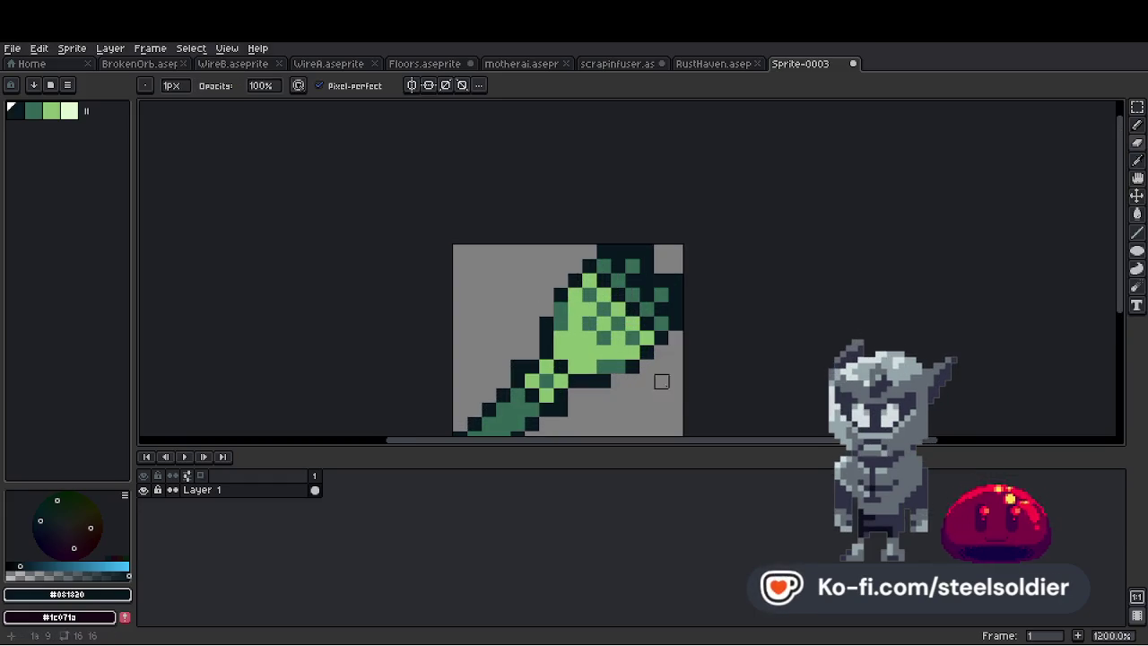
{"action": "key", "text": "b"}
{"action": "scroll", "coordinate": [560, 320], "scroll_direction": "down", "scroll_amount": 3}
{"action": "scroll", "coordinate": [574, 321], "scroll_direction": "up", "scroll_amount": 5}
Add dark outline pixels along the head's edge and turn a top-row pixel mid-green
{"action": "key", "text": "alt"}
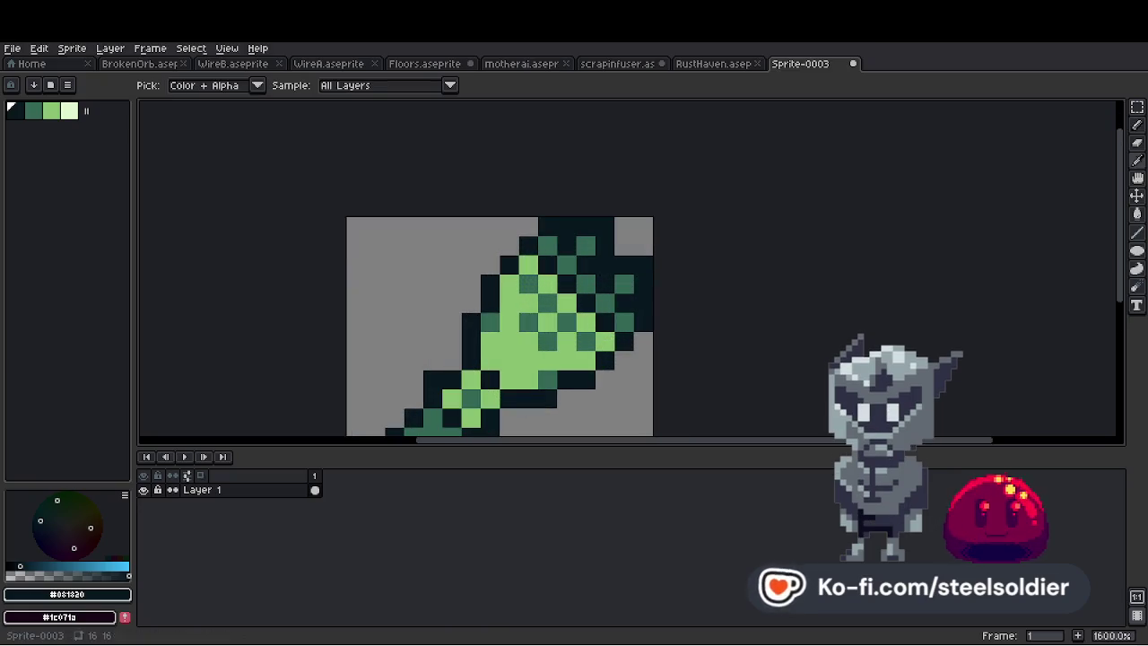
{"action": "left_click", "coordinate": [509, 245]}
{"action": "left_click", "coordinate": [643, 340]}
{"action": "left_click", "coordinate": [624, 361]}
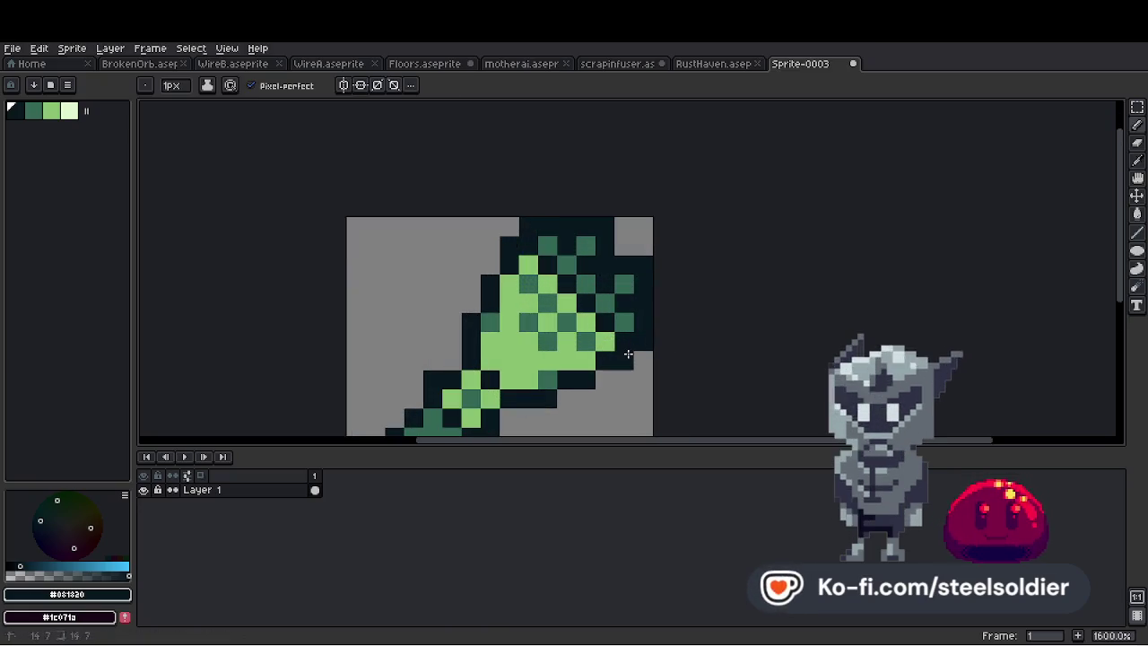
{"action": "key", "text": "alt"}
{"action": "left_click", "coordinate": [624, 281], "text": "alt"}
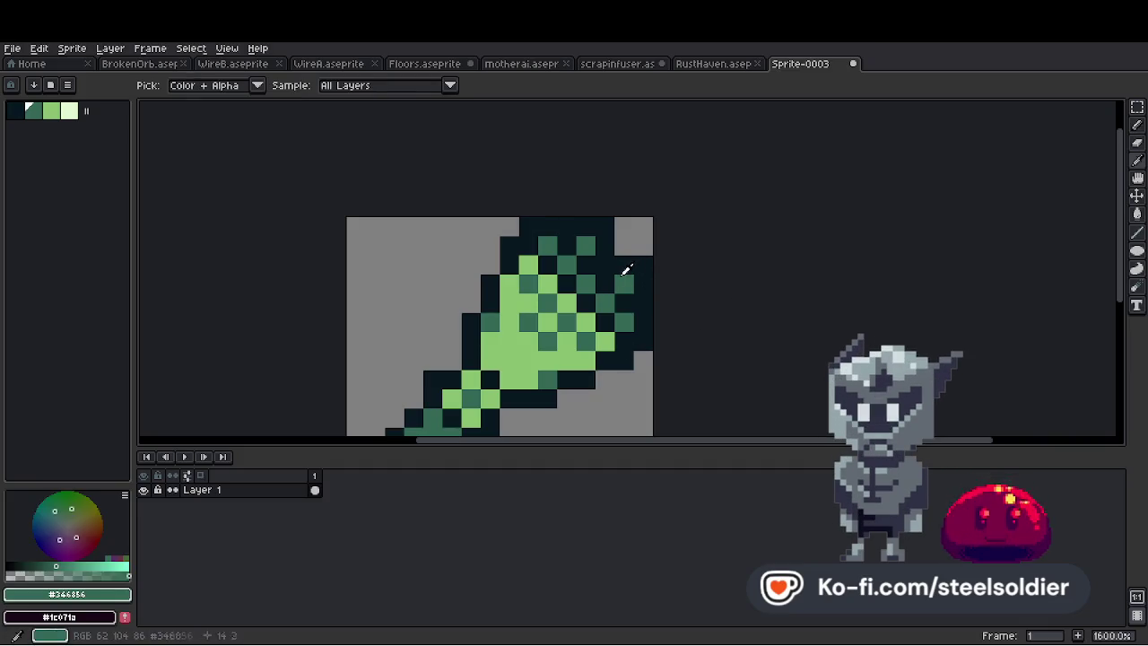
{"action": "left_click", "coordinate": [610, 251]}
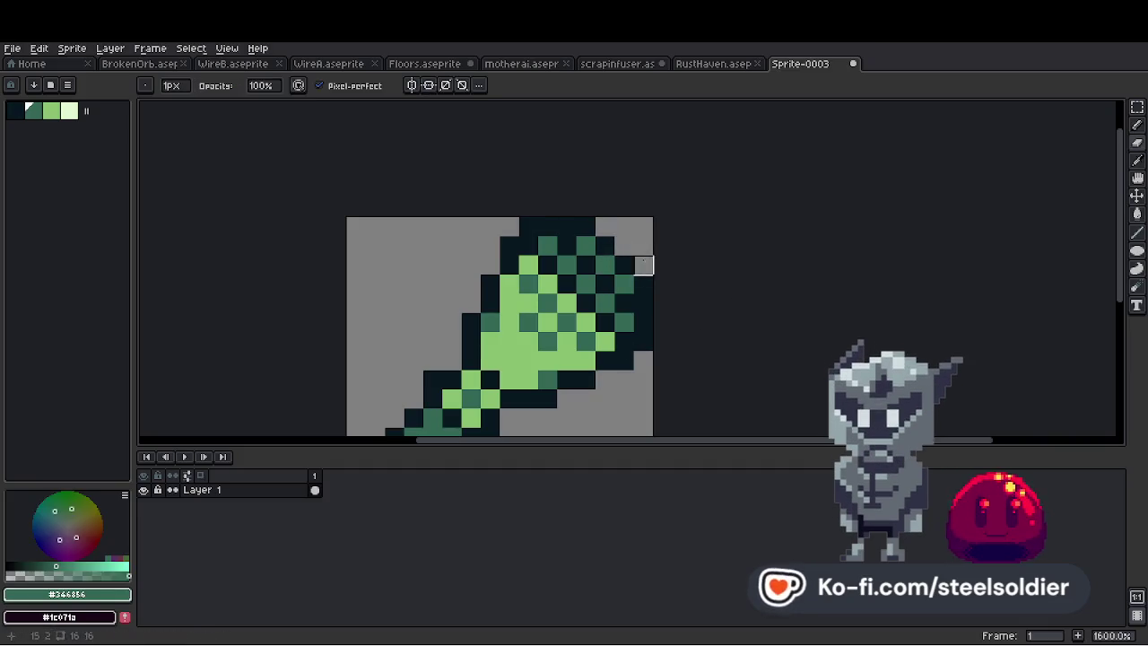
{"action": "scroll", "coordinate": [687, 267], "scroll_direction": "down", "scroll_amount": 8}
{"action": "scroll", "coordinate": [619, 280], "scroll_direction": "up", "scroll_amount": 10}
Paint a pale highlight pixel on the brush head using the palest palette green
{"action": "key", "text": "alt"}
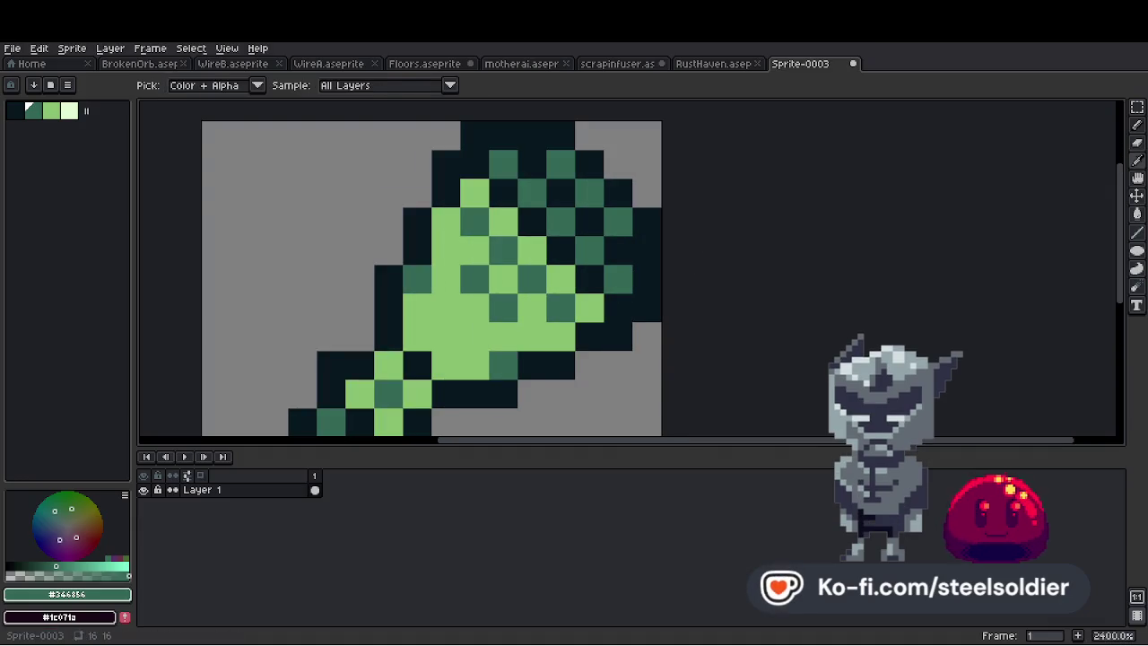
{"action": "scroll", "coordinate": [554, 325], "scroll_direction": "down", "scroll_amount": 1}
{"action": "scroll", "coordinate": [554, 325], "scroll_direction": "up", "scroll_amount": 1}
{"action": "left_click", "coordinate": [69, 111]}
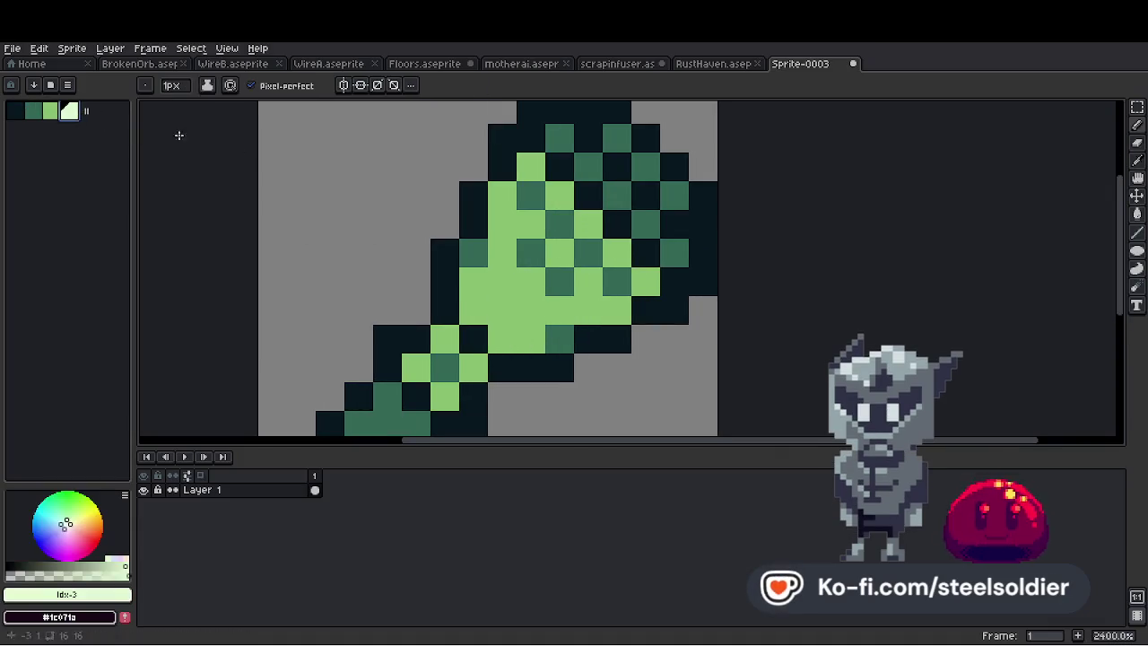
{"action": "left_click", "coordinate": [568, 251]}
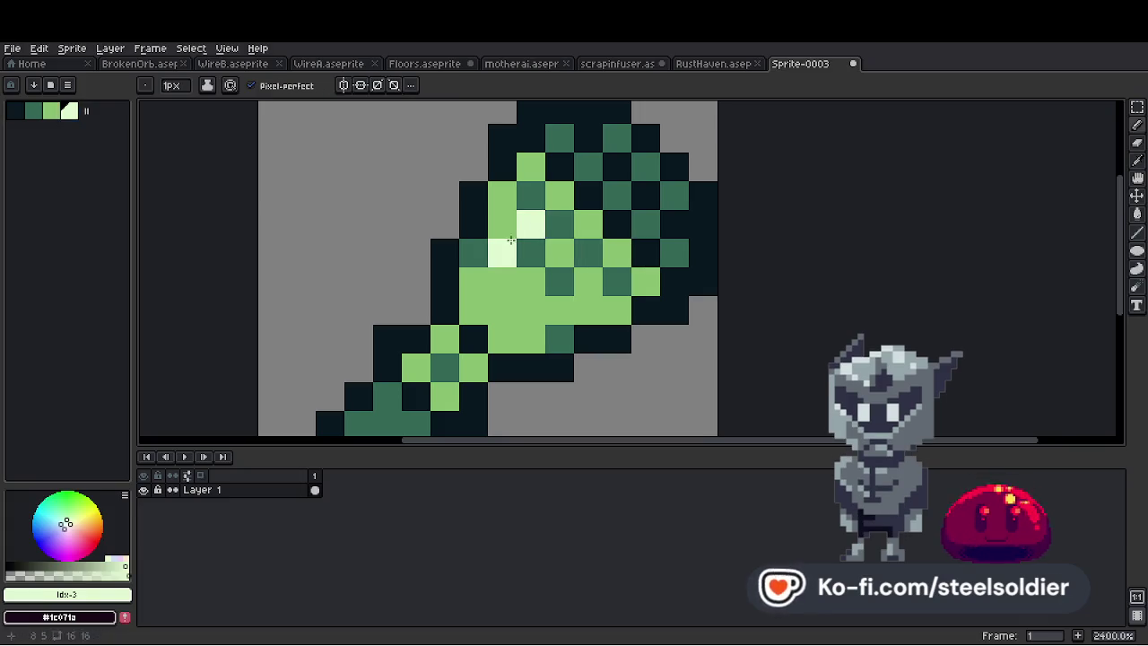
{"action": "scroll", "coordinate": [516, 235], "scroll_direction": "down", "scroll_amount": 5}
{"action": "scroll", "coordinate": [589, 243], "scroll_direction": "up", "scroll_amount": 4}
{"action": "scroll", "coordinate": [563, 217], "scroll_direction": "down", "scroll_amount": 4}
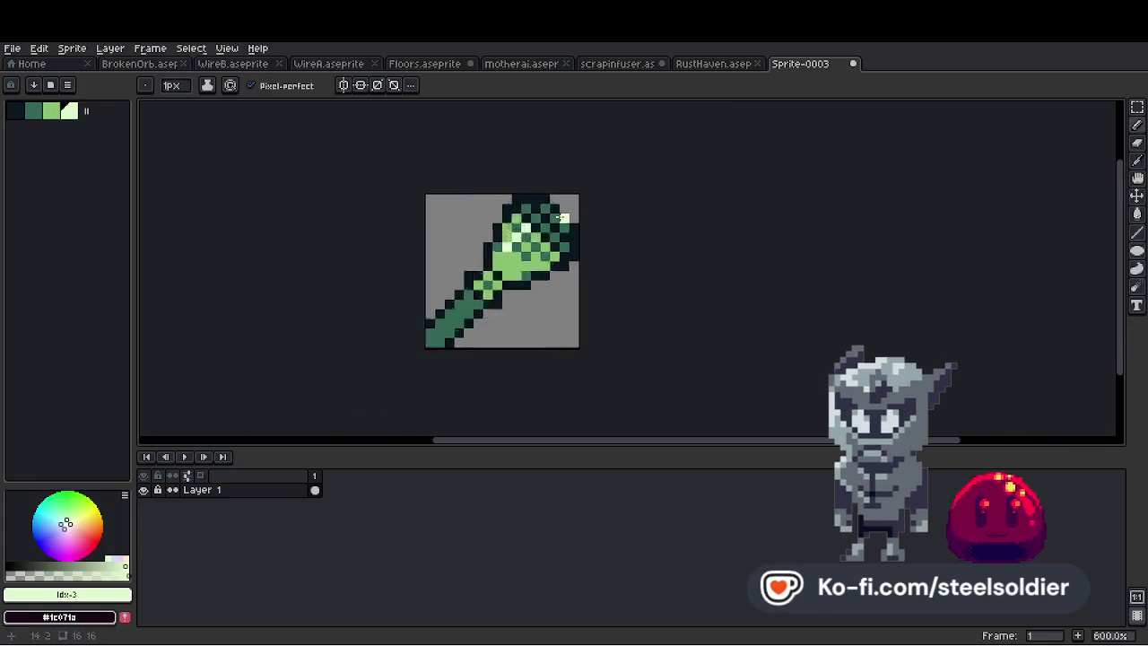
{"action": "scroll", "coordinate": [563, 217], "scroll_direction": "up", "scroll_amount": 4}
Add light-green pixels to the brush head with colours sampled from the sprite
{"action": "left_click", "coordinate": [512, 216], "text": "alt"}
{"action": "left_click", "coordinate": [569, 330]}
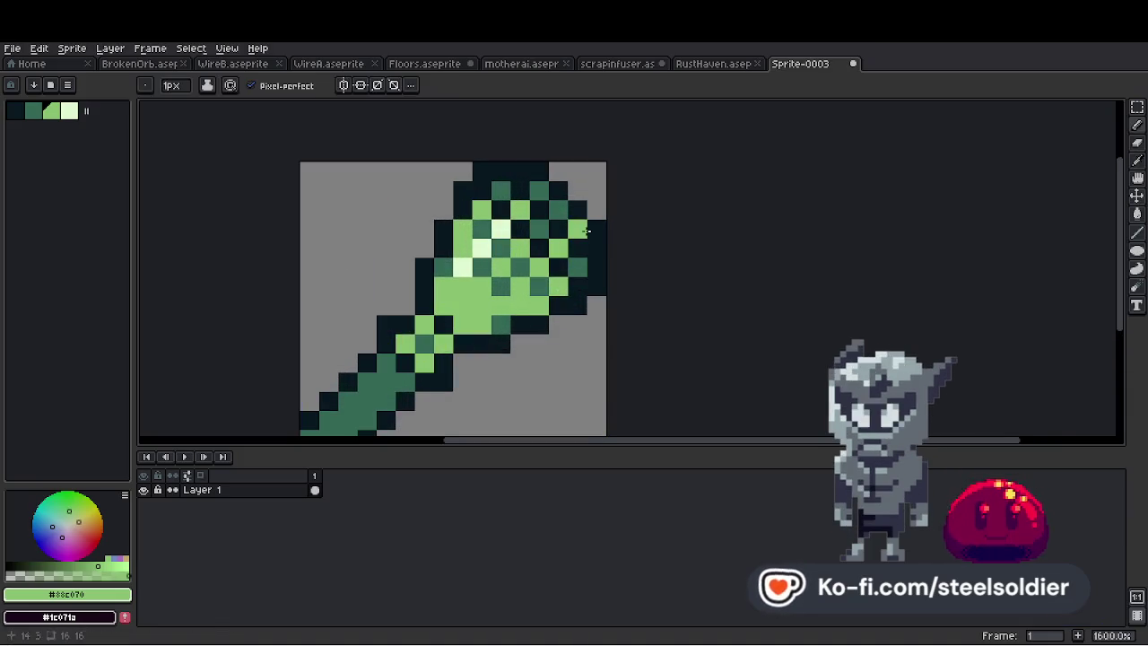
{"action": "scroll", "coordinate": [592, 247], "scroll_direction": "down", "scroll_amount": 5}
{"action": "scroll", "coordinate": [610, 251], "scroll_direction": "up", "scroll_amount": 5}
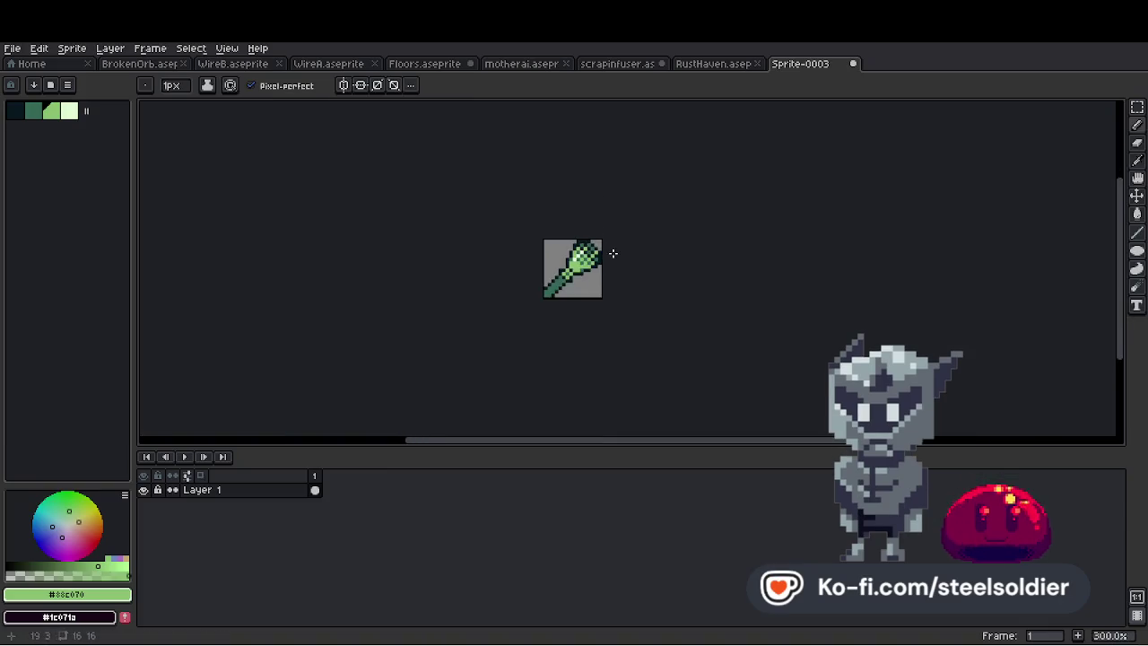
{"action": "left_click", "coordinate": [535, 229], "text": "alt"}
{"action": "scroll", "coordinate": [565, 242], "scroll_direction": "down", "scroll_amount": 5}
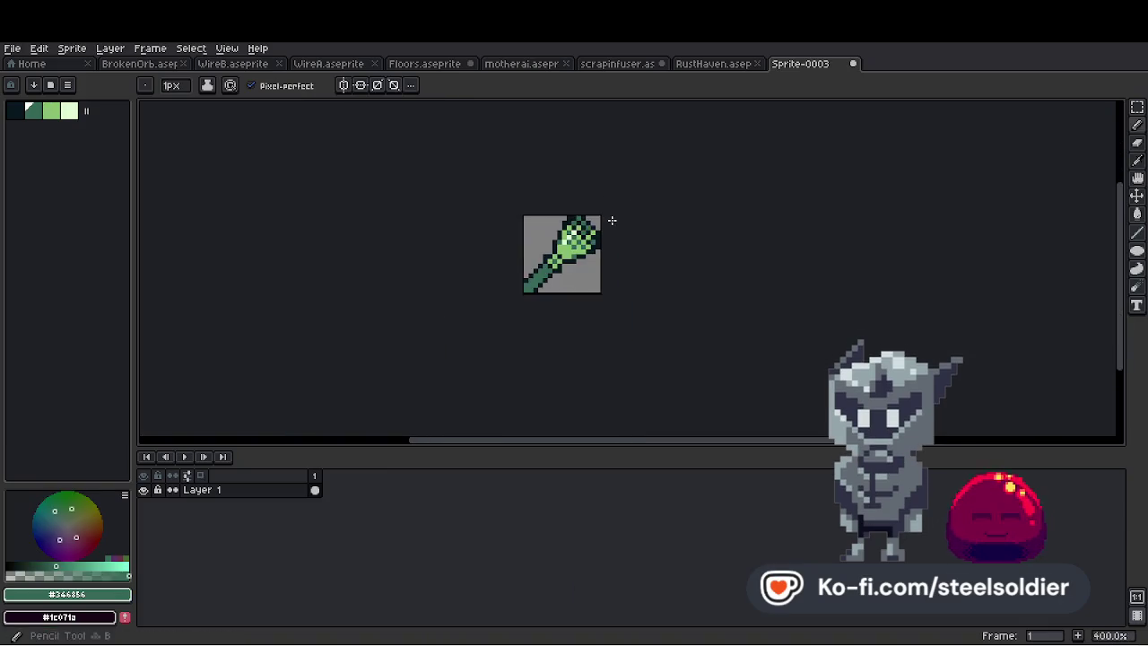
{"action": "scroll", "coordinate": [599, 259], "scroll_direction": "up", "scroll_amount": 4}
{"action": "scroll", "coordinate": [595, 283], "scroll_direction": "up", "scroll_amount": 1}
{"action": "scroll", "coordinate": [628, 269], "scroll_direction": "down", "scroll_amount": 8}
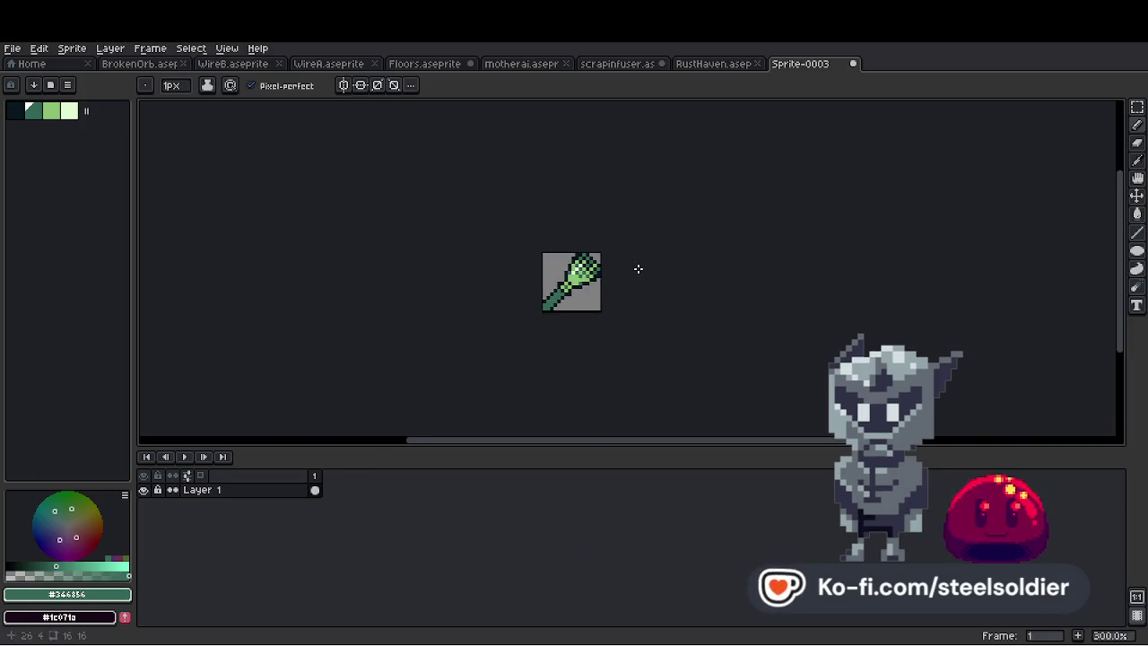
{"action": "scroll", "coordinate": [610, 278], "scroll_direction": "up", "scroll_amount": 7}
{"action": "scroll", "coordinate": [592, 285], "scroll_direction": "down", "scroll_amount": 3}
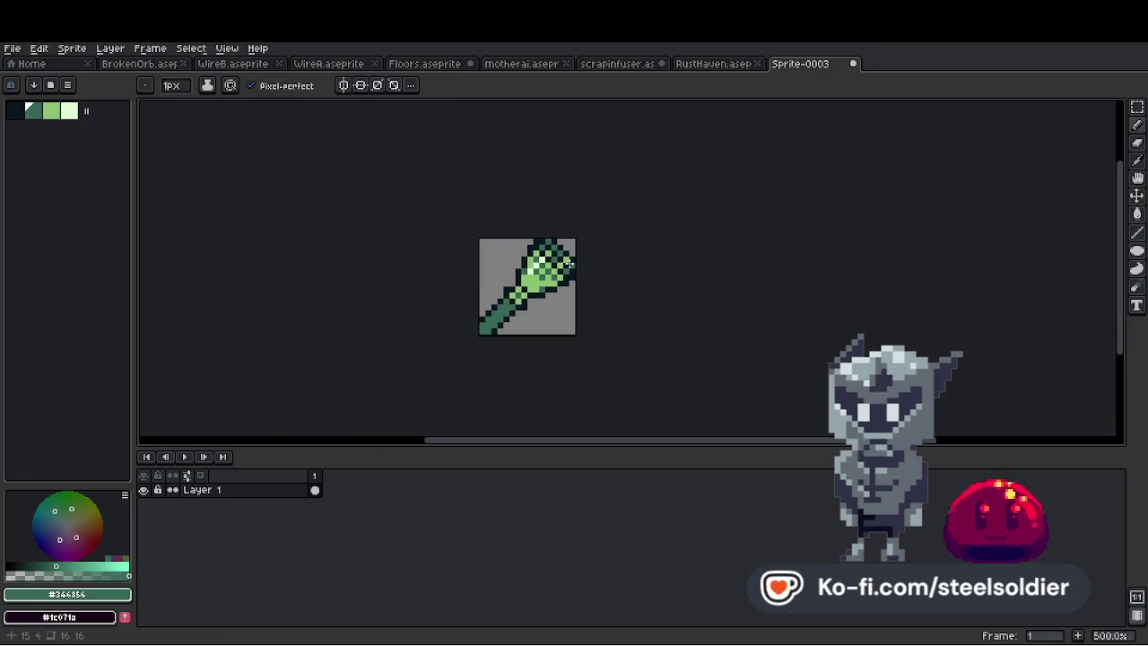
{"action": "scroll", "coordinate": [574, 251], "scroll_direction": "up", "scroll_amount": 5}
{"action": "left_click", "coordinate": [565, 234], "text": "alt"}
{"action": "left_click", "coordinate": [489, 296]}
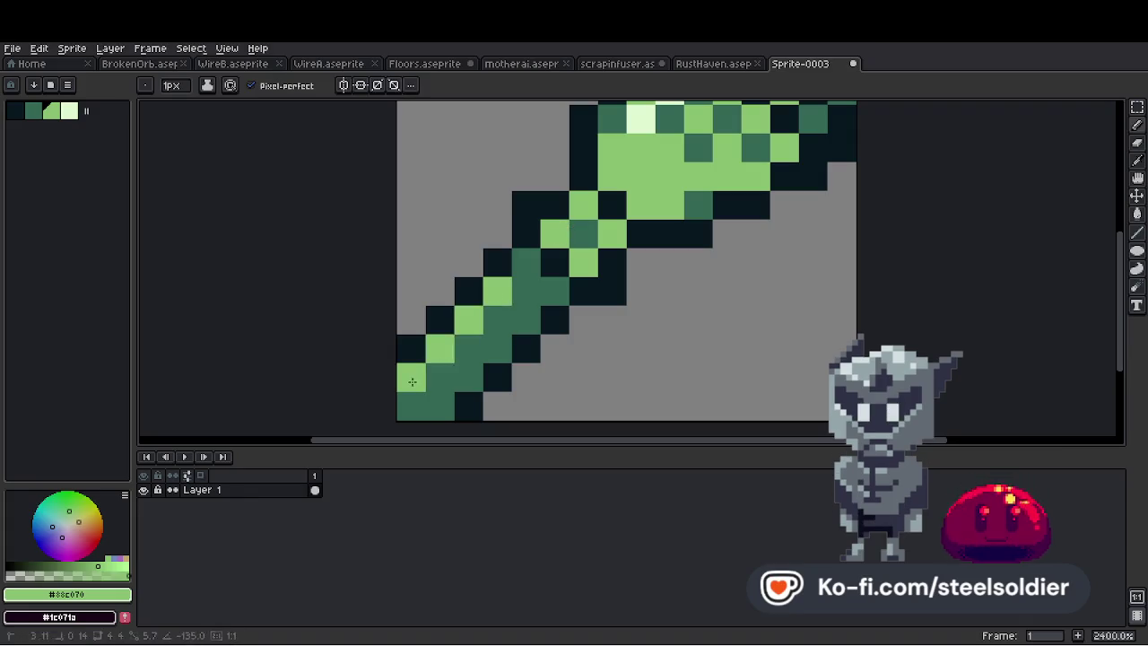
{"action": "scroll", "coordinate": [538, 323], "scroll_direction": "down", "scroll_amount": 7}
{"action": "scroll", "coordinate": [582, 302], "scroll_direction": "down", "scroll_amount": 2}
{"action": "scroll", "coordinate": [577, 303], "scroll_direction": "up", "scroll_amount": 1}
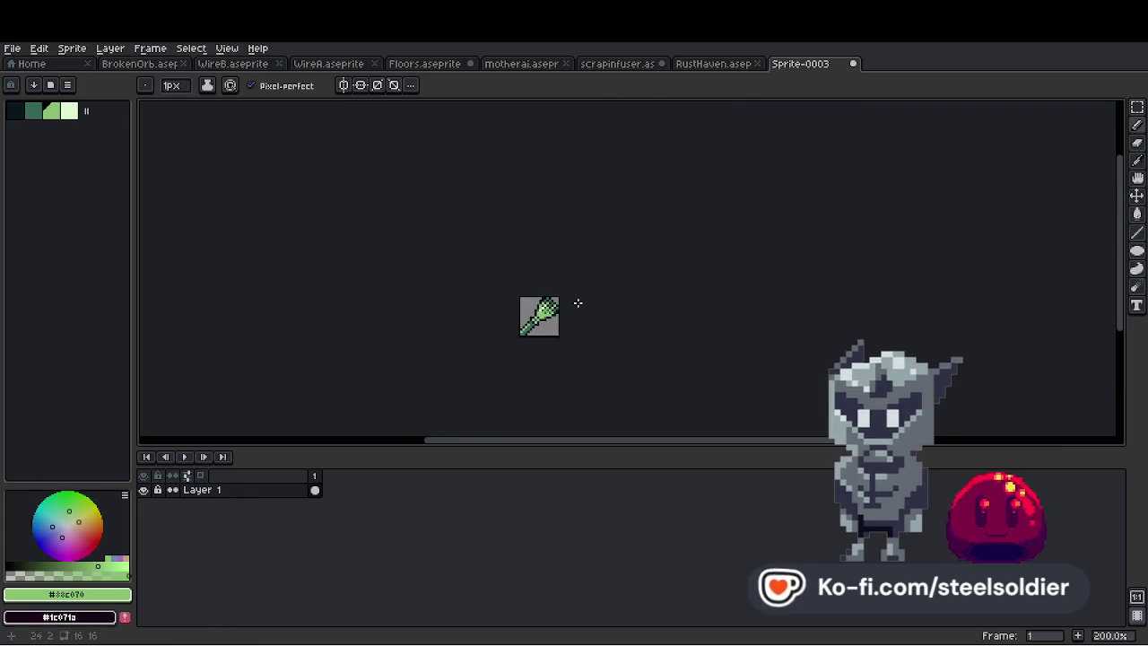
{"action": "scroll", "coordinate": [574, 305], "scroll_direction": "up", "scroll_amount": 3}
{"action": "scroll", "coordinate": [556, 310], "scroll_direction": "down", "scroll_amount": 1}
{"action": "scroll", "coordinate": [538, 316], "scroll_direction": "up", "scroll_amount": 5}
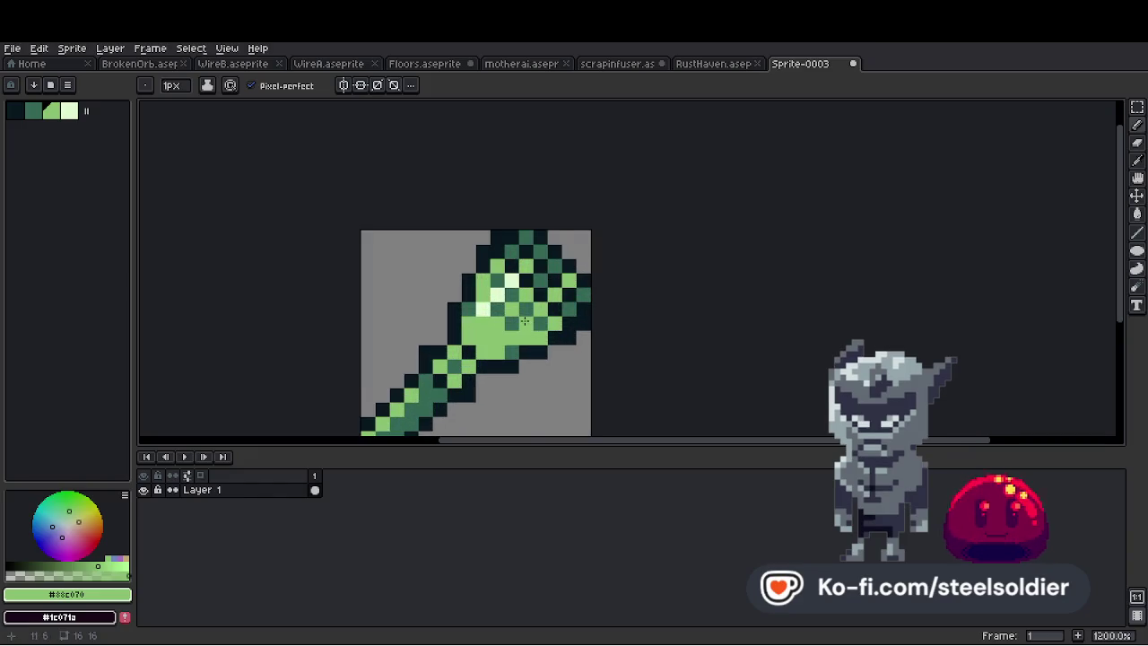
{"action": "scroll", "coordinate": [525, 321], "scroll_direction": "up", "scroll_amount": 3}
{"action": "scroll", "coordinate": [592, 295], "scroll_direction": "down", "scroll_amount": 9}
{"action": "scroll", "coordinate": [605, 296], "scroll_direction": "up", "scroll_amount": 7}
{"action": "scroll", "coordinate": [627, 305], "scroll_direction": "down", "scroll_amount": 6}
{"action": "scroll", "coordinate": [705, 346], "scroll_direction": "up", "scroll_amount": 5}
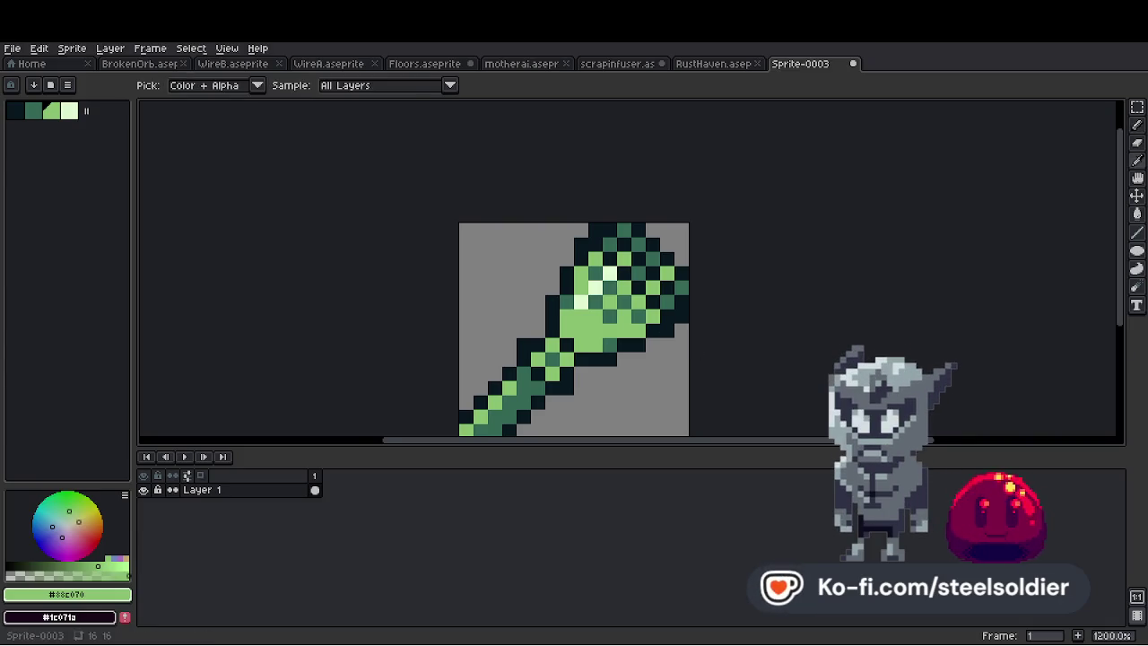
{"action": "scroll", "coordinate": [678, 223], "scroll_direction": "down", "scroll_amount": 5}
{"action": "scroll", "coordinate": [550, 274], "scroll_direction": "up", "scroll_amount": 6}
{"action": "scroll", "coordinate": [551, 273], "scroll_direction": "down", "scroll_amount": 3}
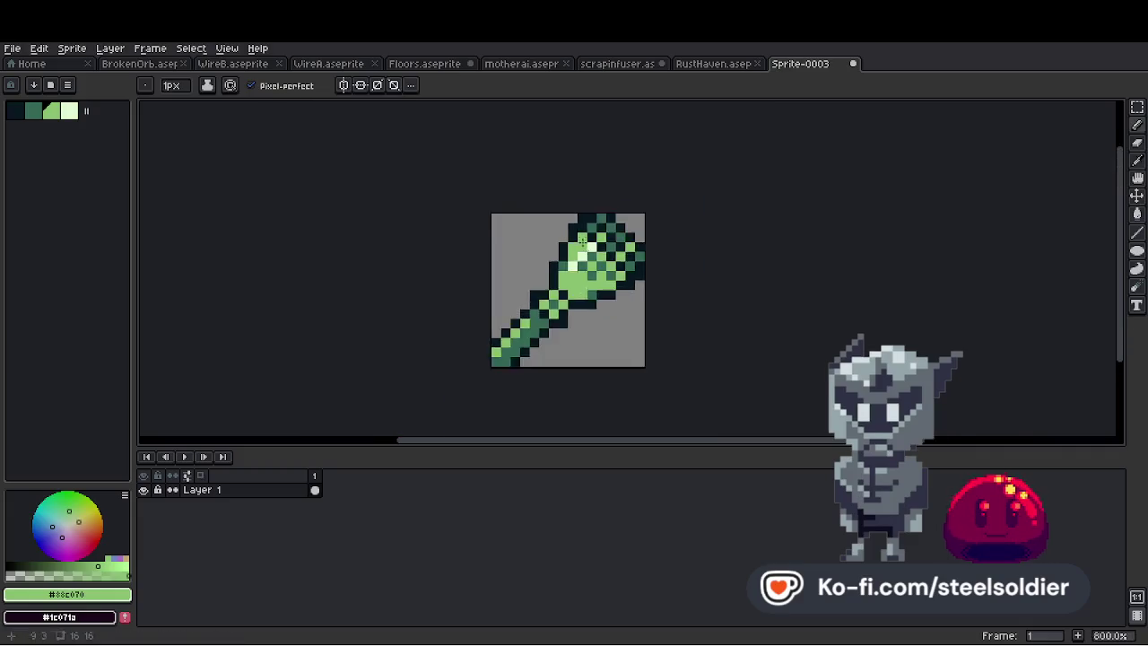
{"action": "scroll", "coordinate": [551, 274], "scroll_direction": "up", "scroll_amount": 2}
{"action": "scroll", "coordinate": [622, 272], "scroll_direction": "up", "scroll_amount": 1}
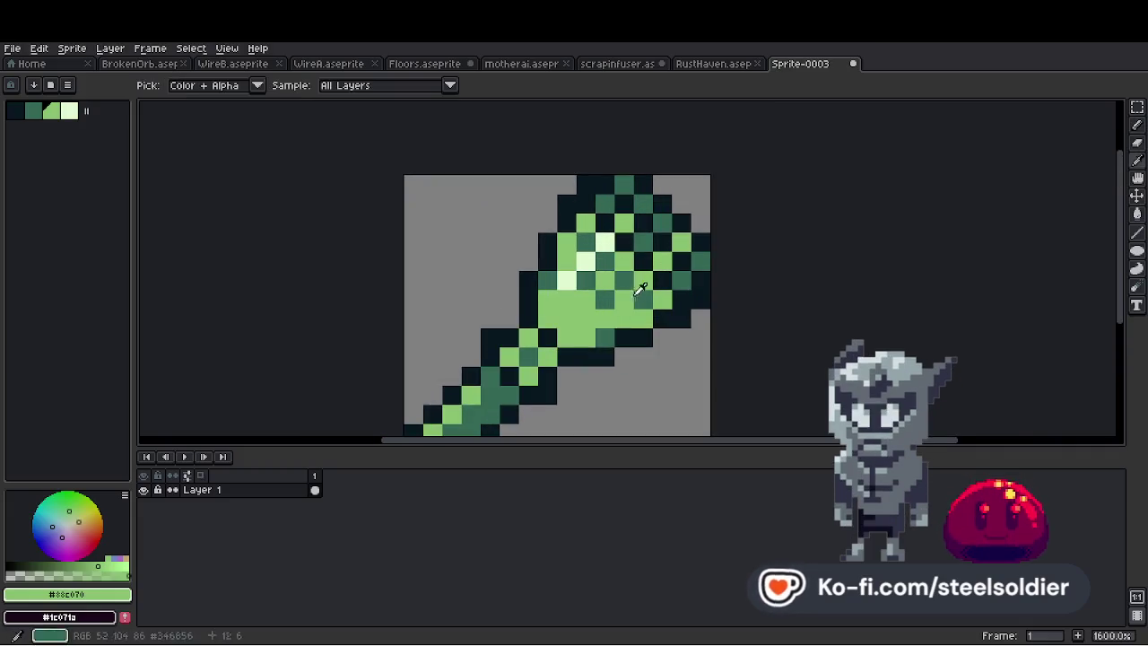
Place a dark-green bristle pixel, undoing the misplaced first try and moving it one spot over
{"action": "left_click", "coordinate": [623, 272], "text": "alt"}
{"action": "scroll", "coordinate": [574, 287], "scroll_direction": "down", "scroll_amount": 1}
{"action": "scroll", "coordinate": [493, 304], "scroll_direction": "up", "scroll_amount": 1}
{"action": "left_click", "coordinate": [493, 304]}
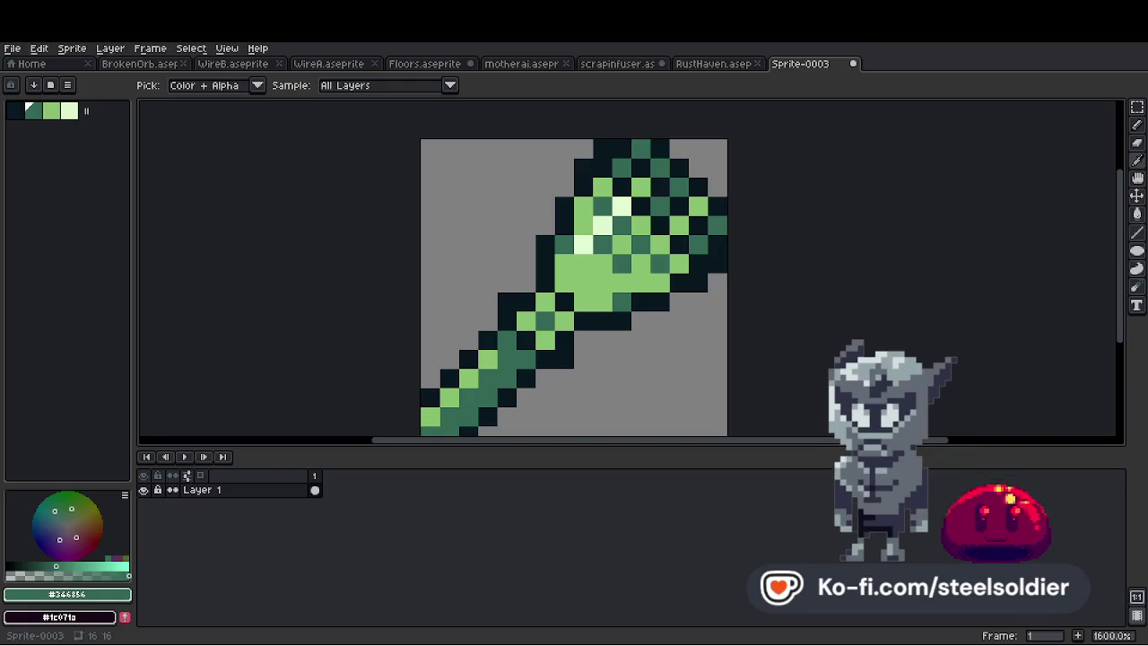
{"action": "key", "text": "ctrl+z"}
{"action": "left_click", "coordinate": [506, 302]}
{"action": "scroll", "coordinate": [653, 269], "scroll_direction": "down", "scroll_amount": 6}
{"action": "scroll", "coordinate": [671, 292], "scroll_direction": "up", "scroll_amount": 2}
{"action": "scroll", "coordinate": [613, 275], "scroll_direction": "up", "scroll_amount": 5}
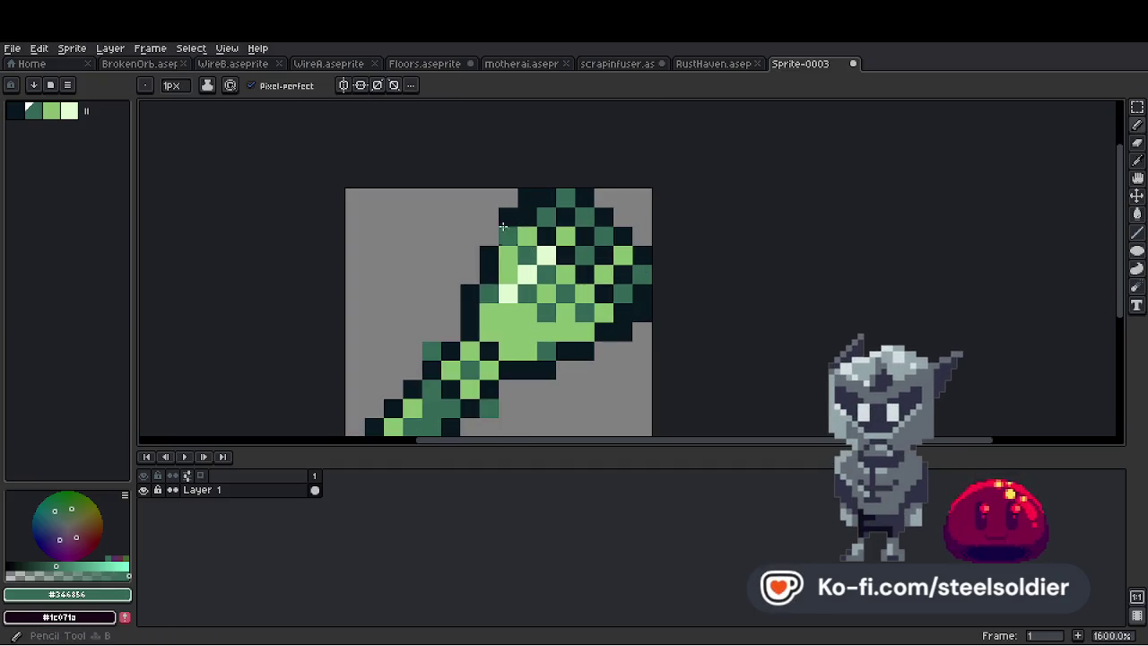
{"action": "scroll", "coordinate": [639, 310], "scroll_direction": "down", "scroll_amount": 5}
{"action": "scroll", "coordinate": [663, 298], "scroll_direction": "up", "scroll_amount": 5}
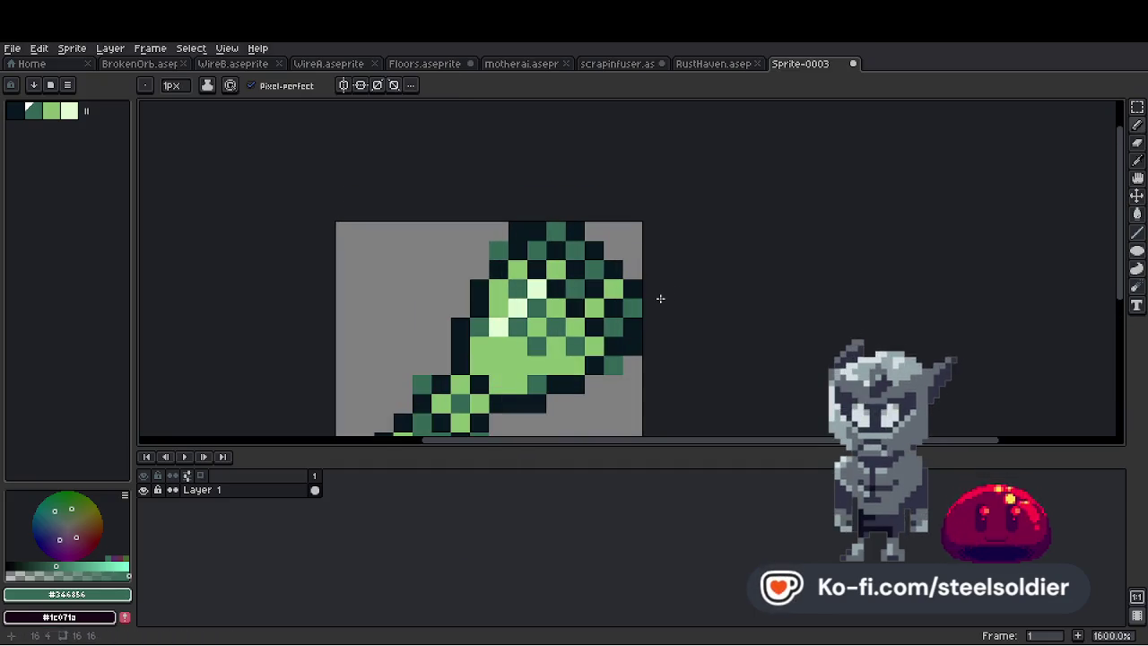
Turn a pale pixel on the head back to light green
{"action": "key", "text": "alt"}
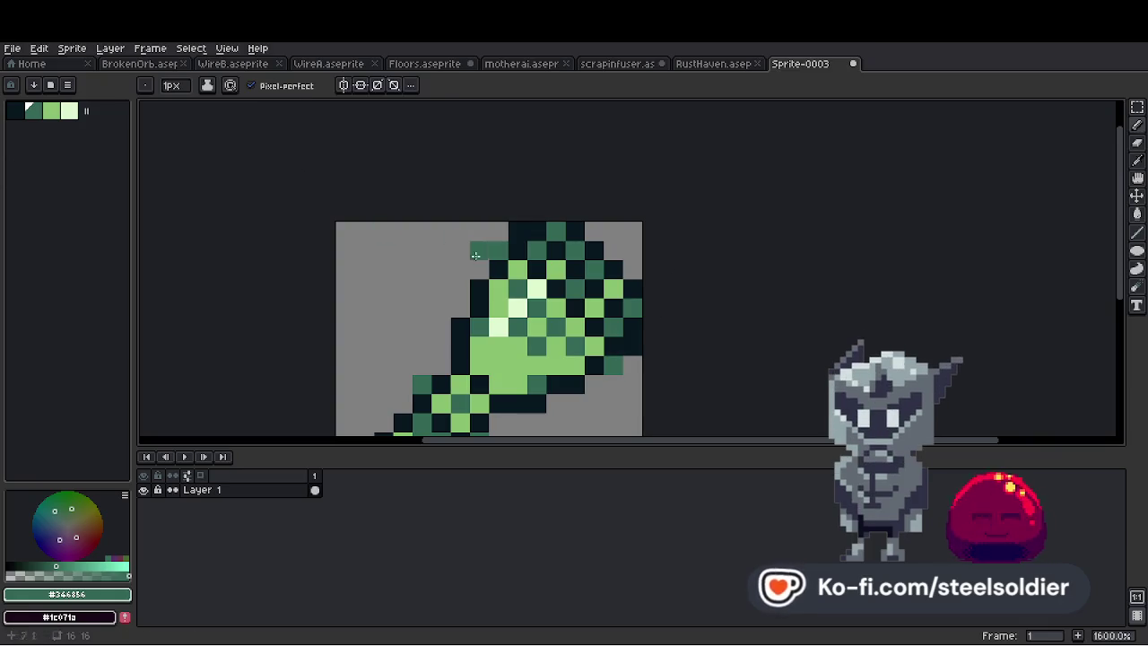
{"action": "left_click", "coordinate": [508, 313], "text": "alt"}
{"action": "left_click", "coordinate": [507, 313]}
{"action": "scroll", "coordinate": [542, 287], "scroll_direction": "down", "scroll_amount": 6}
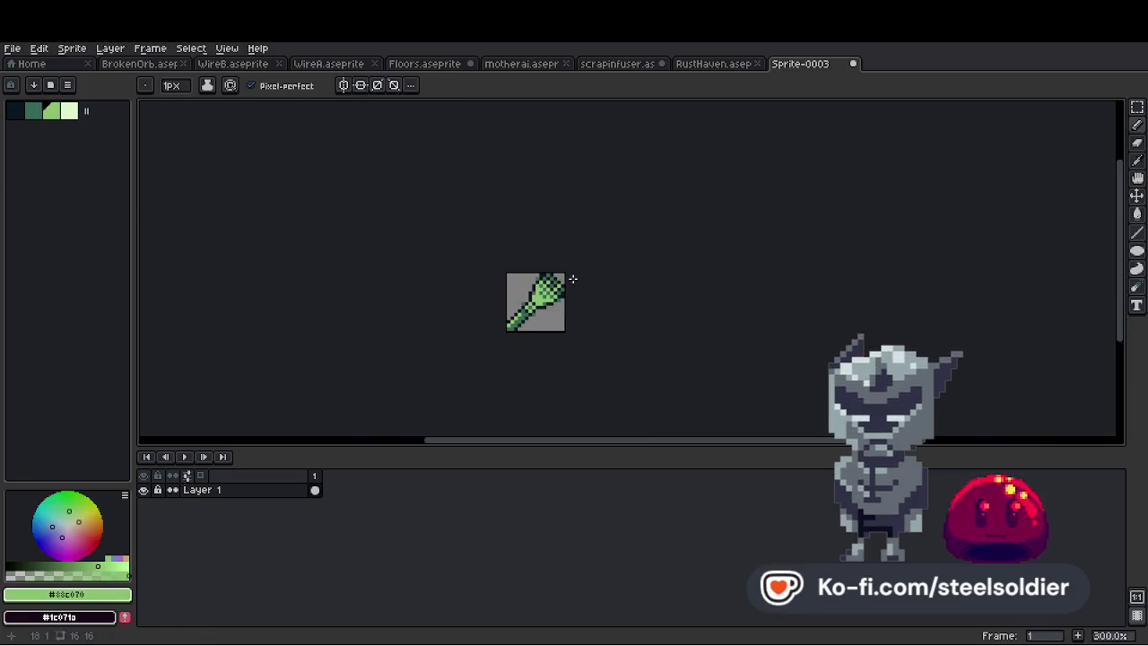
{"action": "scroll", "coordinate": [558, 281], "scroll_direction": "up", "scroll_amount": 7}
{"action": "key", "text": "alt"}
{"action": "scroll", "coordinate": [583, 261], "scroll_direction": "down", "scroll_amount": 6}
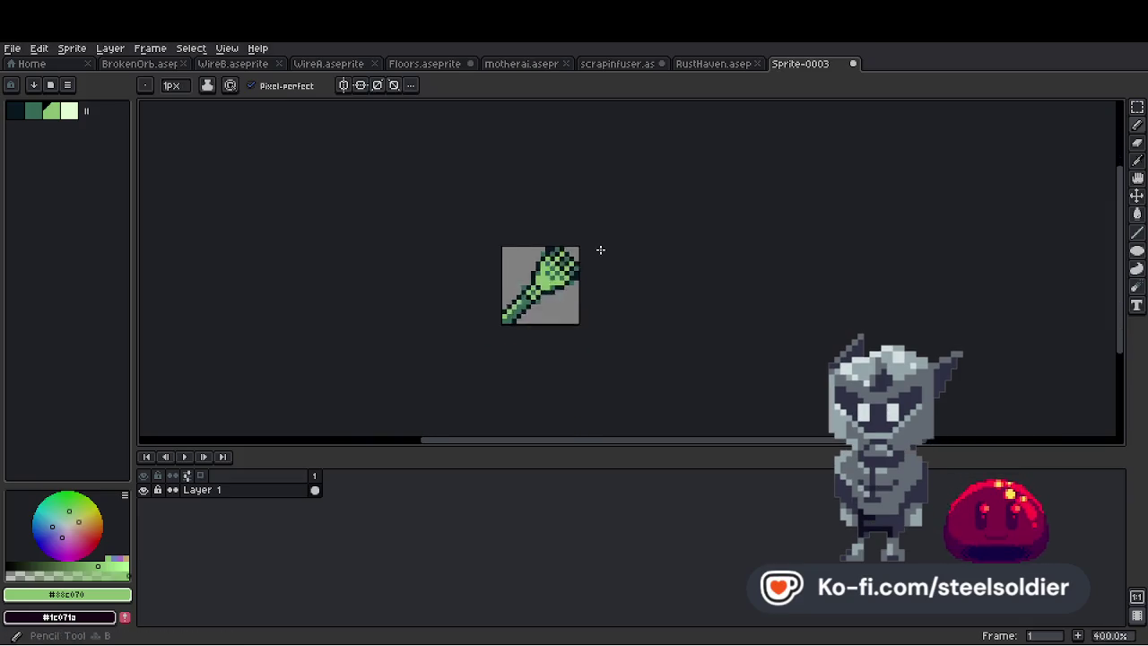
{"action": "scroll", "coordinate": [602, 251], "scroll_direction": "up", "scroll_amount": 6}
{"action": "key", "text": "alt"}
Adjust the head's top row with a teal pixel and dark outline pixels
{"action": "left_click", "coordinate": [527, 299], "text": "alt"}
{"action": "left_click", "coordinate": [528, 242]}
{"action": "left_click_drag", "start_coordinate": [539, 251], "coordinate": [564, 232]}
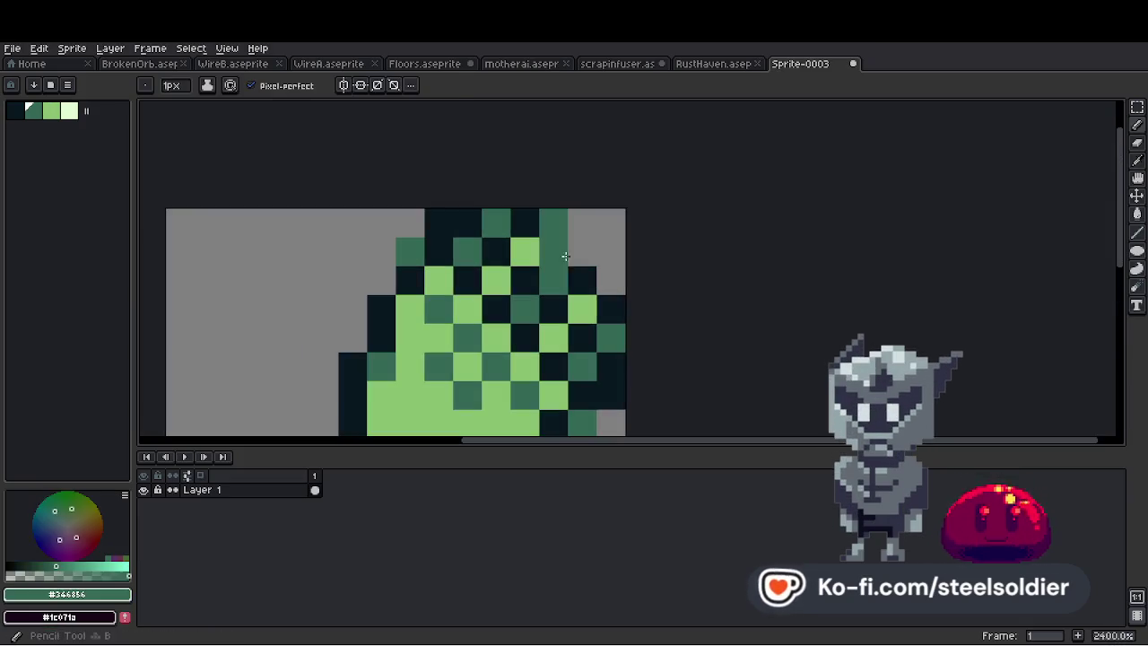
{"action": "left_click", "coordinate": [553, 252], "text": "alt"}
{"action": "left_click", "coordinate": [573, 228]}
{"action": "scroll", "coordinate": [627, 246], "scroll_direction": "down", "scroll_amount": 8}
{"action": "scroll", "coordinate": [619, 260], "scroll_direction": "up", "scroll_amount": 3}
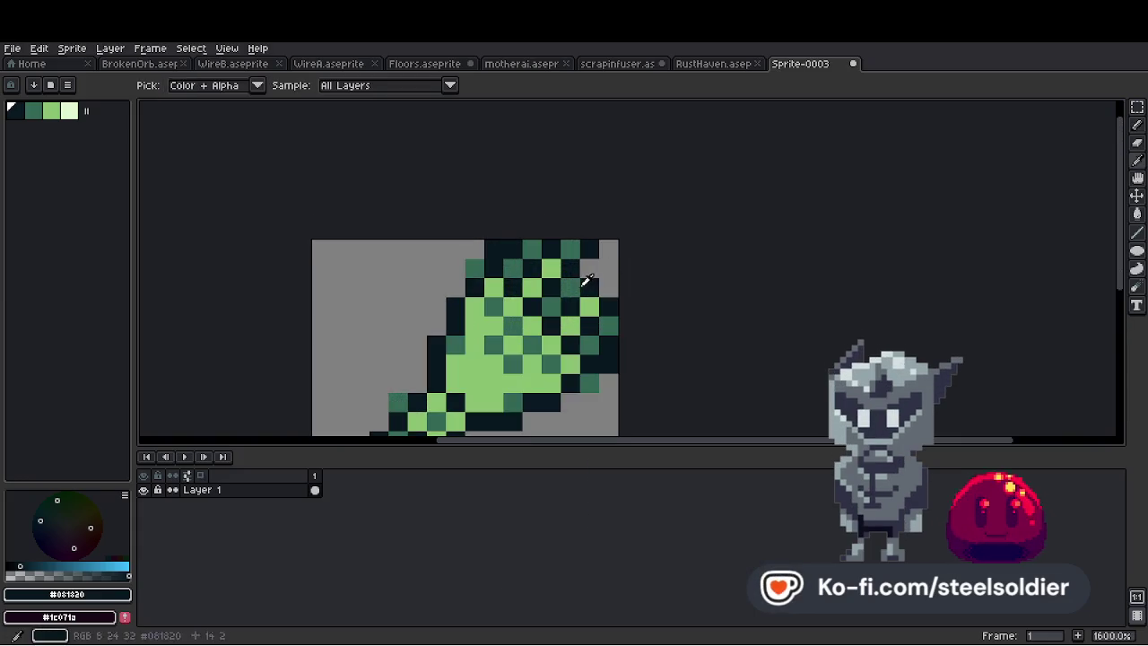
{"action": "scroll", "coordinate": [628, 271], "scroll_direction": "down", "scroll_amount": 3}
{"action": "scroll", "coordinate": [606, 282], "scroll_direction": "up", "scroll_amount": 1}
{"action": "scroll", "coordinate": [635, 273], "scroll_direction": "down", "scroll_amount": 6}
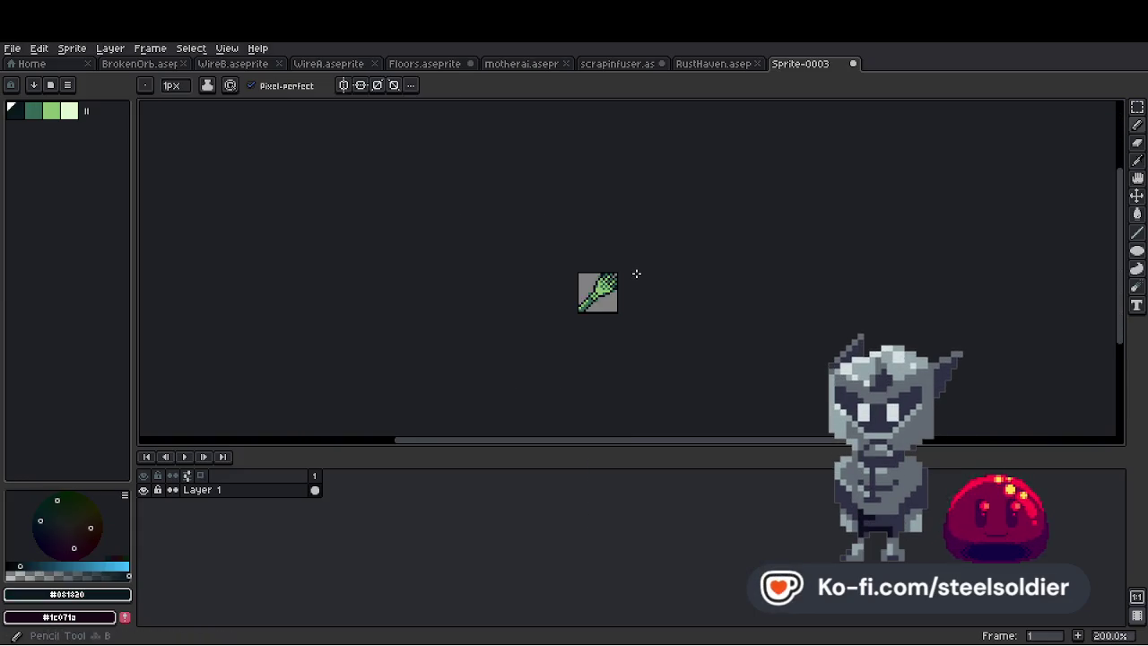
{"action": "scroll", "coordinate": [614, 285], "scroll_direction": "up", "scroll_amount": 4}
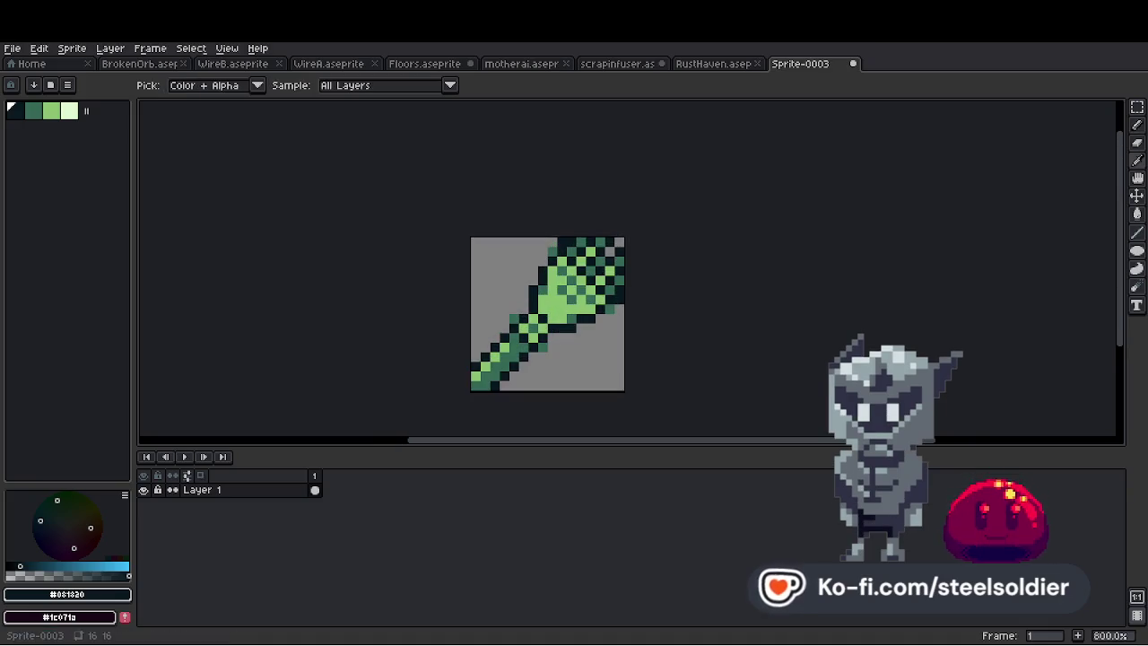
Paint pale highlights where the head meets the handle, undoing the extra pixels
{"action": "key", "text": "b"}
{"action": "scroll", "coordinate": [565, 341], "scroll_direction": "up", "scroll_amount": 1}
{"action": "left_click", "coordinate": [69, 111]}
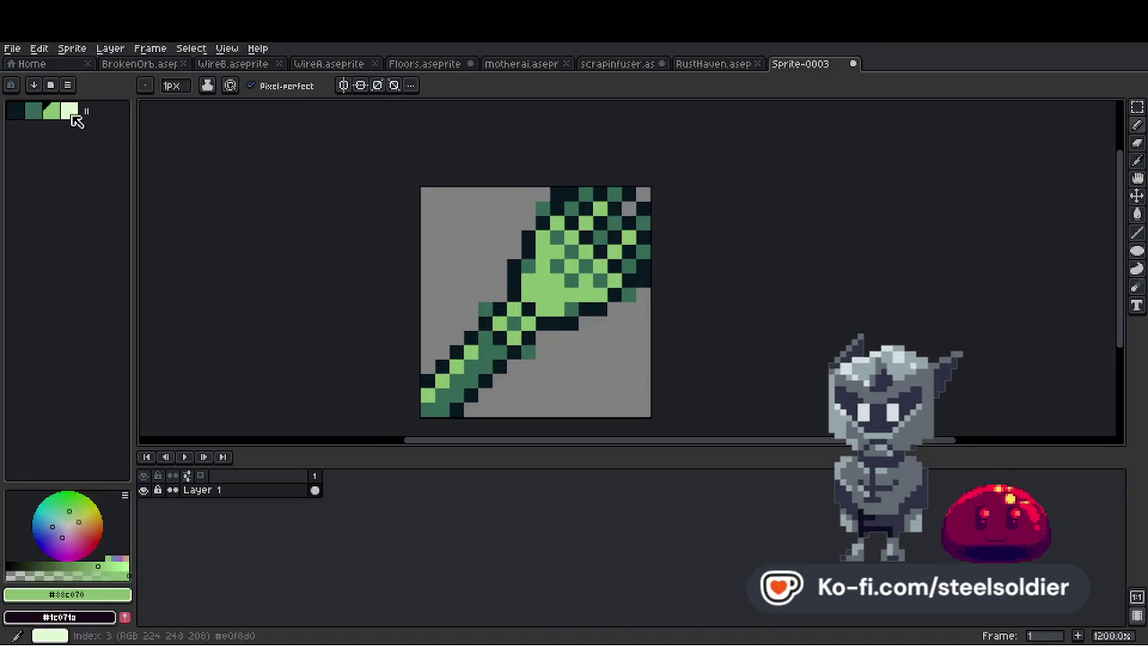
{"action": "scroll", "coordinate": [538, 278], "scroll_direction": "up", "scroll_amount": 1}
{"action": "key", "text": "i"}
{"action": "key", "text": "b"}
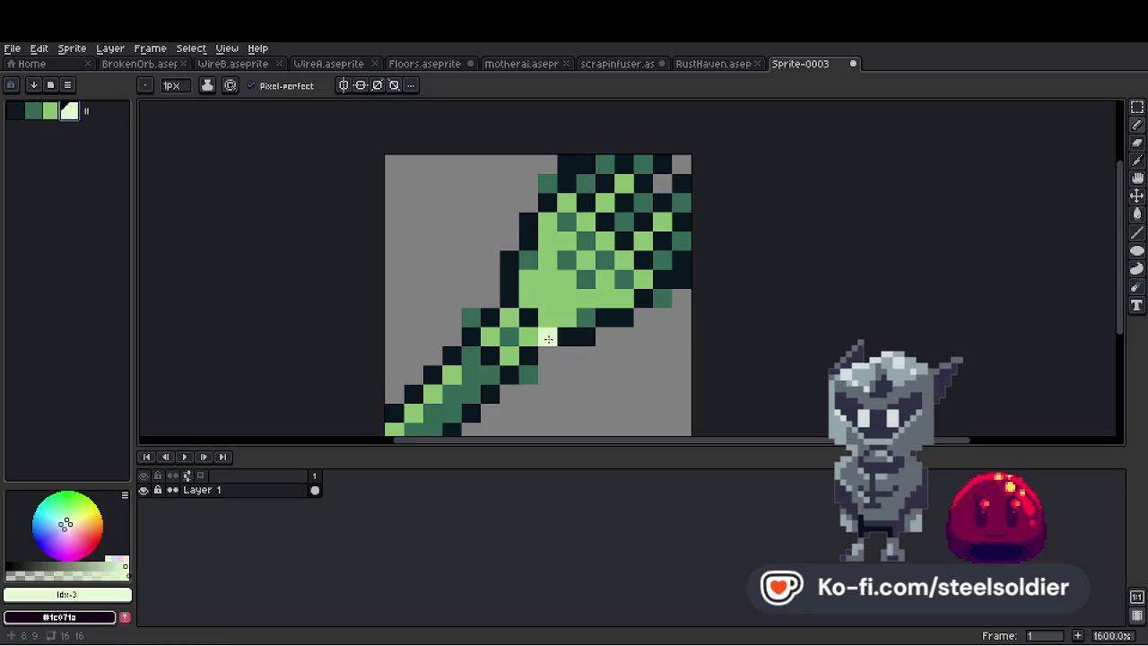
{"action": "left_click", "coordinate": [529, 285]}
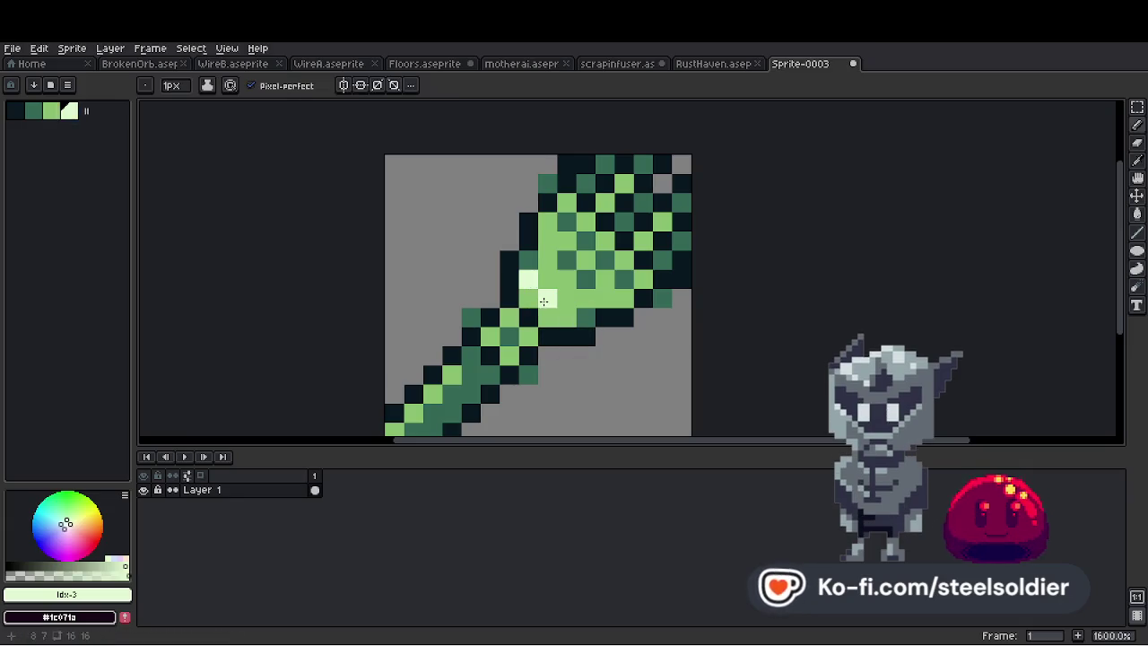
{"action": "scroll", "coordinate": [578, 307], "scroll_direction": "down", "scroll_amount": 5}
{"action": "scroll", "coordinate": [538, 296], "scroll_direction": "up", "scroll_amount": 6}
{"action": "key", "text": "ctrl+z"}
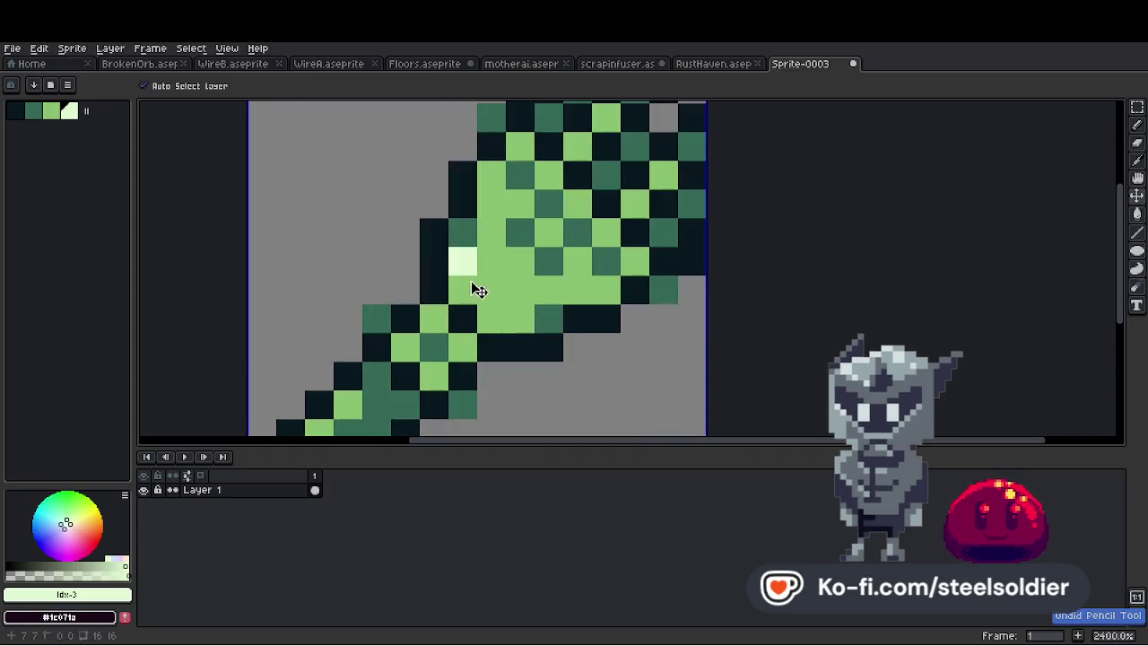
{"action": "scroll", "coordinate": [484, 296], "scroll_direction": "down", "scroll_amount": 2}
Sample greens from the sprite, finishing on the dark outline shade #081820
{"action": "left_click", "coordinate": [512, 309], "text": "alt"}
{"action": "scroll", "coordinate": [538, 305], "scroll_direction": "down", "scroll_amount": 9}
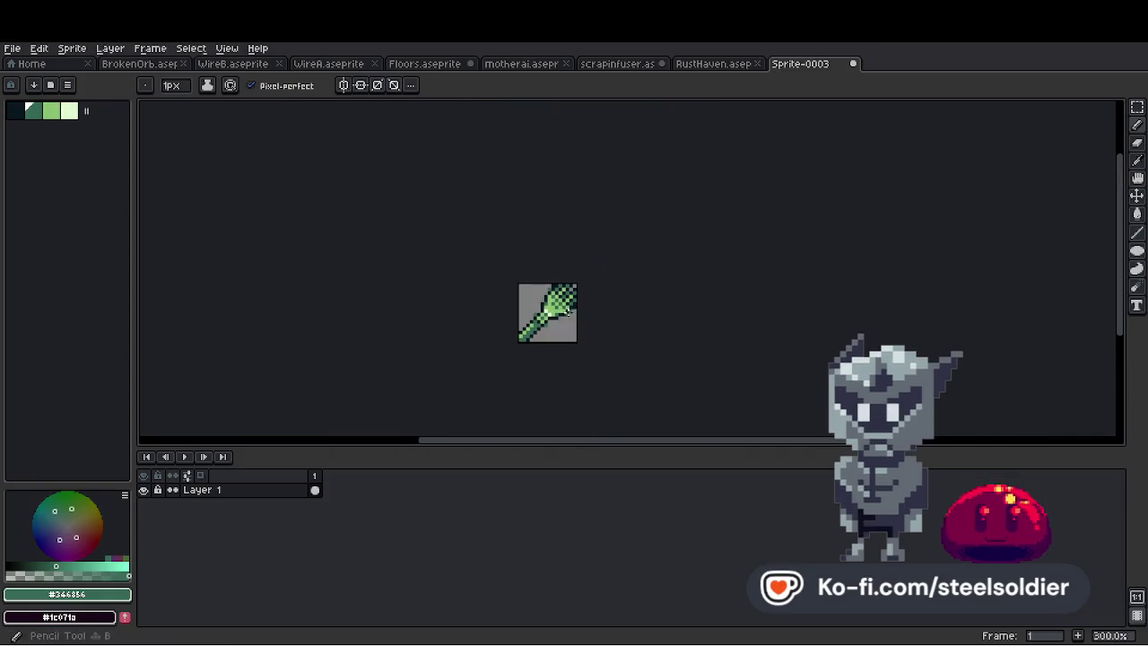
{"action": "scroll", "coordinate": [567, 306], "scroll_direction": "up", "scroll_amount": 8}
{"action": "left_click", "coordinate": [512, 307], "text": "alt"}
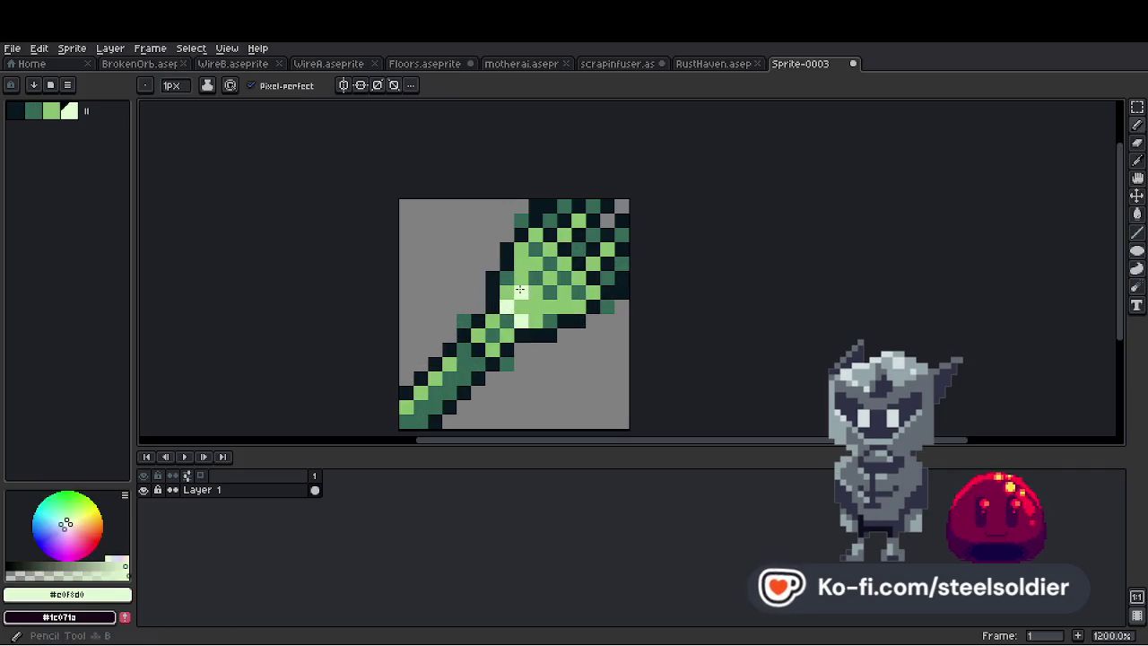
{"action": "scroll", "coordinate": [546, 310], "scroll_direction": "down", "scroll_amount": 8}
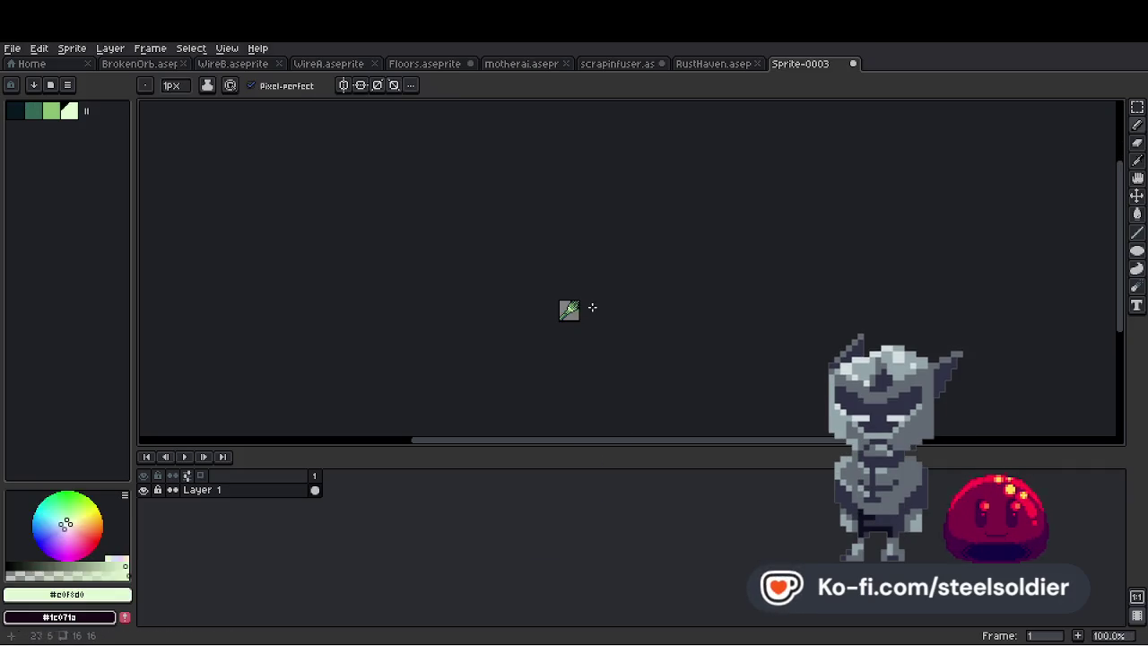
{"action": "scroll", "coordinate": [584, 307], "scroll_direction": "up", "scroll_amount": 5}
{"action": "scroll", "coordinate": [631, 304], "scroll_direction": "down", "scroll_amount": 4}
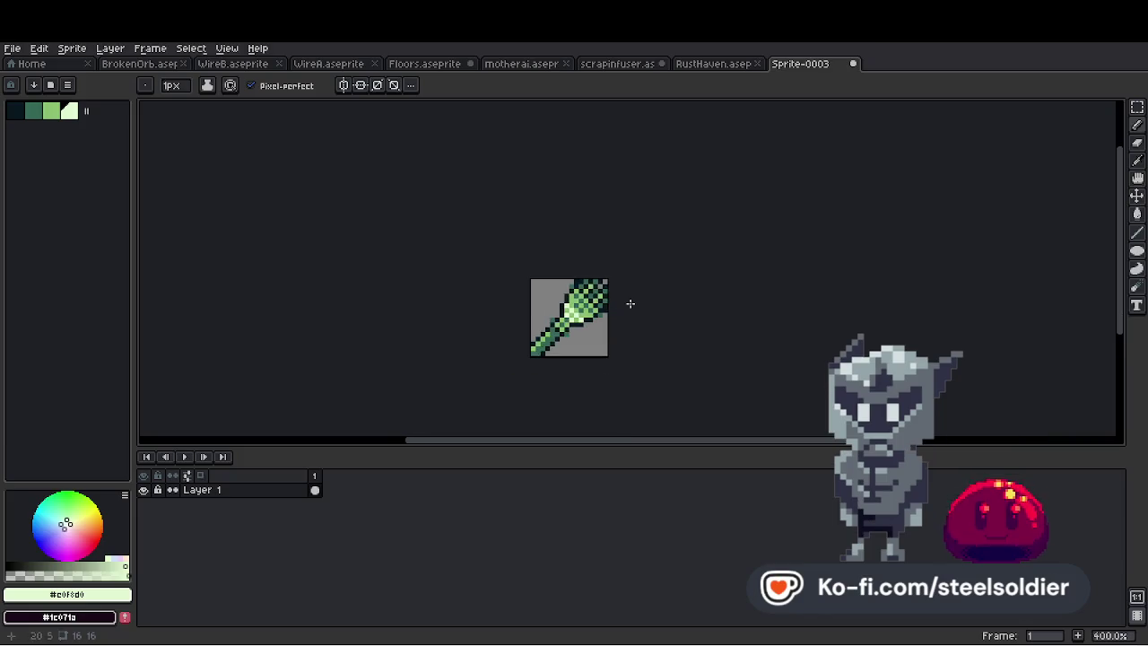
{"action": "scroll", "coordinate": [592, 309], "scroll_direction": "up", "scroll_amount": 5}
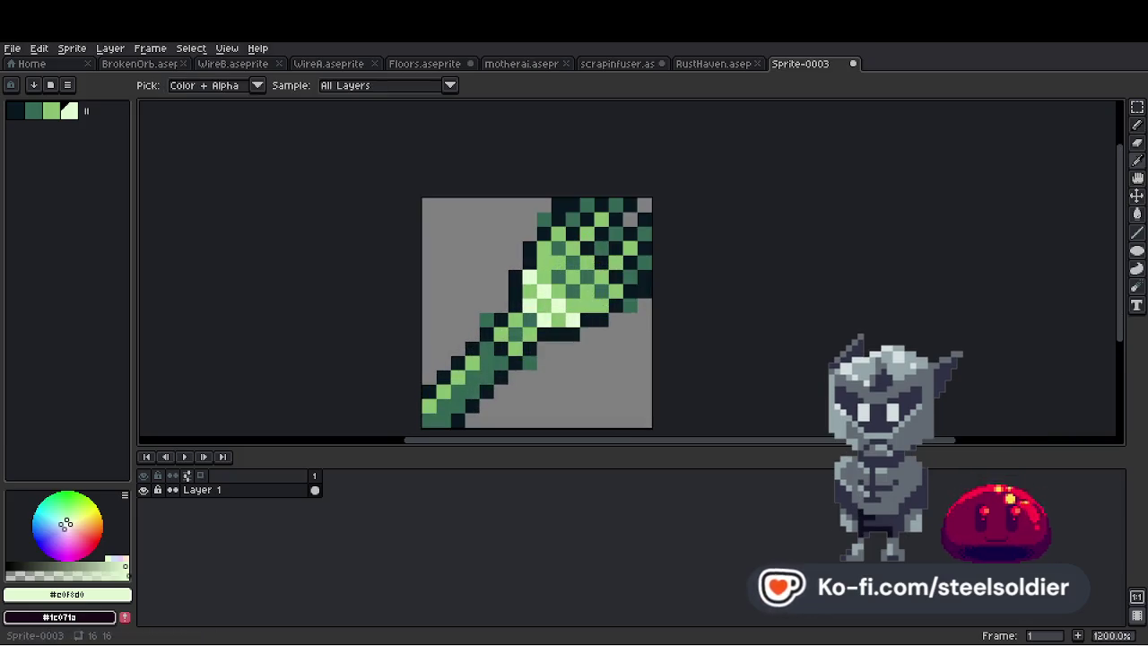
{"action": "scroll", "coordinate": [574, 298], "scroll_direction": "down", "scroll_amount": 1}
{"action": "scroll", "coordinate": [538, 353], "scroll_direction": "up", "scroll_amount": 1}
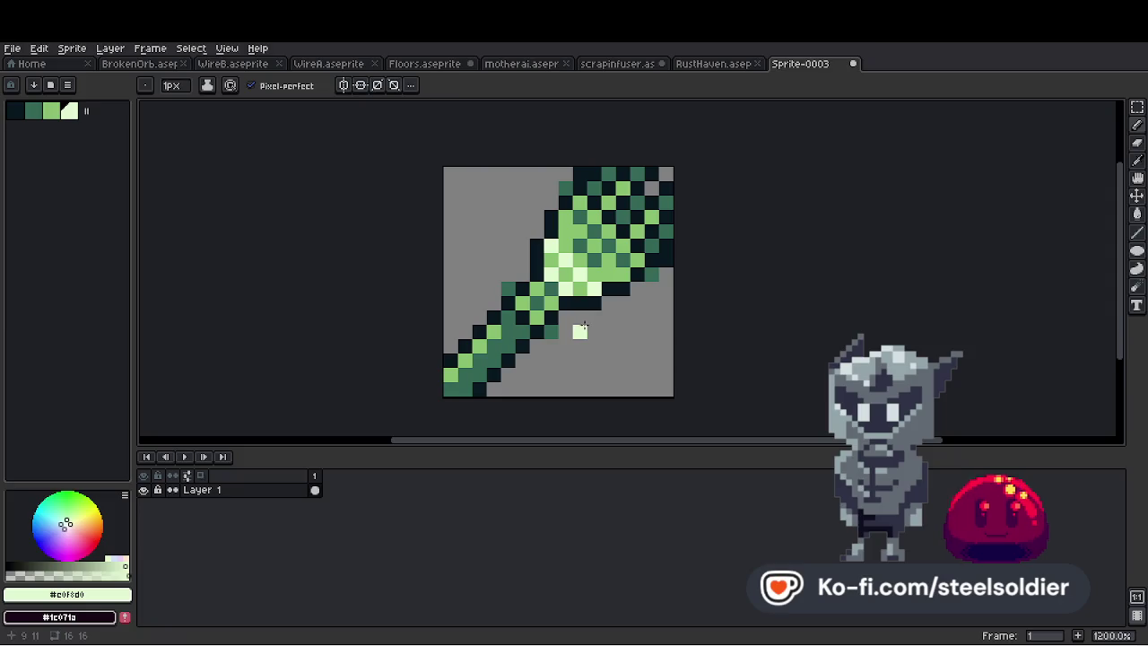
{"action": "left_click", "coordinate": [508, 342]}
Try flood-filling the top-left and grey background areas dark, then undo both fills
{"action": "key", "text": "g"}
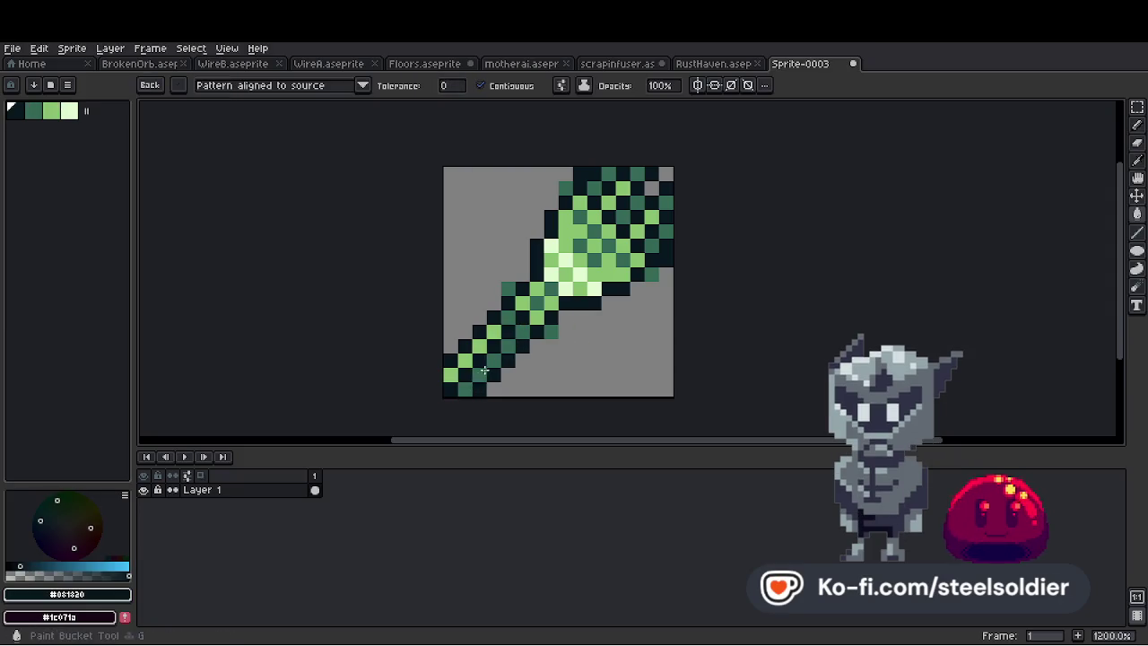
{"action": "scroll", "coordinate": [538, 350], "scroll_direction": "down", "scroll_amount": 5}
{"action": "scroll", "coordinate": [579, 342], "scroll_direction": "up", "scroll_amount": 1}
{"action": "scroll", "coordinate": [592, 328], "scroll_direction": "down", "scroll_amount": 2}
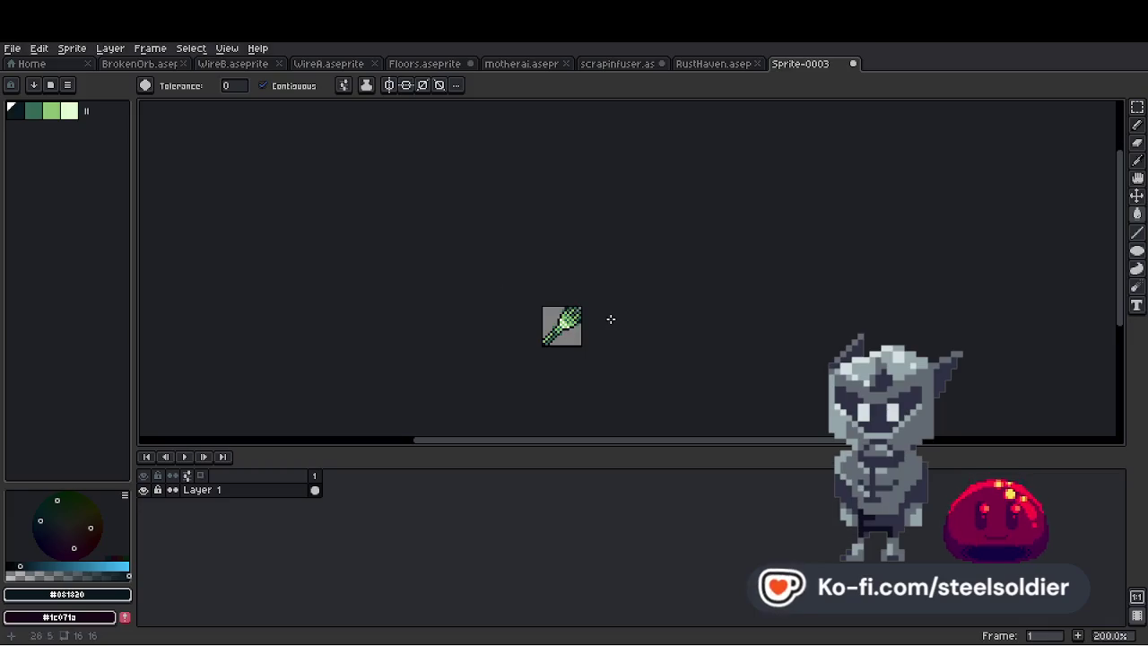
{"action": "scroll", "coordinate": [601, 320], "scroll_direction": "up", "scroll_amount": 3}
{"action": "scroll", "coordinate": [614, 316], "scroll_direction": "down", "scroll_amount": 2}
{"action": "scroll", "coordinate": [628, 315], "scroll_direction": "up", "scroll_amount": 4}
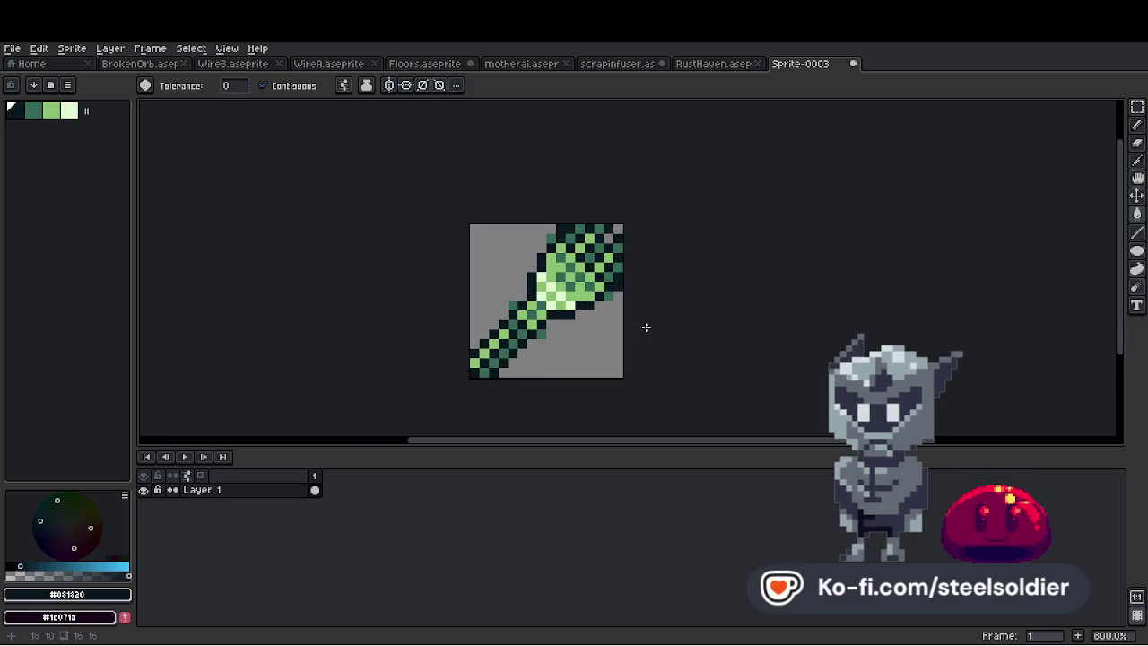
{"action": "left_click", "coordinate": [491, 256]}
{"action": "left_click", "coordinate": [617, 328]}
{"action": "scroll", "coordinate": [616, 327], "scroll_direction": "down", "scroll_amount": 1}
{"action": "key", "text": "ctrl+z"}
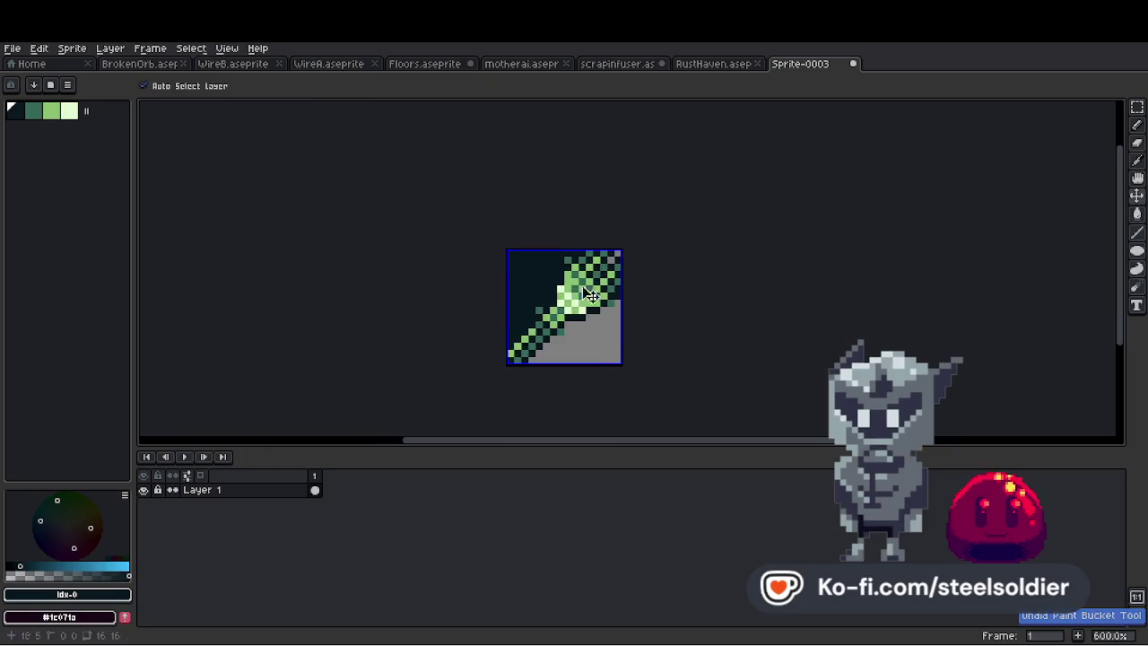
{"action": "key", "text": "ctrl+z"}
Fill the whole grey background dark once more, then undo that fill
{"action": "left_click", "coordinate": [540, 281]}
{"action": "scroll", "coordinate": [643, 313], "scroll_direction": "down", "scroll_amount": 5}
{"action": "scroll", "coordinate": [646, 310], "scroll_direction": "up", "scroll_amount": 1}
{"action": "scroll", "coordinate": [646, 310], "scroll_direction": "up", "scroll_amount": 2}
{"action": "scroll", "coordinate": [646, 310], "scroll_direction": "up", "scroll_amount": 3}
{"action": "scroll", "coordinate": [645, 309], "scroll_direction": "down", "scroll_amount": 5}
{"action": "scroll", "coordinate": [646, 309], "scroll_direction": "up", "scroll_amount": 4}
{"action": "scroll", "coordinate": [645, 310], "scroll_direction": "down", "scroll_amount": 1}
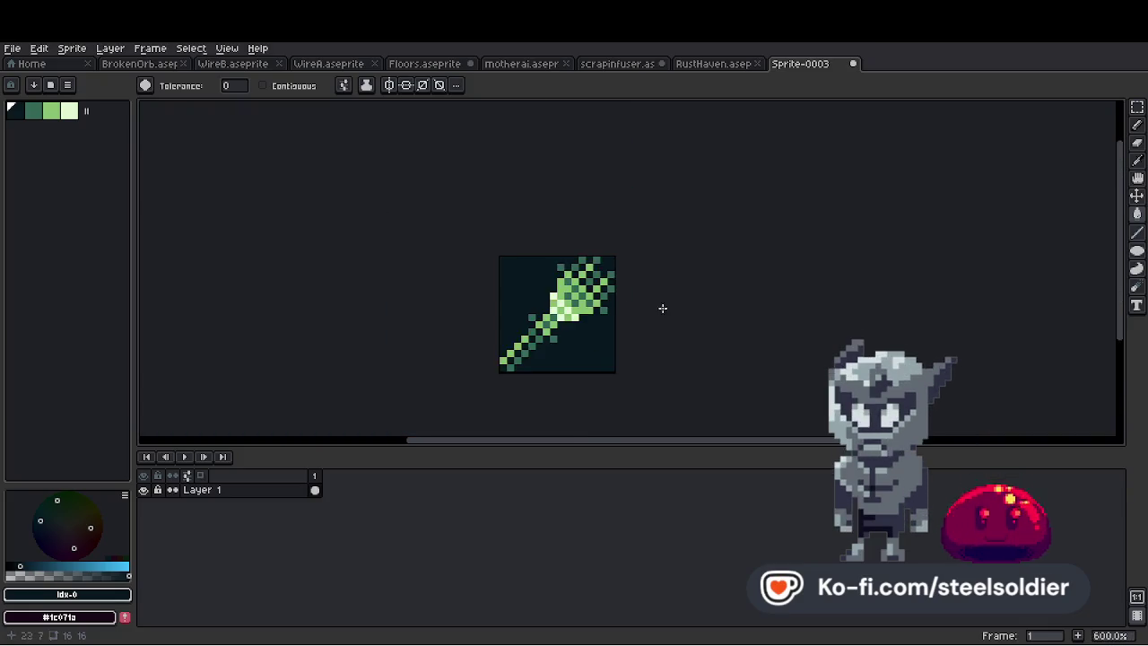
{"action": "key", "text": "ctrl+z"}
{"action": "scroll", "coordinate": [664, 313], "scroll_direction": "down", "scroll_amount": 2}
{"action": "scroll", "coordinate": [603, 300], "scroll_direction": "up", "scroll_amount": 3}
{"action": "scroll", "coordinate": [602, 301], "scroll_direction": "down", "scroll_amount": 4}
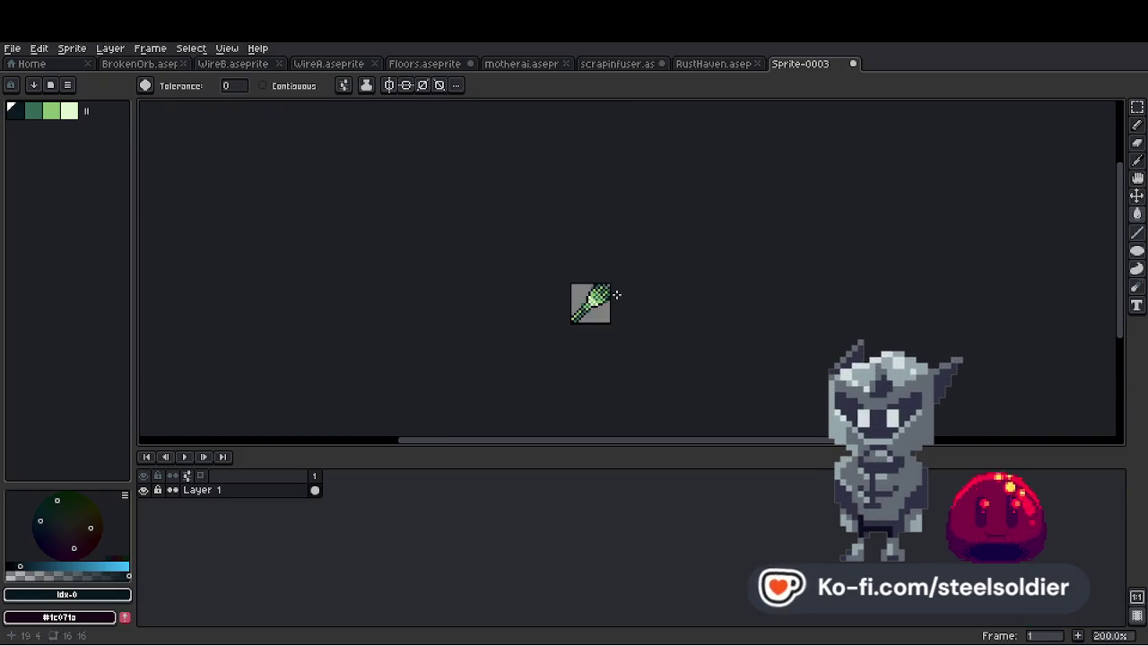
{"action": "scroll", "coordinate": [602, 299], "scroll_direction": "up", "scroll_amount": 3}
{"action": "scroll", "coordinate": [601, 301], "scroll_direction": "up", "scroll_amount": 1}
Test filling light green pixels with mid-dark green, undo it, and reset to palette index 0
{"action": "left_click", "coordinate": [601, 301], "text": "alt"}
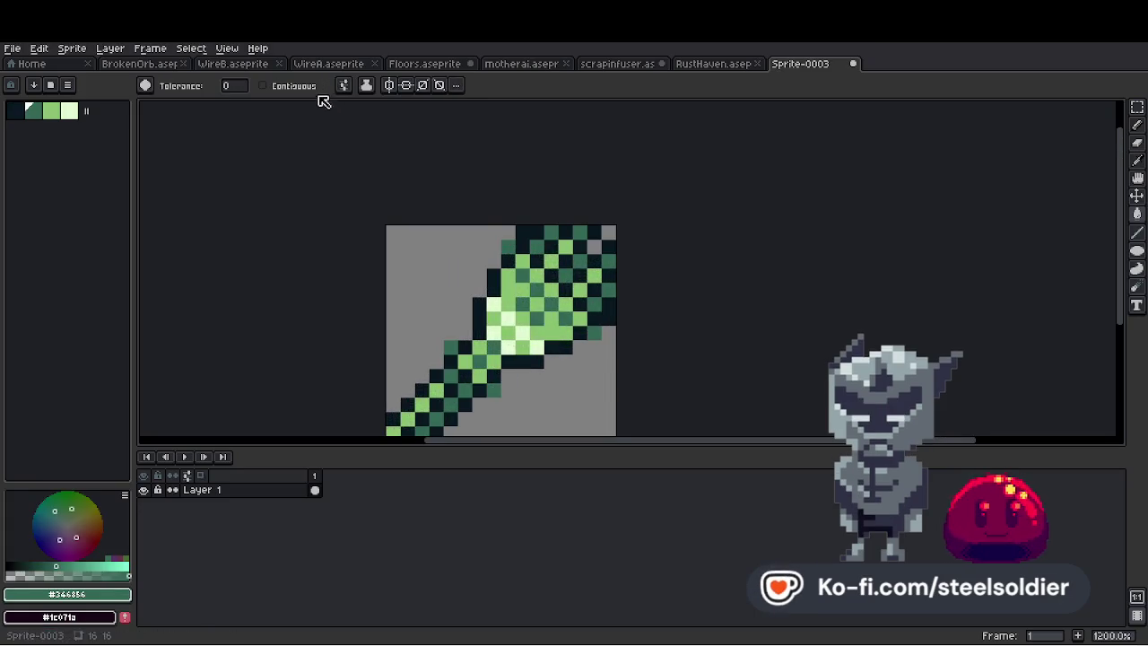
{"action": "left_click", "coordinate": [526, 291]}
{"action": "left_click", "coordinate": [520, 313]}
{"action": "scroll", "coordinate": [547, 312], "scroll_direction": "down", "scroll_amount": 6}
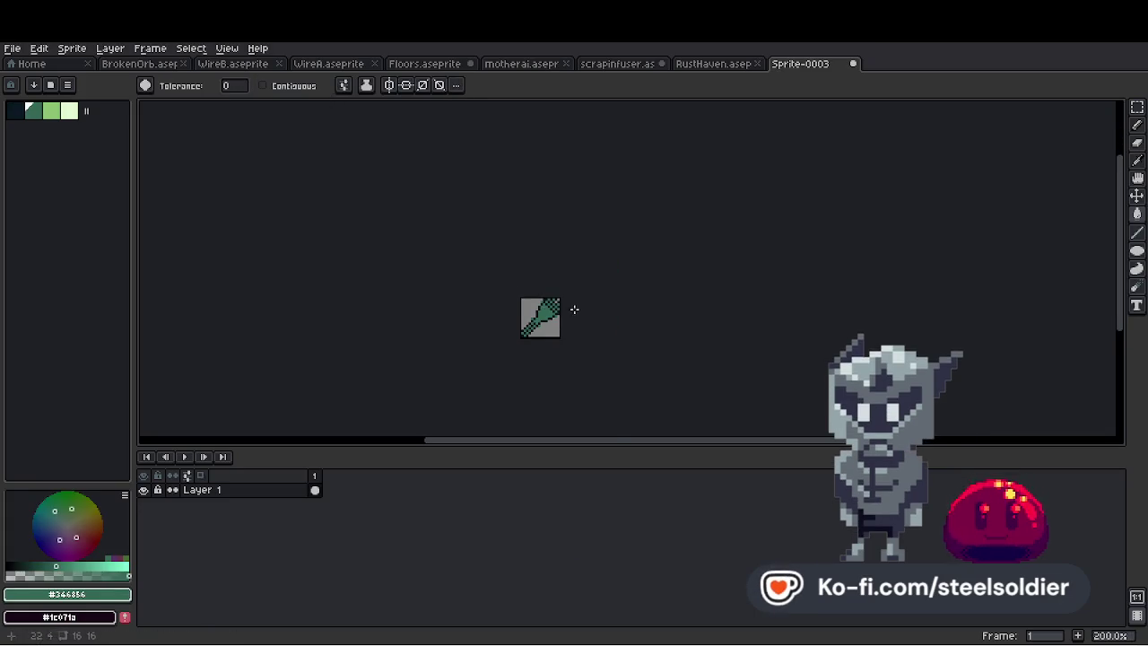
{"action": "scroll", "coordinate": [576, 307], "scroll_direction": "up", "scroll_amount": 7}
{"action": "key", "text": "ctrl+z"}
{"action": "key", "text": "ctrl+z"}
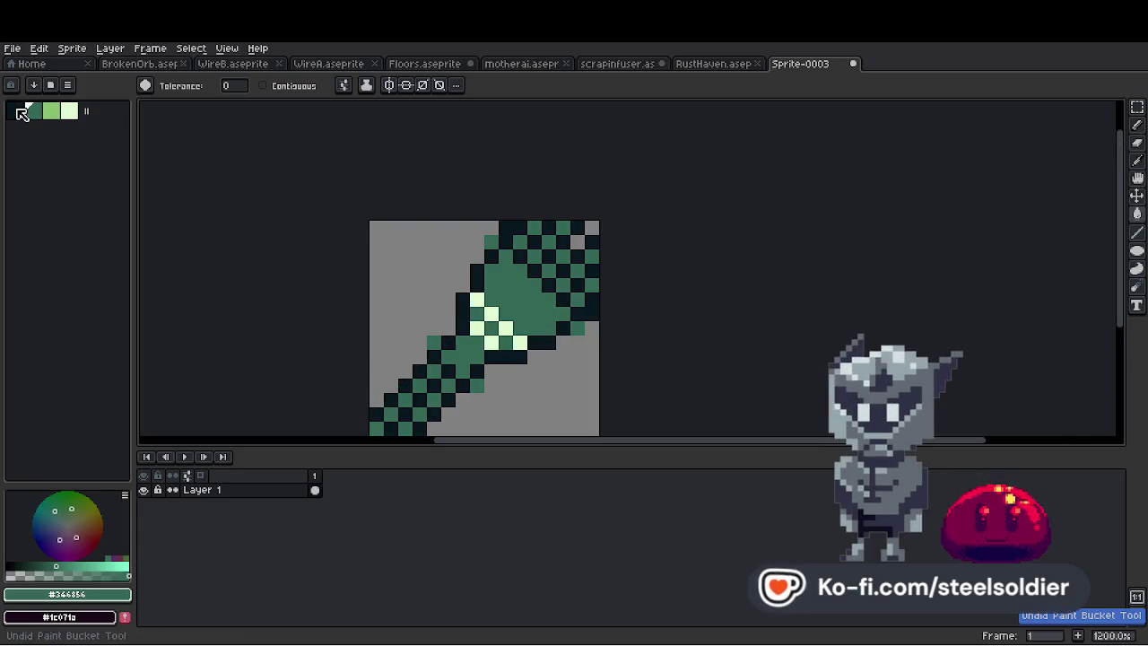
{"action": "left_click", "coordinate": [19, 110]}
{"action": "scroll", "coordinate": [558, 290], "scroll_direction": "down", "scroll_amount": 5}
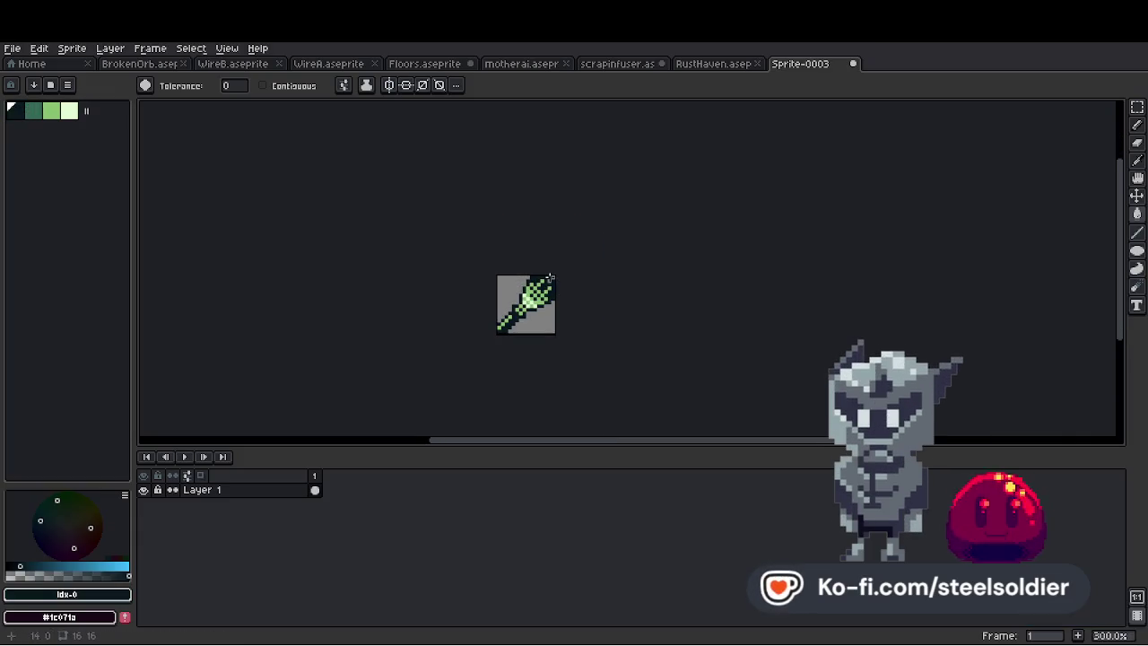
{"action": "scroll", "coordinate": [549, 281], "scroll_direction": "up", "scroll_amount": 7}
{"action": "scroll", "coordinate": [548, 281], "scroll_direction": "down", "scroll_amount": 8}
{"action": "scroll", "coordinate": [548, 281], "scroll_direction": "up", "scroll_amount": 5}
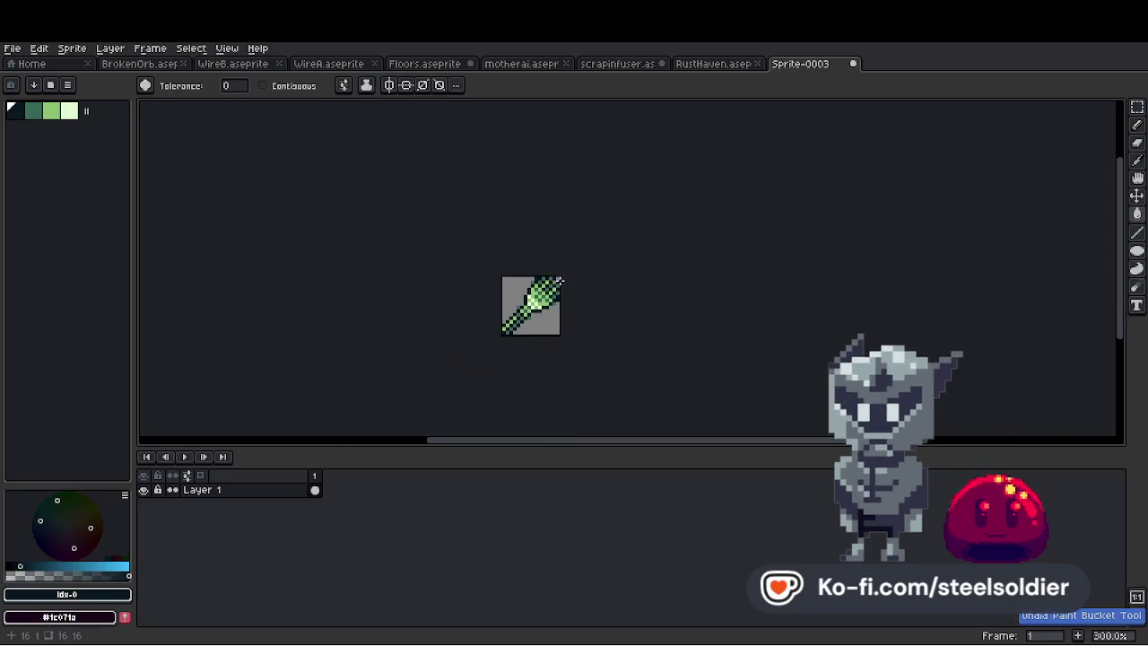
{"action": "scroll", "coordinate": [549, 282], "scroll_direction": "down", "scroll_amount": 3}
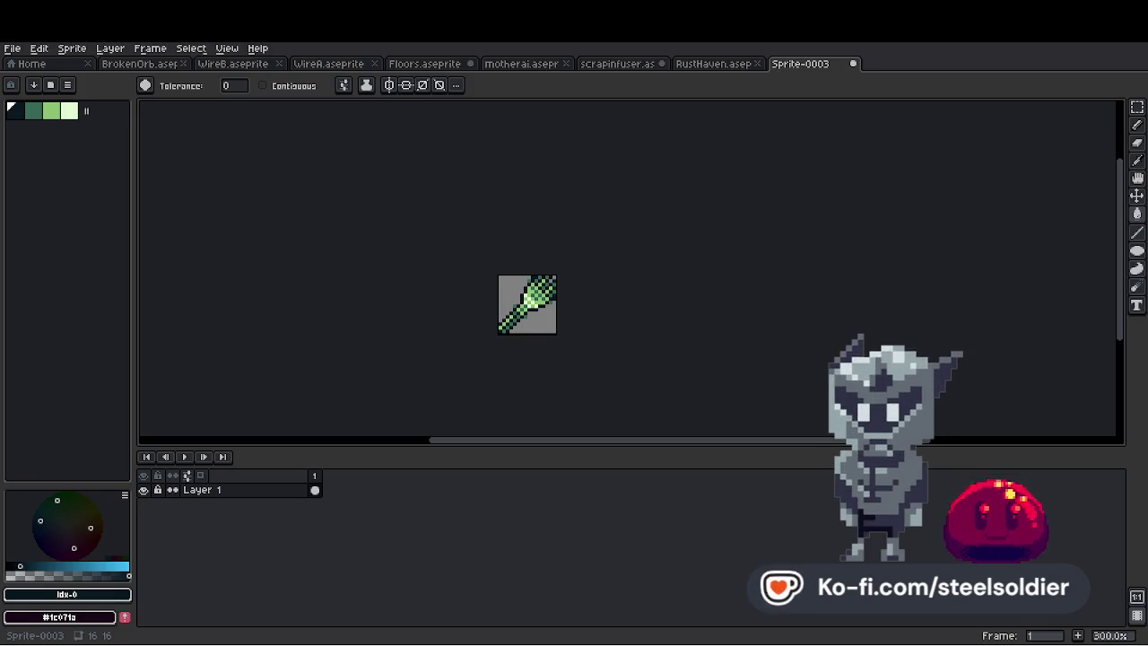
{"action": "scroll", "coordinate": [552, 290], "scroll_direction": "up", "scroll_amount": 6}
Paint a mid-dark green stripe across the bristle head and erase three pixels on its top edge
{"action": "key", "text": "i"}
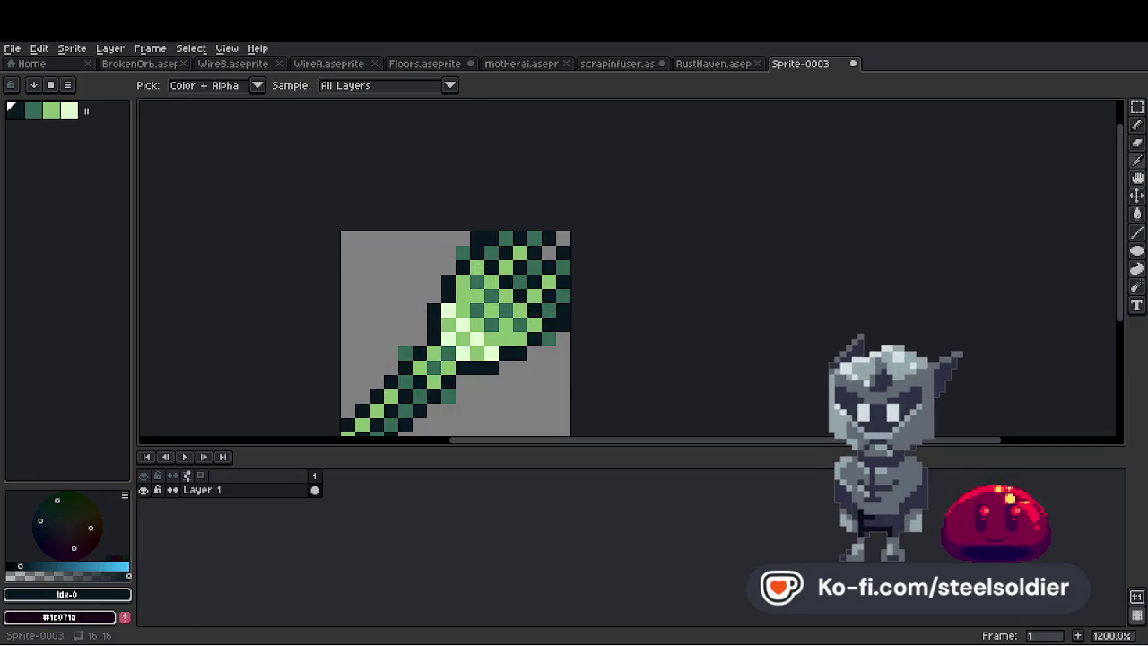
{"action": "left_click", "coordinate": [481, 330]}
{"action": "key", "text": "b"}
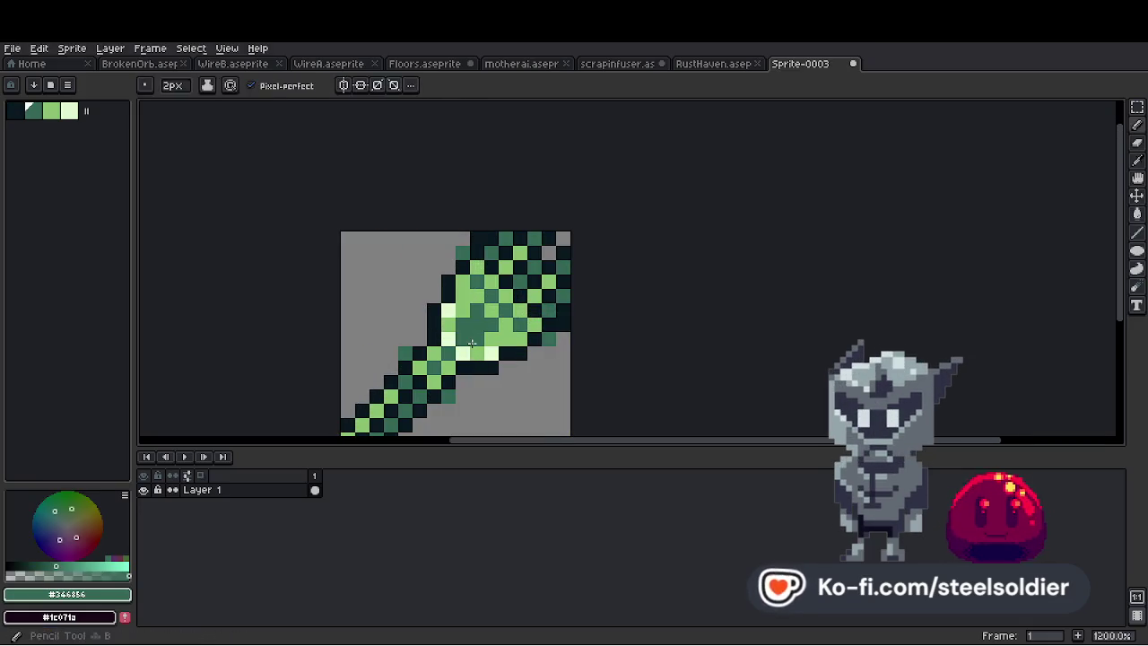
{"action": "mouse_move", "coordinate": [484, 319]}
{"action": "left_mouse_down"}
{"action": "mouse_move", "coordinate": [472, 342]}
{"action": "mouse_move", "coordinate": [538, 268]}
{"action": "left_mouse_up"}
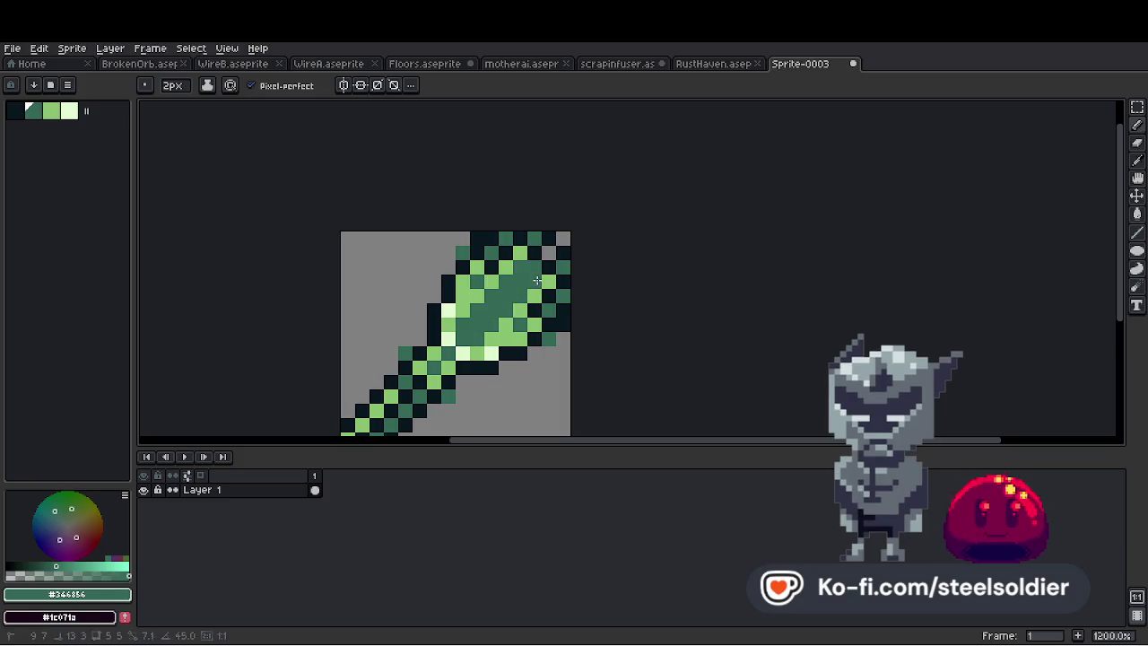
{"action": "scroll", "coordinate": [556, 302], "scroll_direction": "down", "scroll_amount": 1}
{"action": "scroll", "coordinate": [559, 302], "scroll_direction": "up", "scroll_amount": 1}
{"action": "scroll", "coordinate": [559, 302], "scroll_direction": "up", "scroll_amount": 1}
{"action": "key", "text": "e"}
{"action": "left_click_drag", "start_coordinate": [508, 219], "coordinate": [589, 241]}
{"action": "scroll", "coordinate": [584, 255], "scroll_direction": "down", "scroll_amount": 4}
{"action": "scroll", "coordinate": [587, 269], "scroll_direction": "up", "scroll_amount": 2}
{"action": "scroll", "coordinate": [579, 264], "scroll_direction": "down", "scroll_amount": 2}
{"action": "scroll", "coordinate": [570, 259], "scroll_direction": "up", "scroll_amount": 1}
{"action": "scroll", "coordinate": [547, 273], "scroll_direction": "down", "scroll_amount": 3}
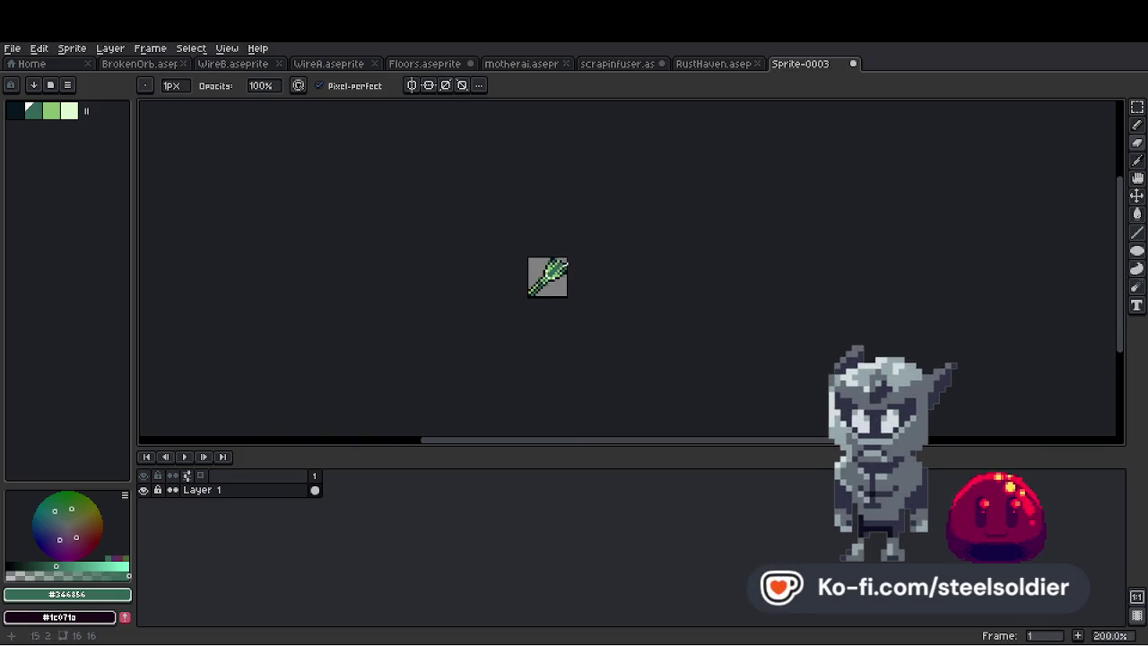
{"action": "scroll", "coordinate": [484, 281], "scroll_direction": "up", "scroll_amount": 7}
Sample the head's light green, then select the dark outline colour, undoing a stray erase
{"action": "key", "text": "i"}
{"action": "left_click", "coordinate": [484, 281]}
{"action": "key", "text": "b"}
{"action": "scroll", "coordinate": [487, 279], "scroll_direction": "down", "scroll_amount": 1}
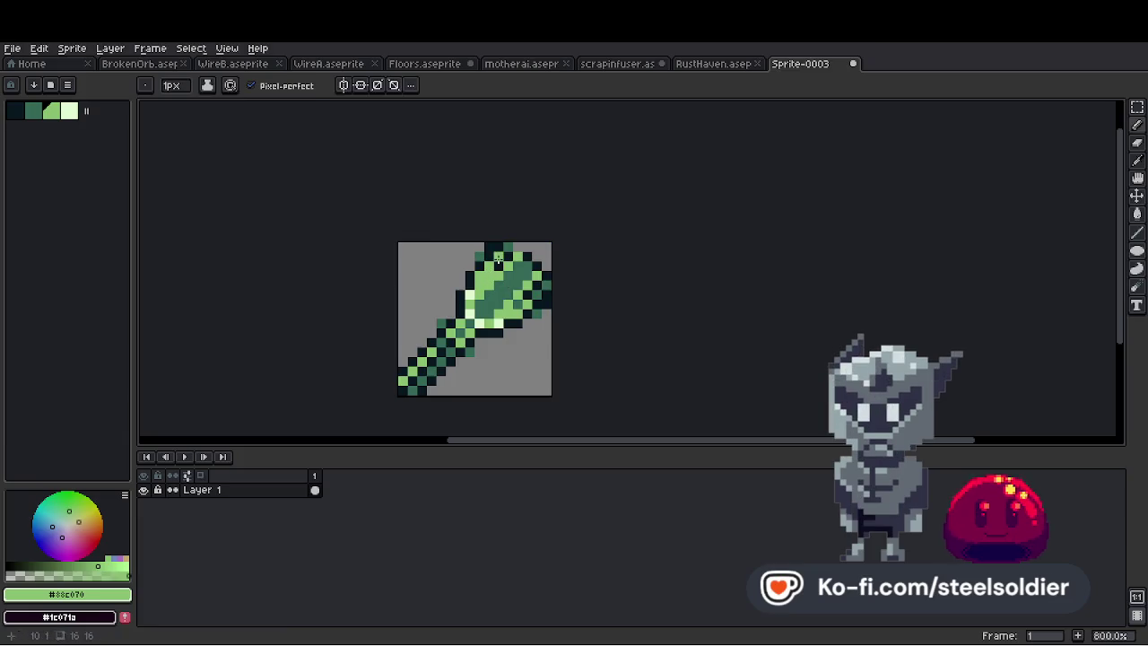
{"action": "scroll", "coordinate": [527, 265], "scroll_direction": "up", "scroll_amount": 3}
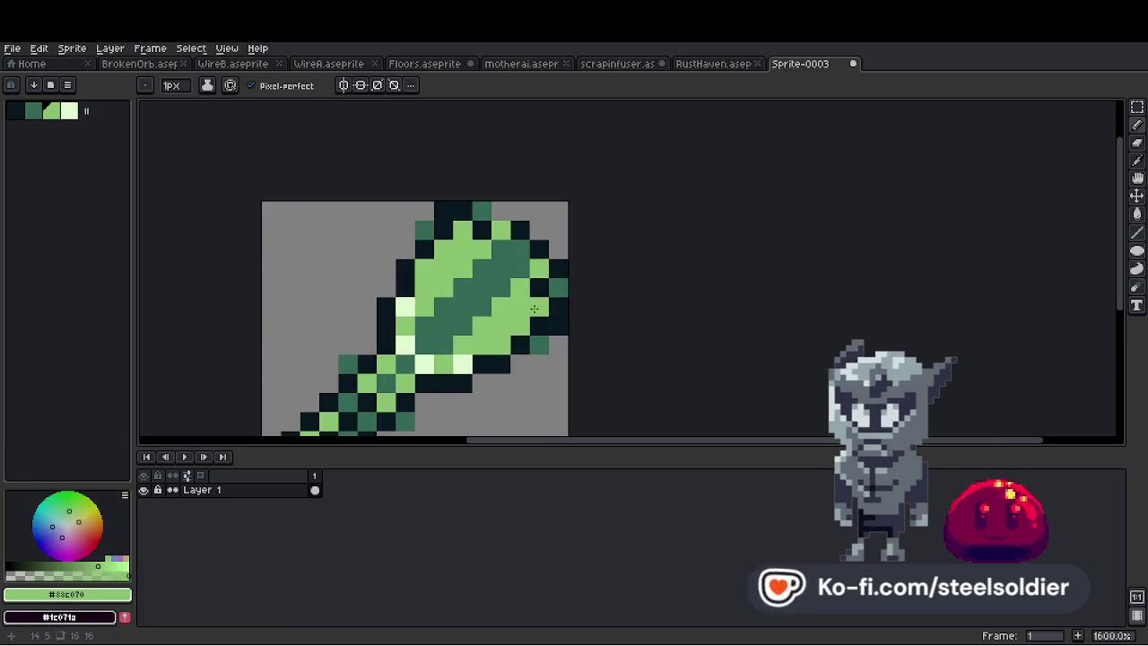
{"action": "scroll", "coordinate": [627, 268], "scroll_direction": "down", "scroll_amount": 5}
{"action": "scroll", "coordinate": [547, 268], "scroll_direction": "up", "scroll_amount": 5}
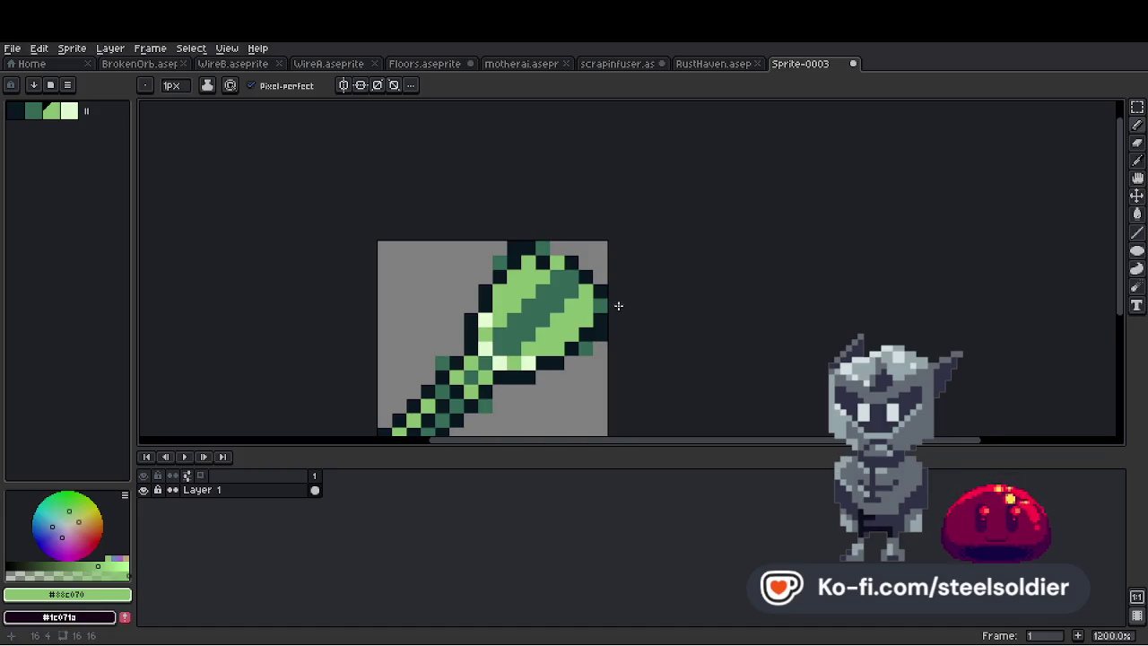
{"action": "scroll", "coordinate": [614, 305], "scroll_direction": "up", "scroll_amount": 3}
{"action": "scroll", "coordinate": [579, 296], "scroll_direction": "down", "scroll_amount": 2}
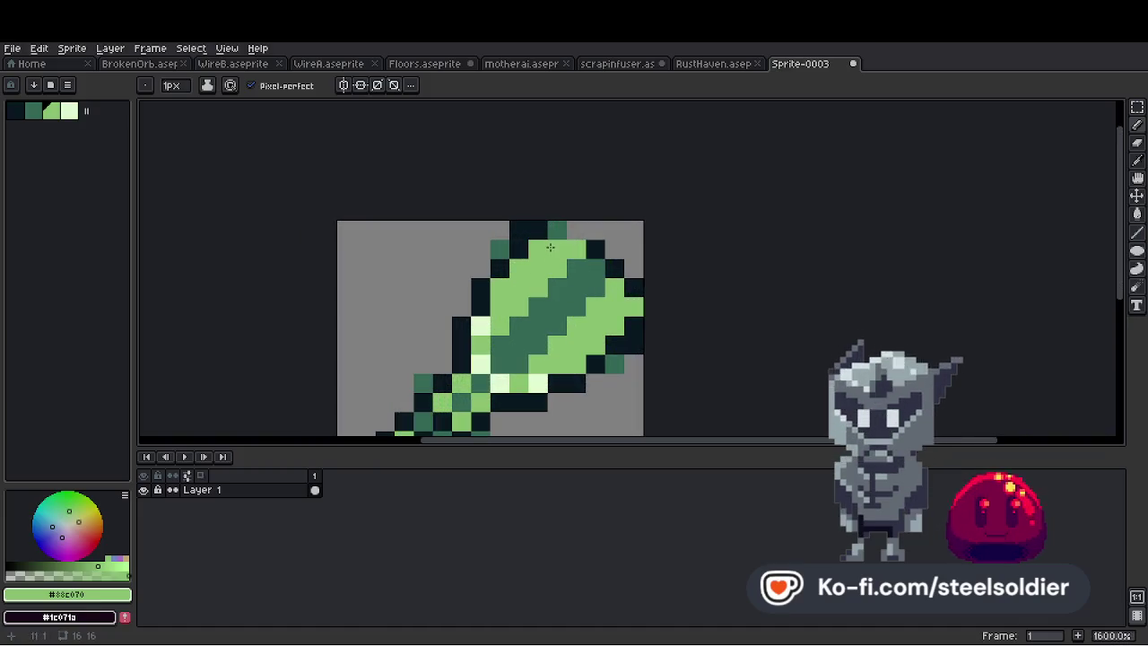
{"action": "scroll", "coordinate": [549, 247], "scroll_direction": "down", "scroll_amount": 5}
{"action": "scroll", "coordinate": [582, 260], "scroll_direction": "up", "scroll_amount": 5}
{"action": "scroll", "coordinate": [526, 285], "scroll_direction": "down", "scroll_amount": 1}
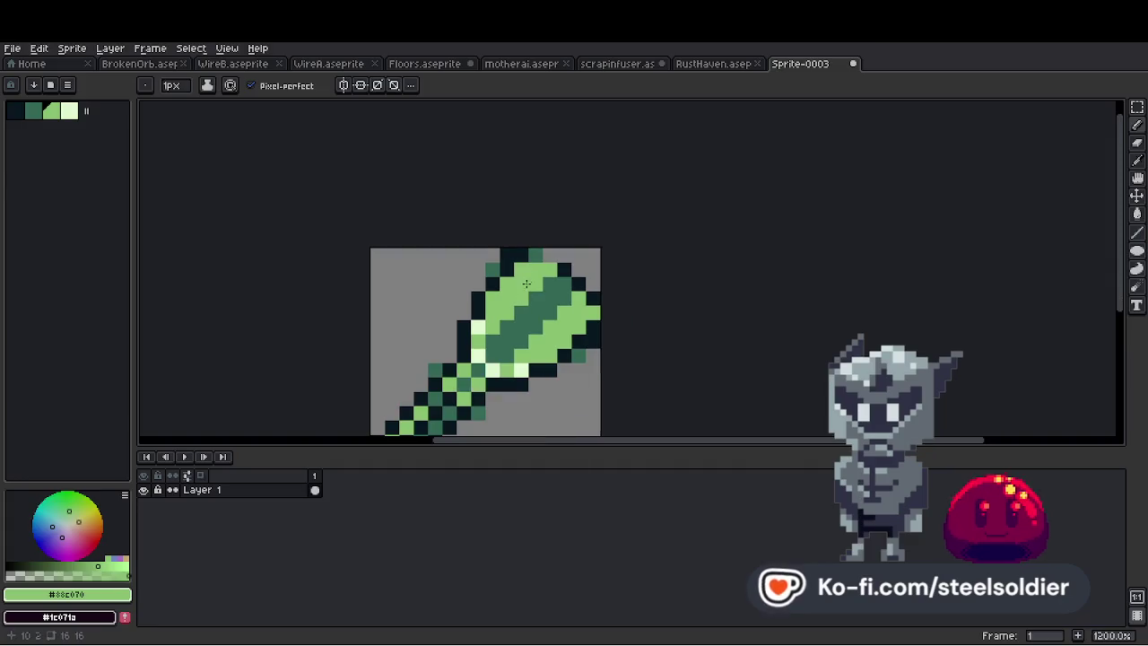
{"action": "left_click", "coordinate": [536, 256], "text": "alt"}
{"action": "scroll", "coordinate": [548, 256], "scroll_direction": "down", "scroll_amount": 3}
{"action": "scroll", "coordinate": [582, 296], "scroll_direction": "up", "scroll_amount": 1}
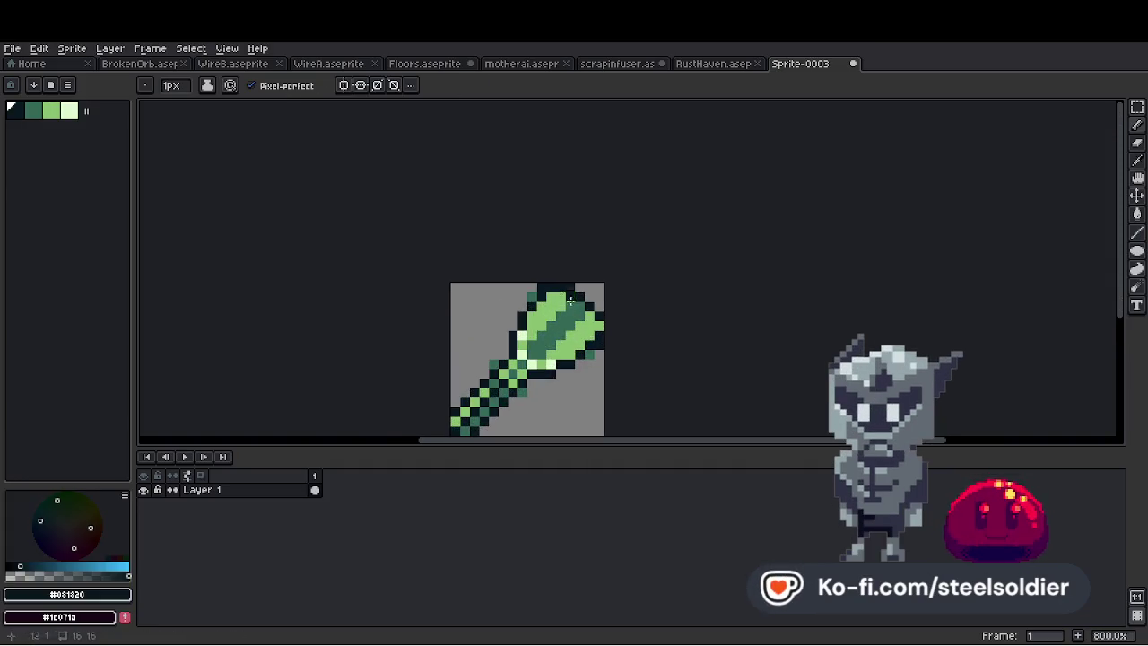
{"action": "key", "text": "e"}
{"action": "left_click", "coordinate": [542, 288]}
{"action": "key", "text": "ctrl+z"}
{"action": "scroll", "coordinate": [633, 359], "scroll_direction": "up", "scroll_amount": 3}
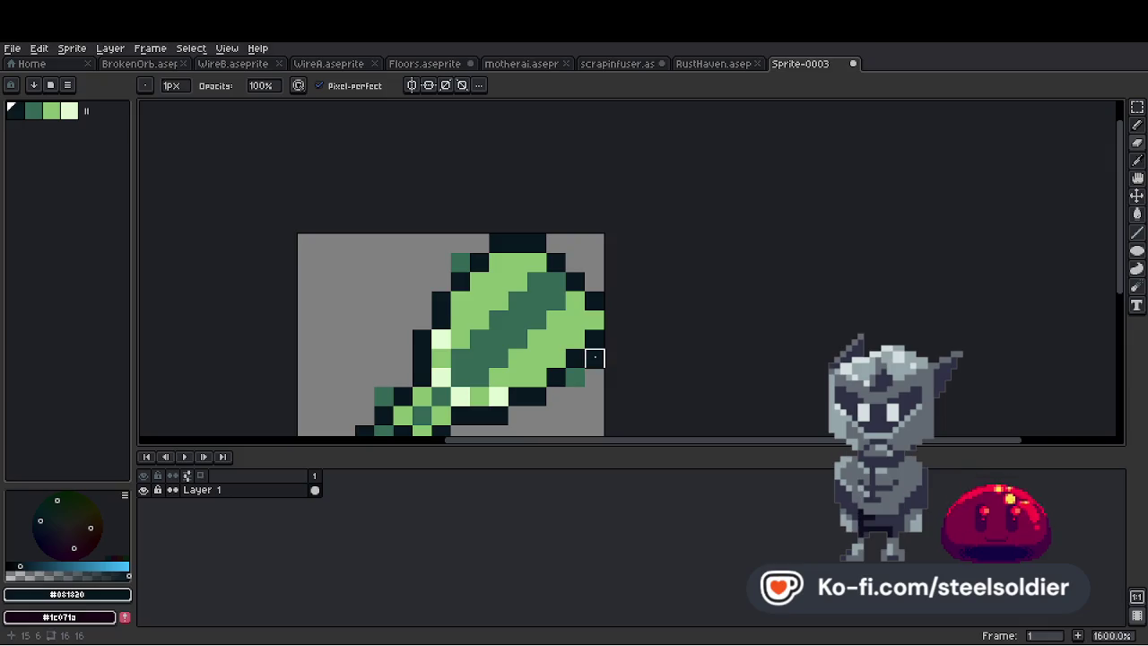
Erase the stray dark pixel on the head's right edge and sample the mid-dark green
{"action": "key", "text": "alt"}
{"action": "key", "text": "alt"}
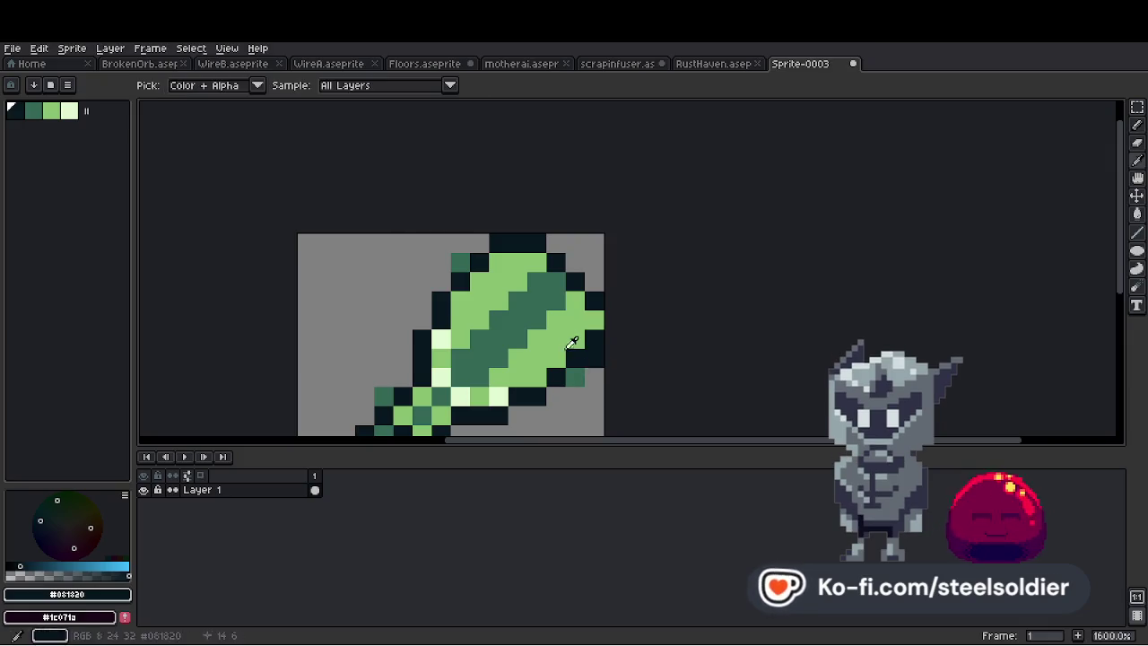
{"action": "key", "text": "alt"}
{"action": "key", "text": "ctrl"}
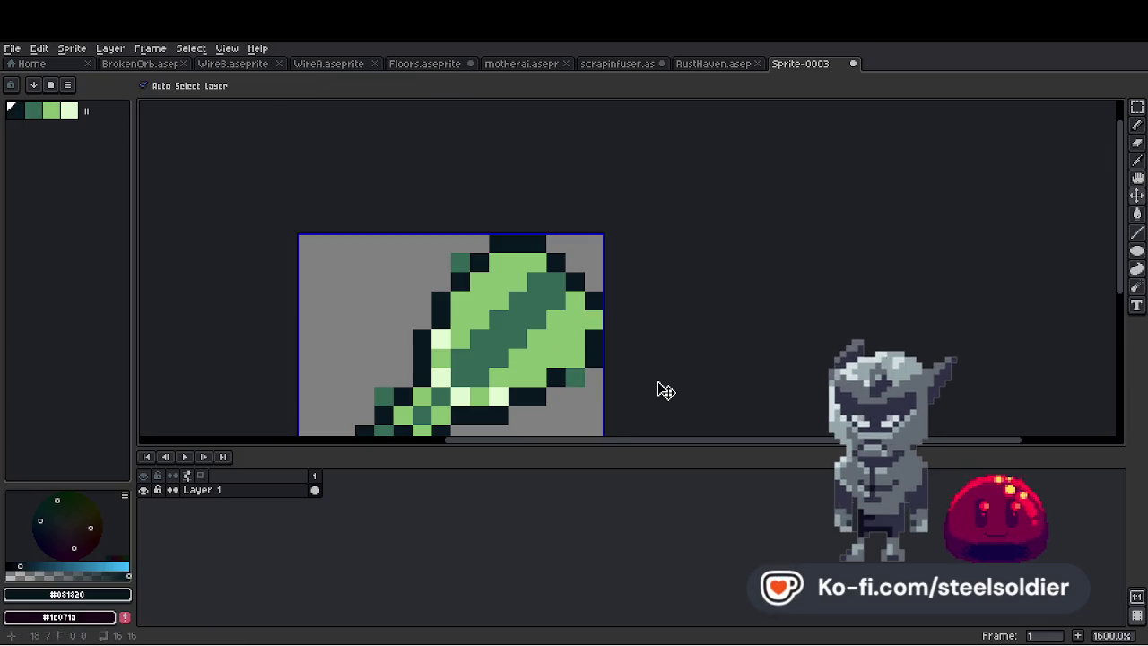
{"action": "key", "text": "e"}
{"action": "left_click", "coordinate": [594, 358]}
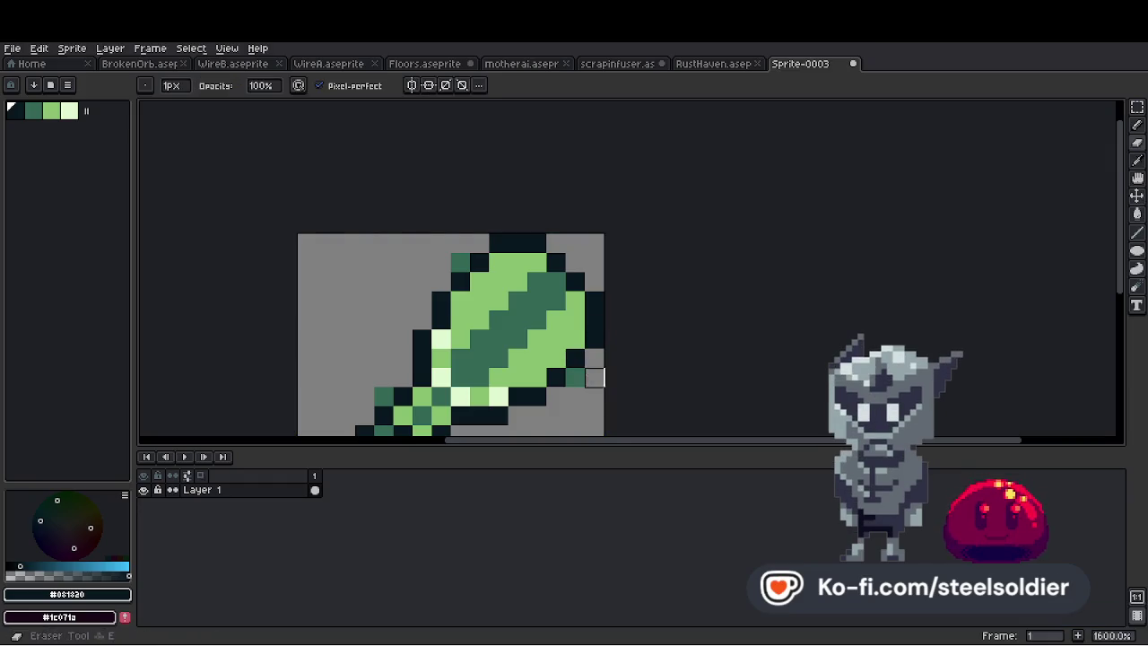
{"action": "left_click", "coordinate": [575, 376], "text": "alt"}
{"action": "scroll", "coordinate": [564, 257], "scroll_direction": "down", "scroll_amount": 3}
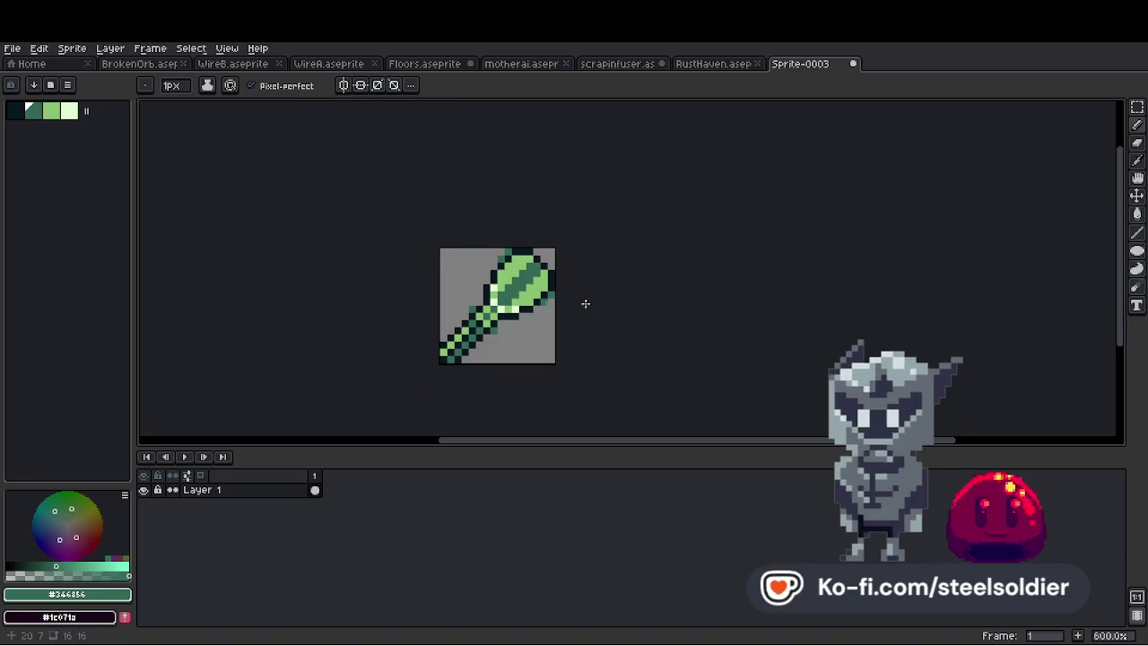
{"action": "scroll", "coordinate": [586, 302], "scroll_direction": "up", "scroll_amount": 4}
Redraw the dark outline pixels along the head's right and lower edges
{"action": "left_click", "coordinate": [411, 252], "text": "alt"}
{"action": "left_click", "coordinate": [492, 354]}
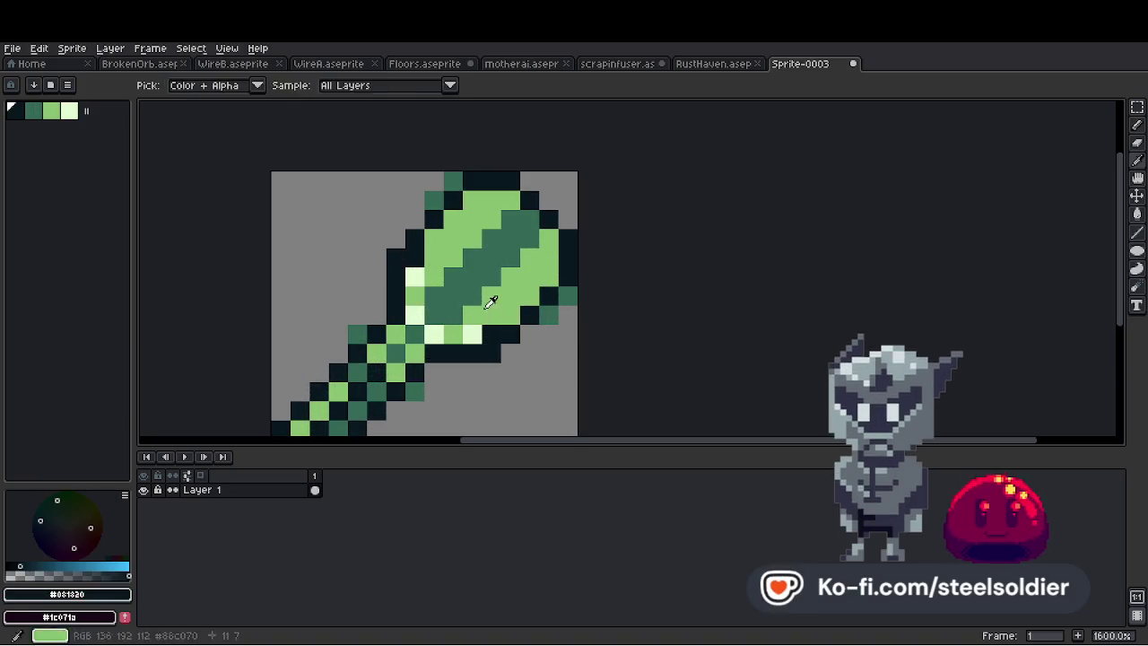
{"action": "left_click", "coordinate": [487, 290], "text": "alt"}
{"action": "left_click", "coordinate": [396, 258], "text": "alt"}
{"action": "key", "text": "ctrl+z"}
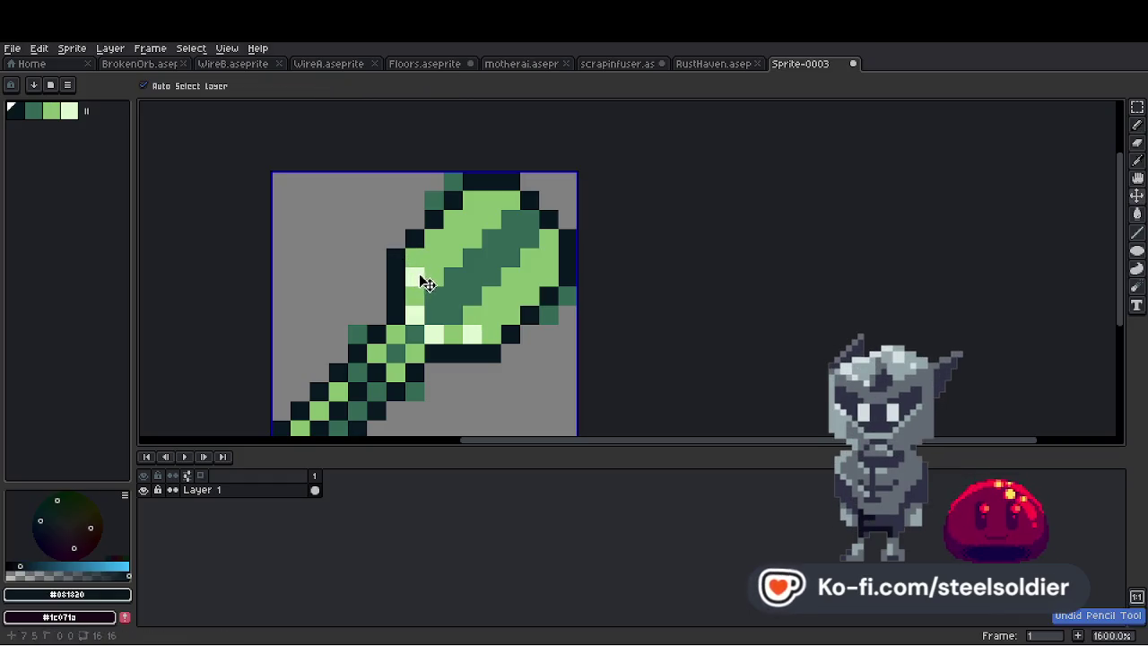
{"action": "key", "text": "ctrl+z"}
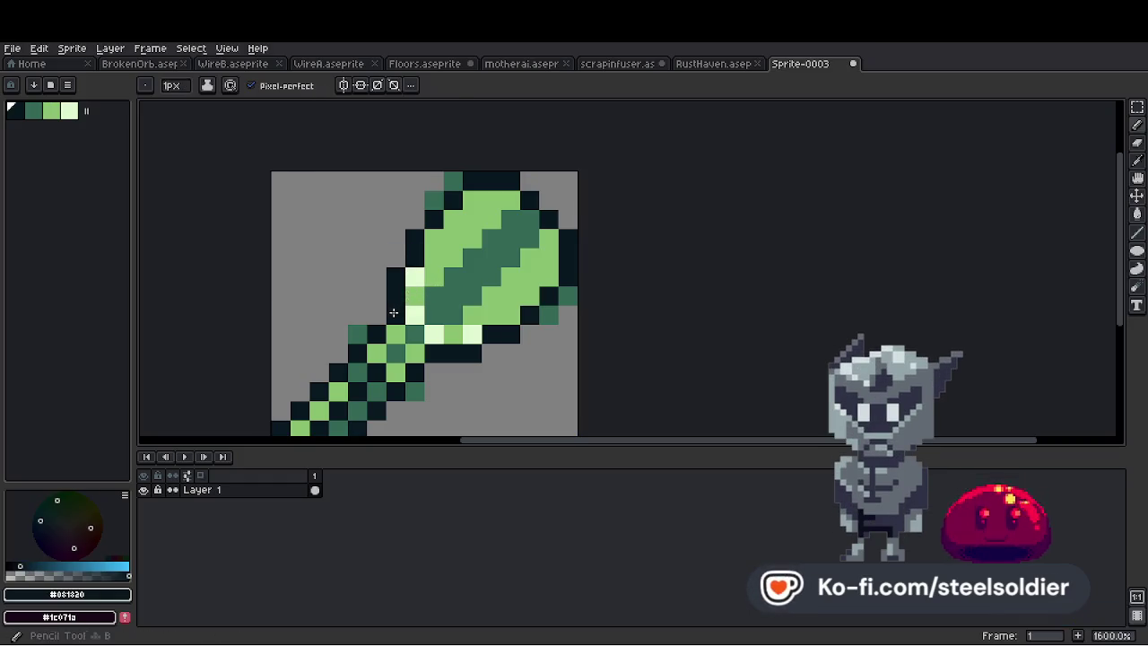
{"action": "left_click", "coordinate": [415, 276]}
{"action": "left_click", "coordinate": [433, 182]}
{"action": "left_click", "coordinate": [473, 221]}
{"action": "left_click_drag", "start_coordinate": [476, 356], "coordinate": [568, 314]}
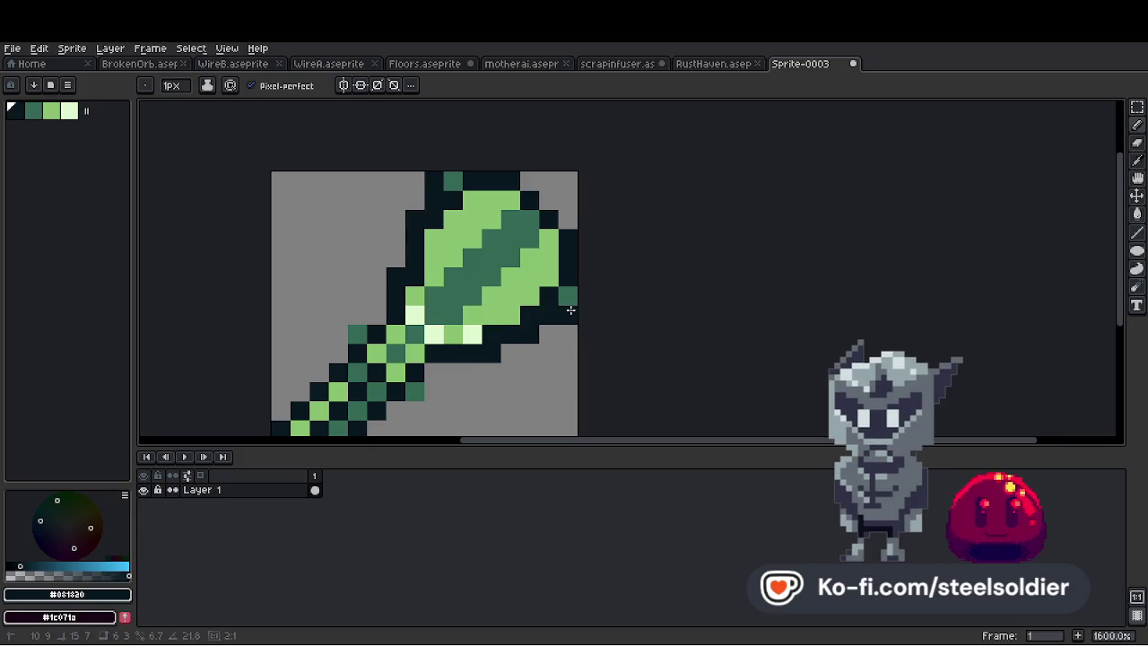
Paint light green into the gaps along the head's upper right edge
{"action": "left_click", "coordinate": [566, 293], "text": "alt"}
{"action": "left_click", "coordinate": [509, 311], "text": "alt"}
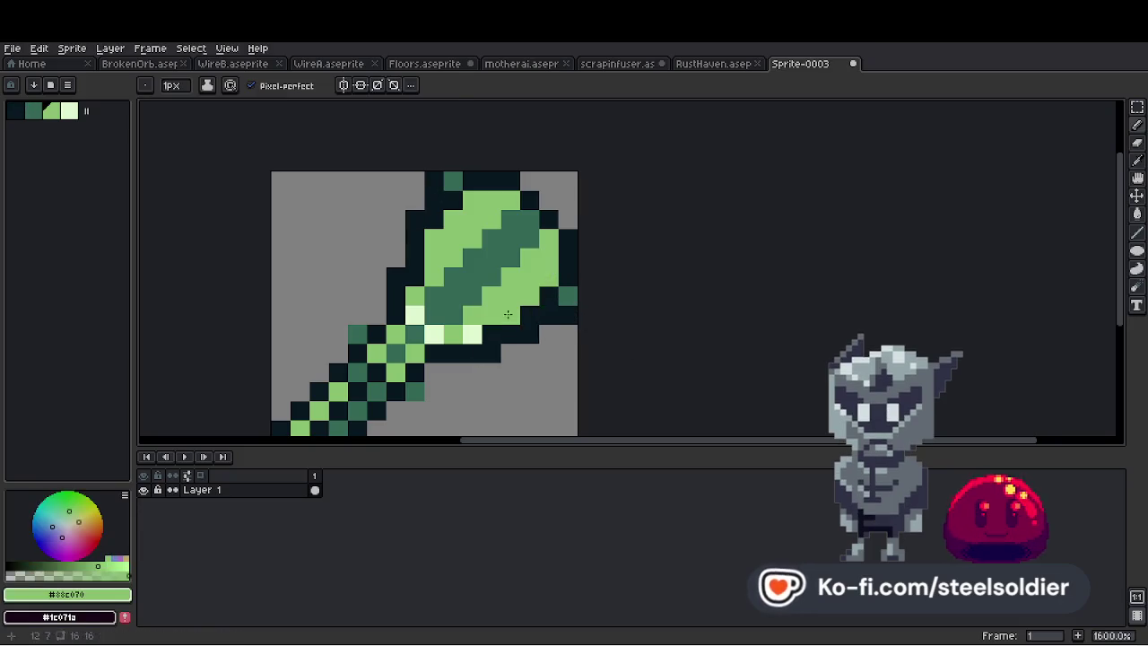
{"action": "left_click_drag", "start_coordinate": [433, 220], "coordinate": [457, 181]}
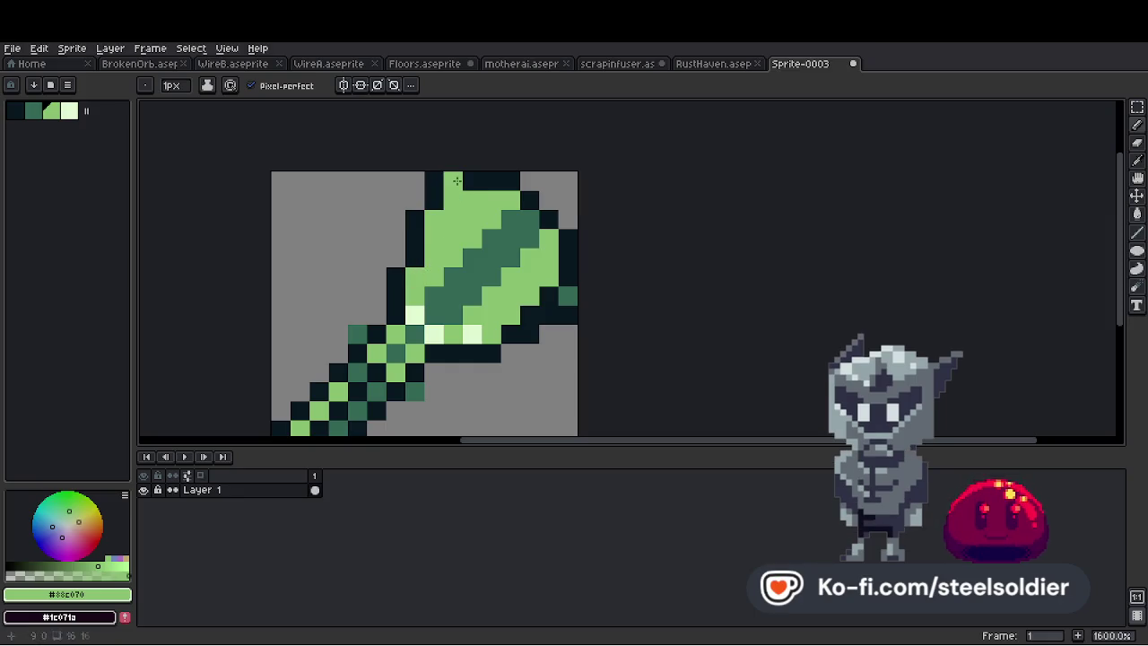
{"action": "left_click_drag", "start_coordinate": [567, 272], "coordinate": [548, 296]}
{"action": "scroll", "coordinate": [574, 278], "scroll_direction": "down", "scroll_amount": 6}
{"action": "scroll", "coordinate": [574, 278], "scroll_direction": "up", "scroll_amount": 6}
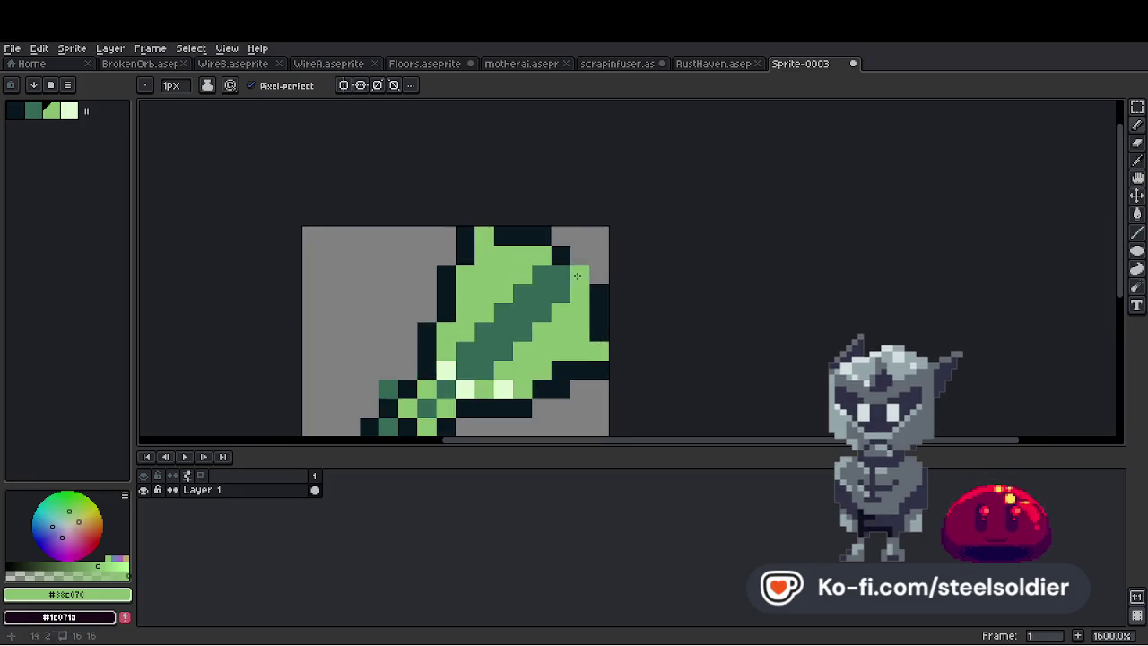
{"action": "scroll", "coordinate": [604, 336], "scroll_direction": "down", "scroll_amount": 1}
{"action": "scroll", "coordinate": [604, 335], "scroll_direction": "up", "scroll_amount": 1}
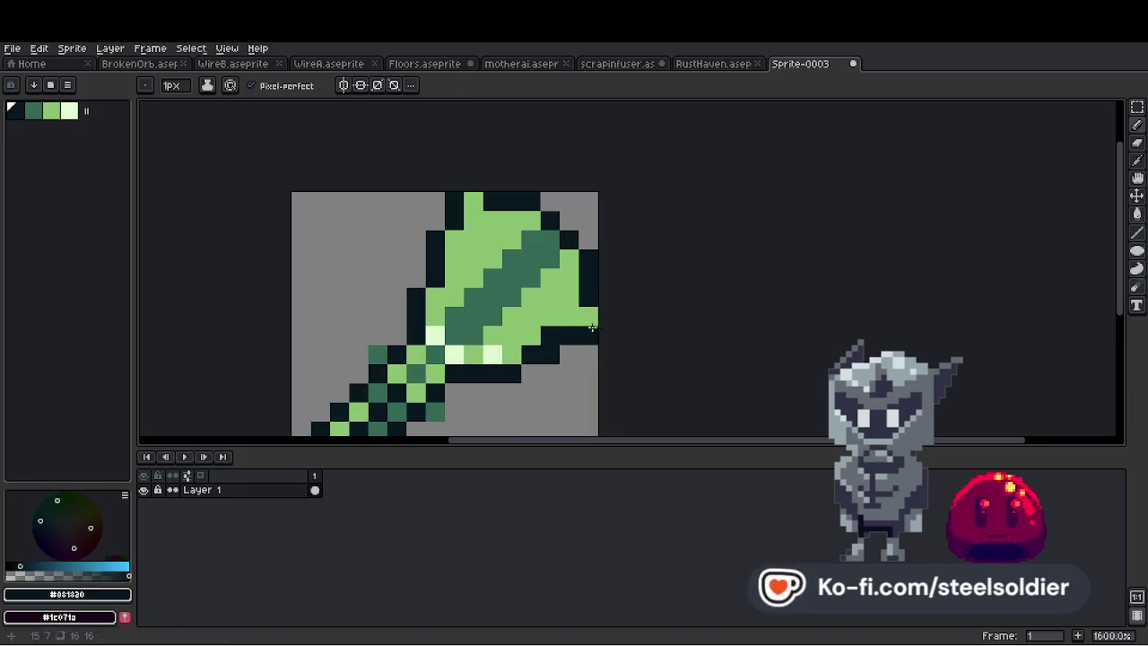
{"action": "left_click", "coordinate": [550, 335]}
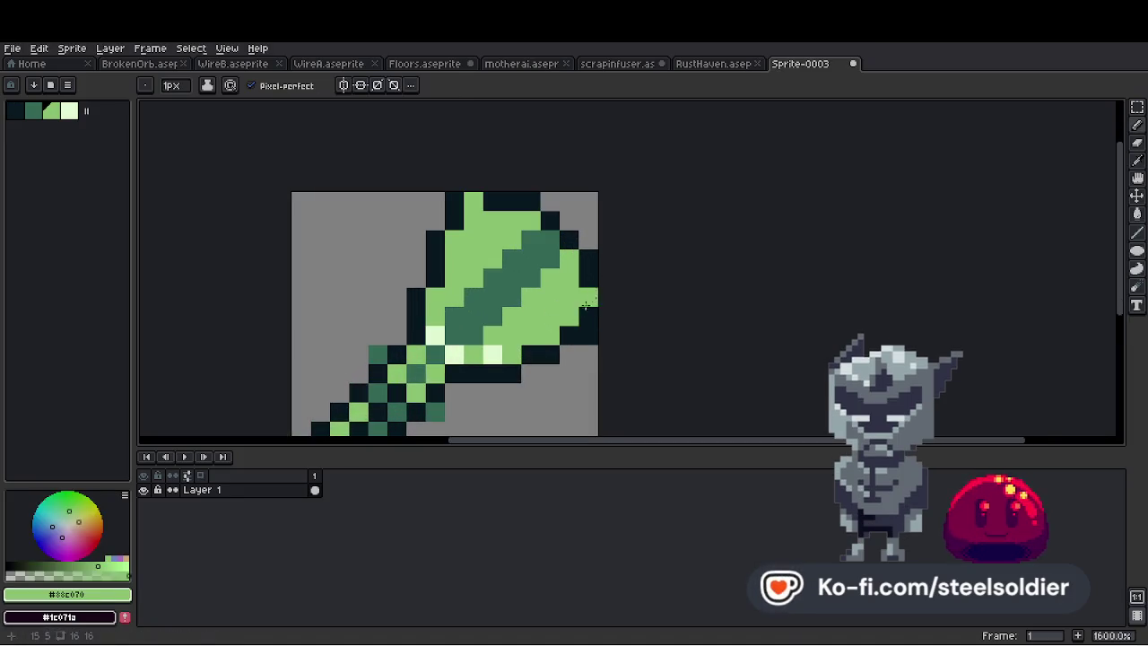
Restore a dark outline pixel on the right edge and sample the teal shading colour
{"action": "key", "text": "e"}
{"action": "left_click", "coordinate": [516, 371], "text": "alt"}
{"action": "left_click", "coordinate": [549, 336]}
{"action": "scroll", "coordinate": [583, 319], "scroll_direction": "down", "scroll_amount": 2}
{"action": "scroll", "coordinate": [570, 320], "scroll_direction": "up", "scroll_amount": 1}
{"action": "scroll", "coordinate": [610, 320], "scroll_direction": "up", "scroll_amount": 2}
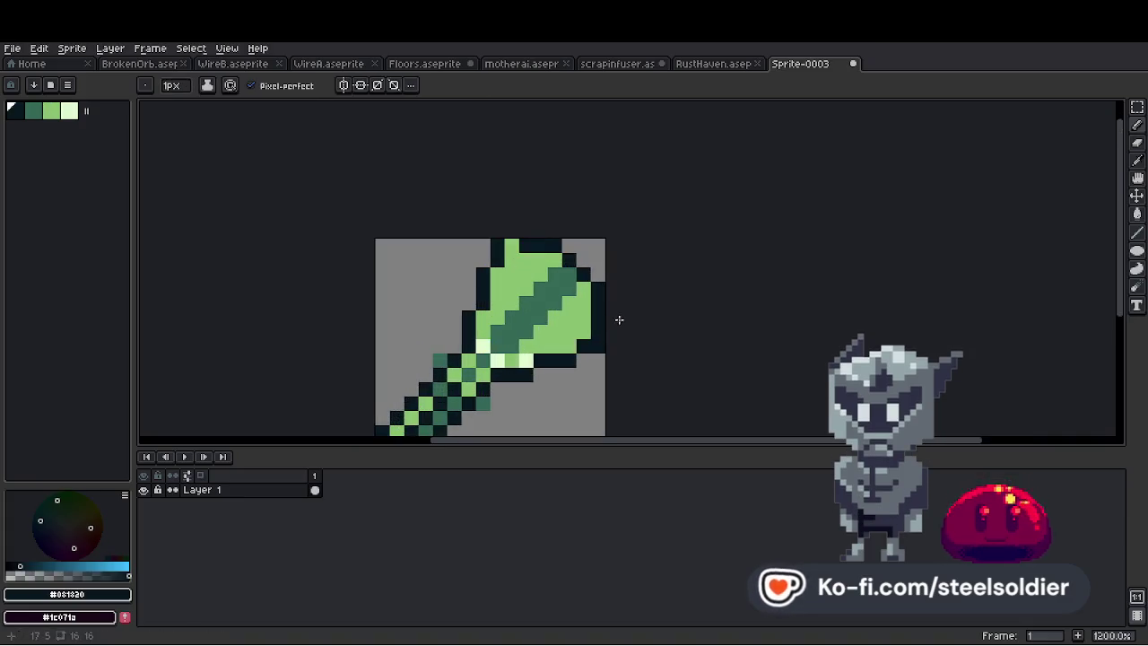
{"action": "key", "text": "alt"}
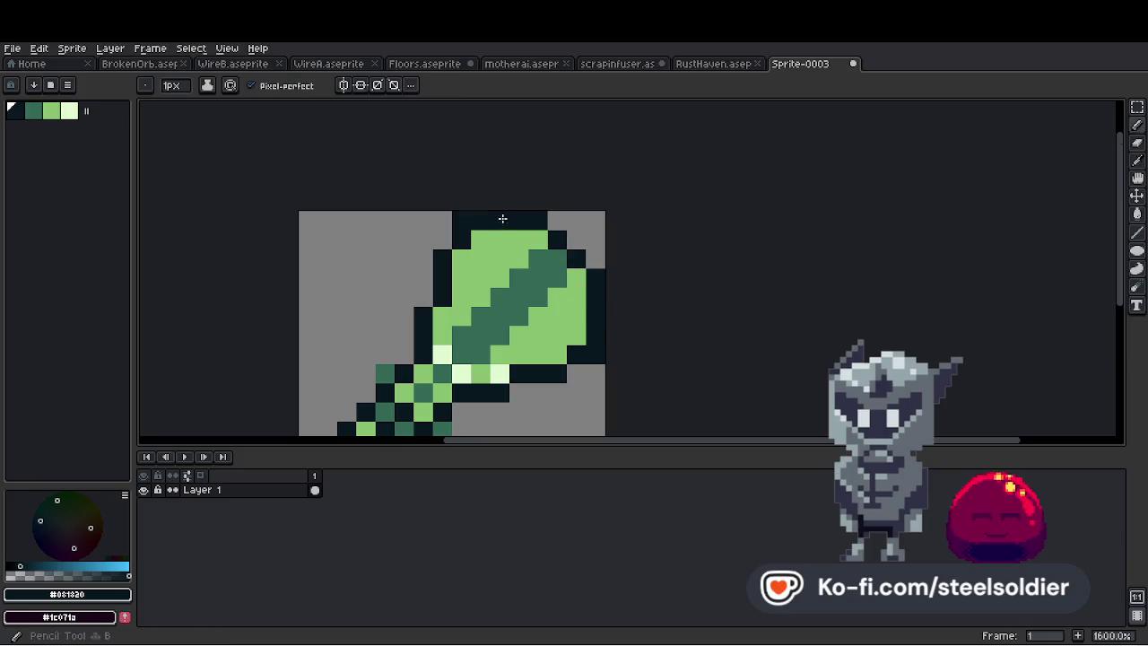
{"action": "scroll", "coordinate": [537, 230], "scroll_direction": "down", "scroll_amount": 2}
{"action": "scroll", "coordinate": [531, 255], "scroll_direction": "up", "scroll_amount": 1}
{"action": "left_click", "coordinate": [505, 256], "text": "alt"}
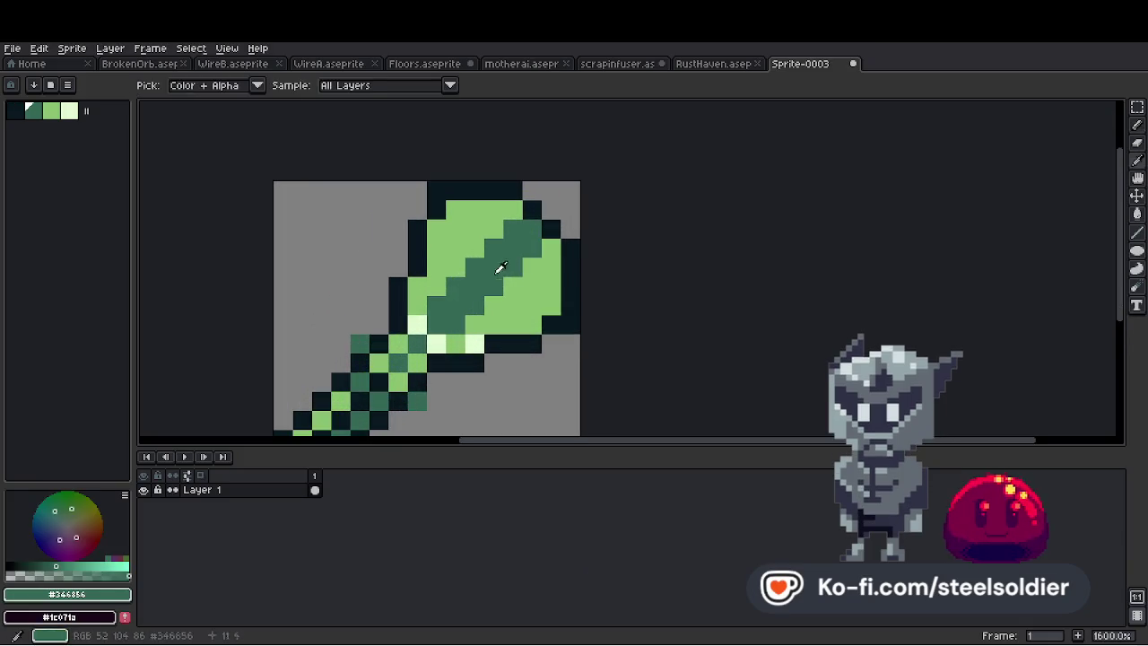
Paint the head's top pixels and lower-right edge dark teal #346856
{"action": "left_click", "coordinate": [502, 213]}
{"action": "left_click_drag", "start_coordinate": [493, 305], "coordinate": [546, 282]}
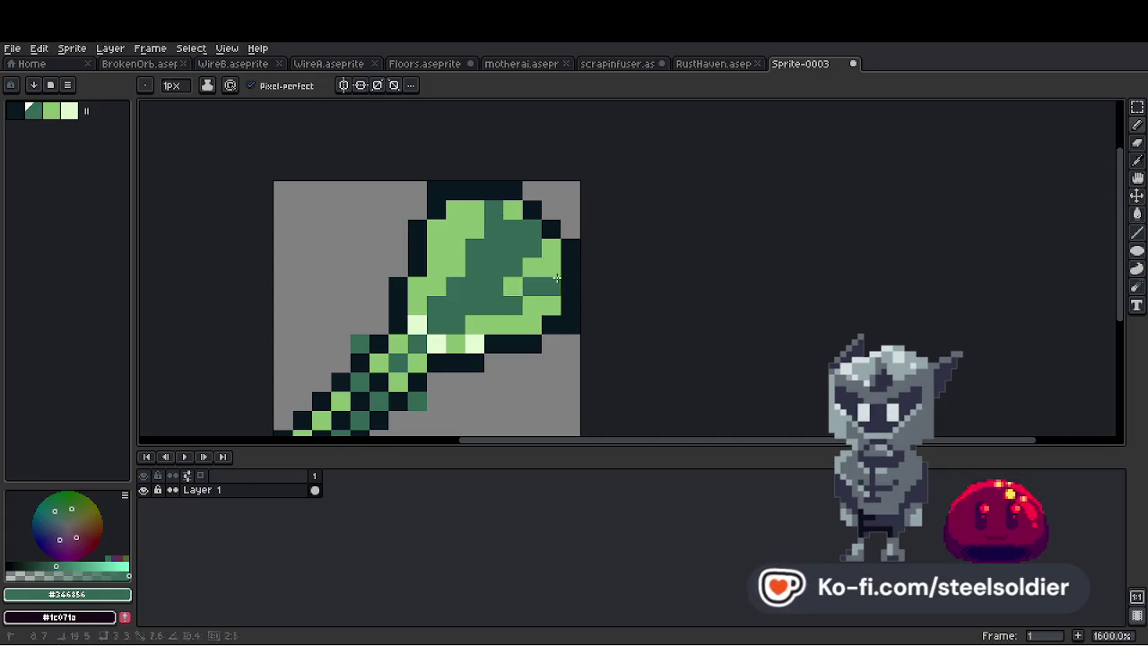
{"action": "left_click", "coordinate": [513, 212]}
{"action": "scroll", "coordinate": [580, 221], "scroll_direction": "down", "scroll_amount": 4}
{"action": "scroll", "coordinate": [547, 215], "scroll_direction": "up", "scroll_amount": 3}
Eyedrop light green #88c070 from the sprite and repaint the pale highlights with it
{"action": "key", "text": "i"}
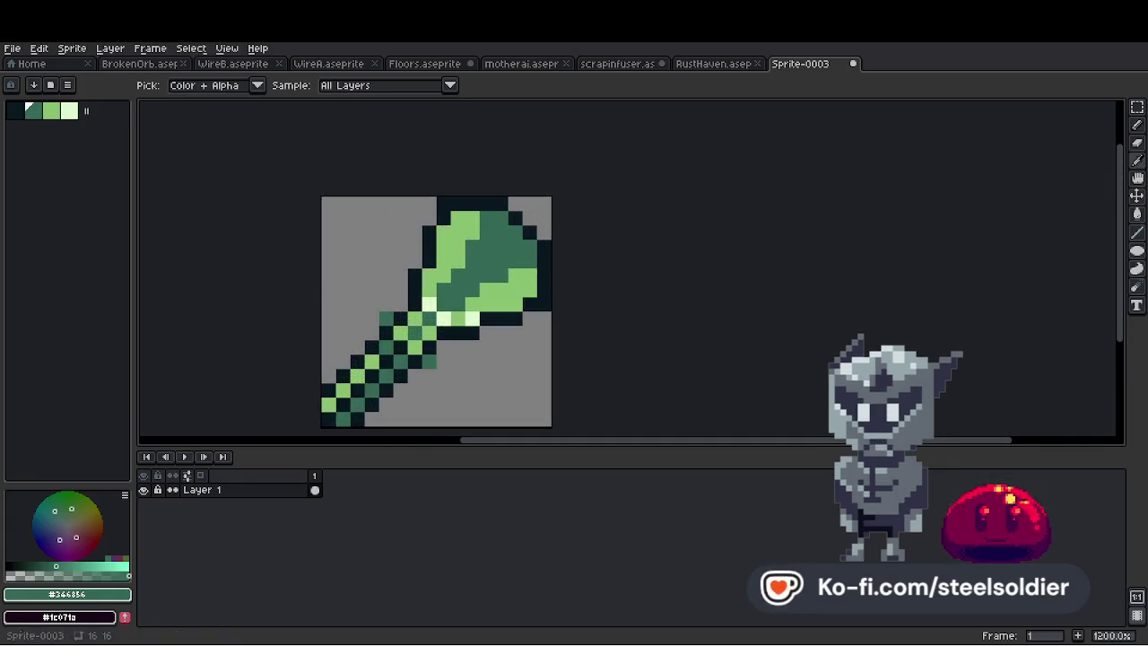
{"action": "scroll", "coordinate": [473, 258], "scroll_direction": "up", "scroll_amount": 1}
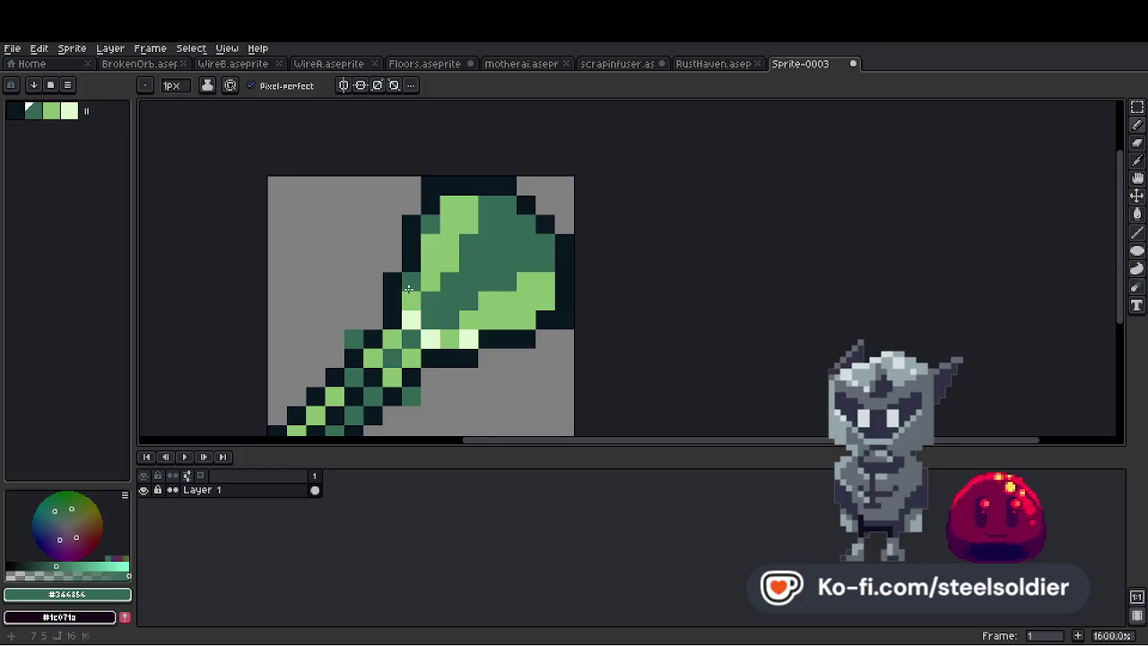
{"action": "scroll", "coordinate": [545, 301], "scroll_direction": "down", "scroll_amount": 5}
{"action": "scroll", "coordinate": [554, 298], "scroll_direction": "up", "scroll_amount": 3}
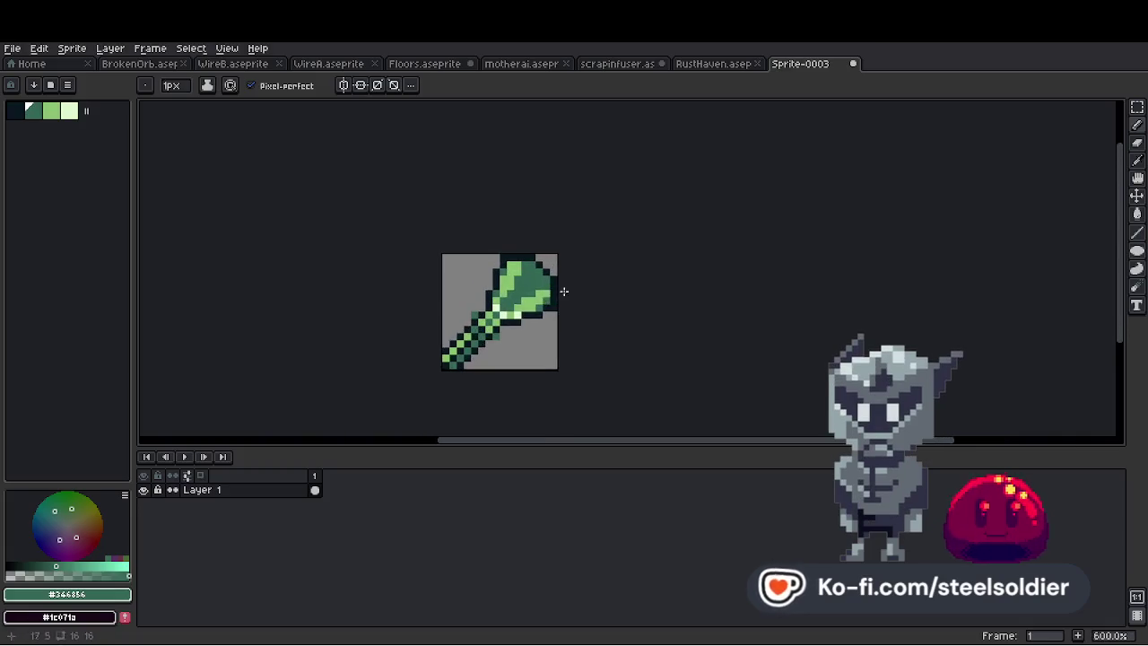
{"action": "scroll", "coordinate": [554, 297], "scroll_direction": "up", "scroll_amount": 3}
{"action": "scroll", "coordinate": [554, 289], "scroll_direction": "up", "scroll_amount": 1}
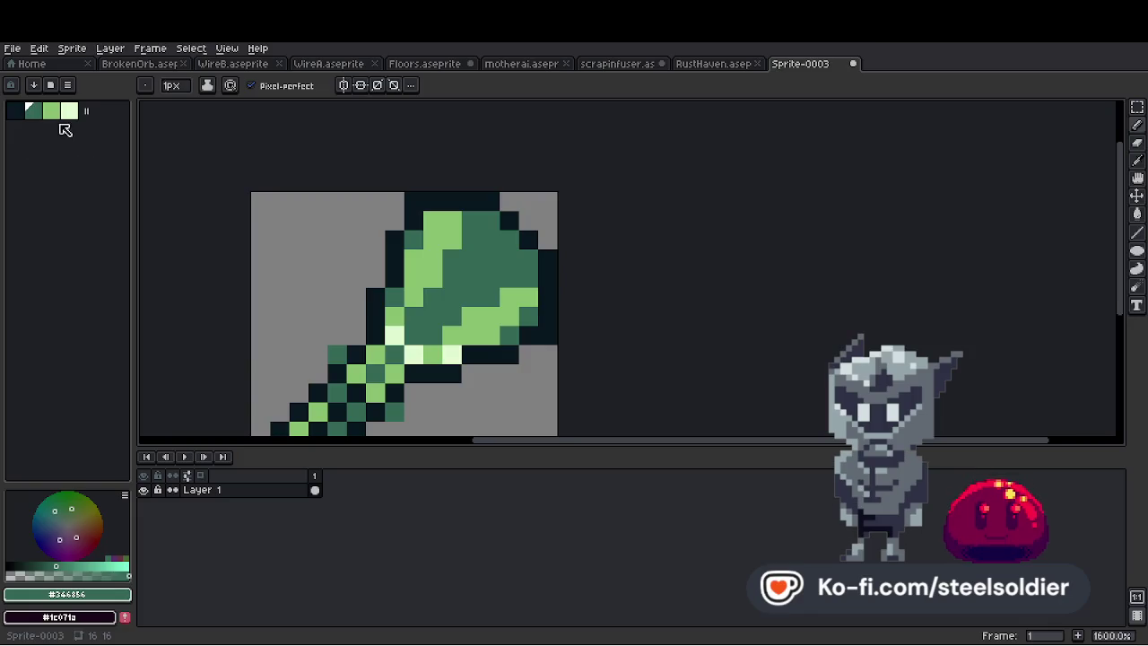
{"action": "scroll", "coordinate": [361, 230], "scroll_direction": "down", "scroll_amount": 1}
{"action": "scroll", "coordinate": [400, 330], "scroll_direction": "up", "scroll_amount": 4}
{"action": "left_click", "coordinate": [482, 243], "text": "alt"}
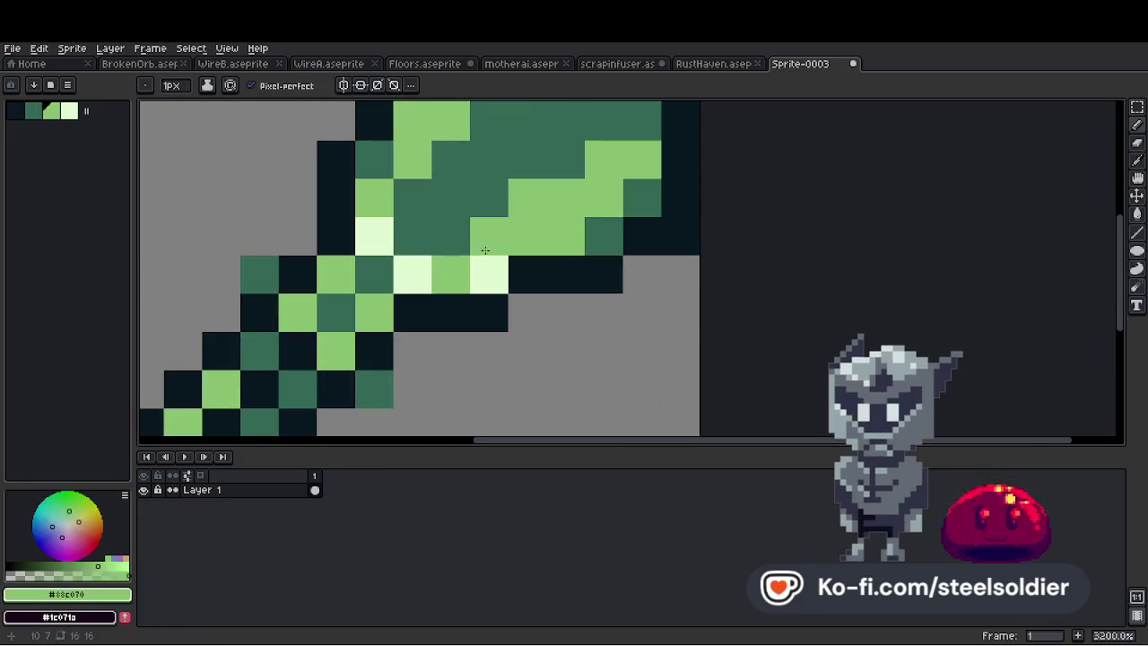
{"action": "left_click", "coordinate": [489, 273]}
{"action": "left_click_drag", "start_coordinate": [430, 263], "coordinate": [379, 245]}
Add dark outline pixels beside the handle and on a teal stem pixel
{"action": "scroll", "coordinate": [379, 244], "scroll_direction": "down", "scroll_amount": 2}
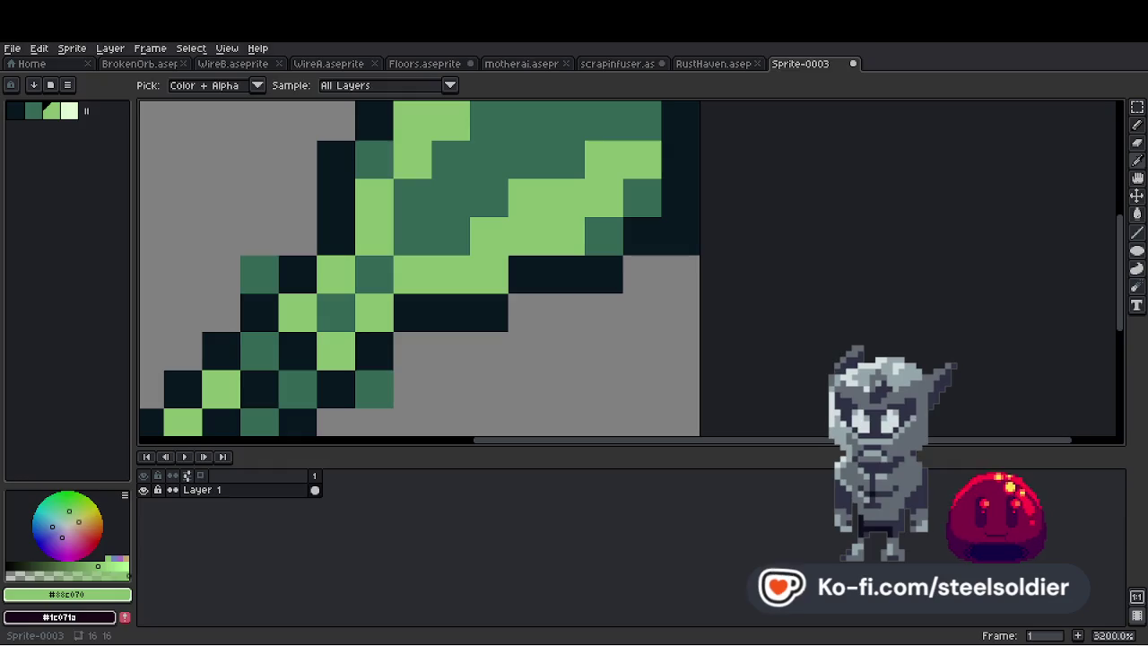
{"action": "scroll", "coordinate": [438, 274], "scroll_direction": "down", "scroll_amount": 3}
{"action": "scroll", "coordinate": [438, 274], "scroll_direction": "up", "scroll_amount": 1}
{"action": "left_click", "coordinate": [397, 278], "text": "alt"}
{"action": "left_click", "coordinate": [391, 263]}
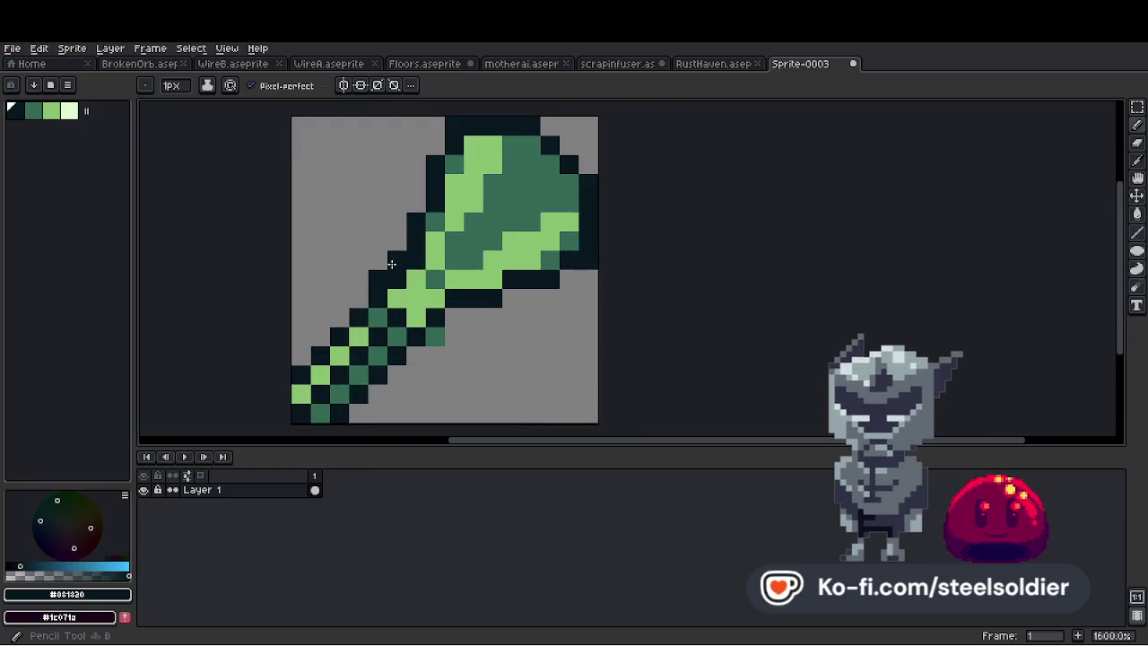
{"action": "left_click", "coordinate": [436, 277]}
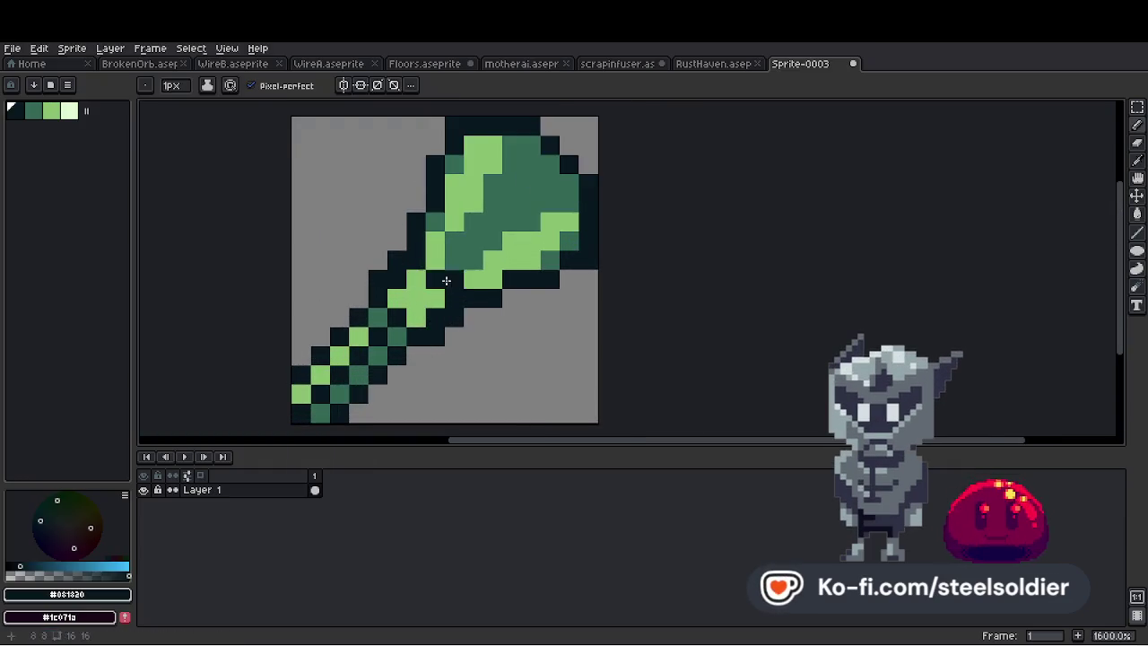
{"action": "scroll", "coordinate": [432, 288], "scroll_direction": "down", "scroll_amount": 2}
{"action": "scroll", "coordinate": [465, 278], "scroll_direction": "up", "scroll_amount": 4}
Add palest-green highlight pixels near the handle and at the head's top
{"action": "left_click", "coordinate": [69, 110]}
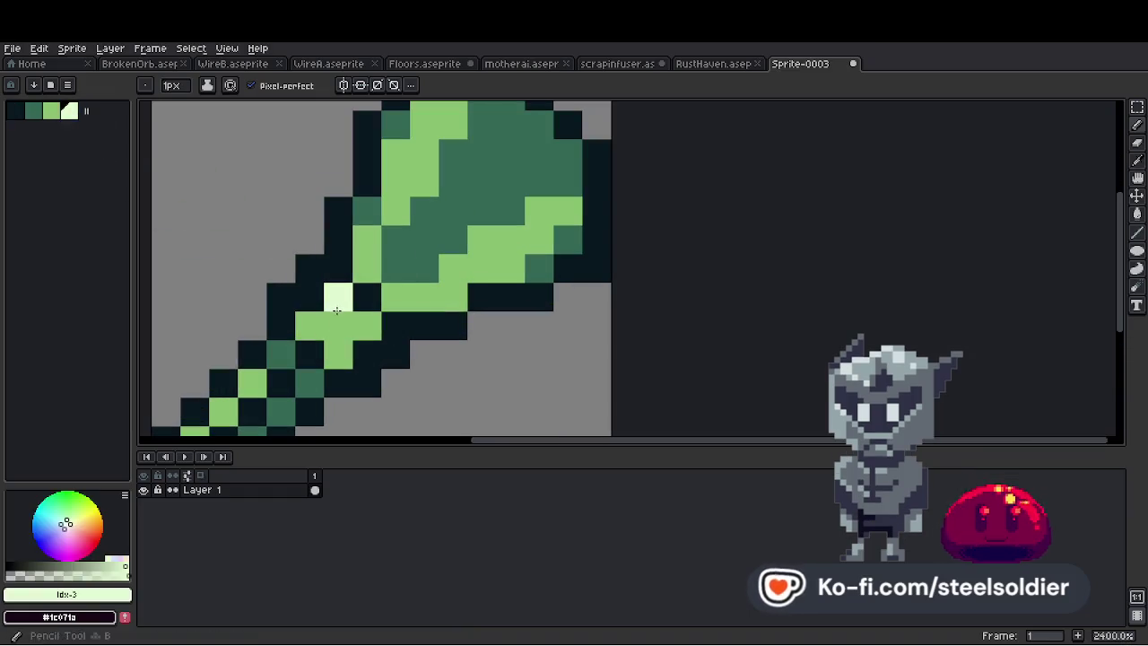
{"action": "left_click", "coordinate": [338, 326]}
{"action": "scroll", "coordinate": [341, 326], "scroll_direction": "down", "scroll_amount": 2}
{"action": "scroll", "coordinate": [355, 329], "scroll_direction": "up", "scroll_amount": 2}
{"action": "scroll", "coordinate": [356, 330], "scroll_direction": "down", "scroll_amount": 5}
{"action": "scroll", "coordinate": [368, 296], "scroll_direction": "up", "scroll_amount": 4}
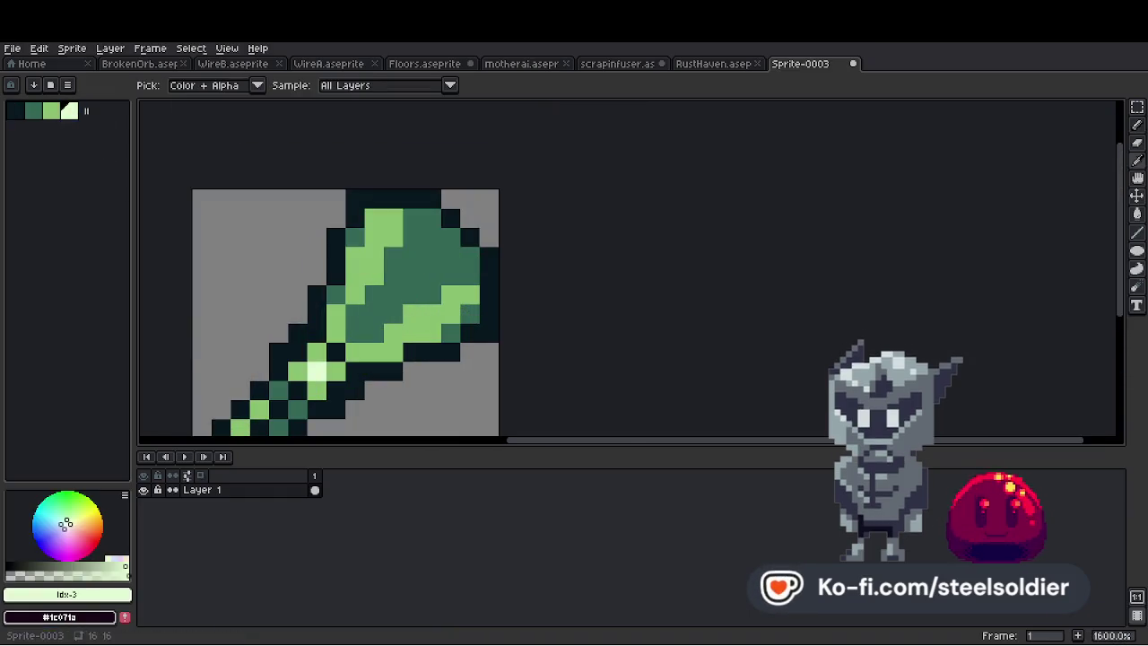
{"action": "left_click", "coordinate": [374, 276]}
{"action": "left_click", "coordinate": [393, 219]}
{"action": "scroll", "coordinate": [394, 224], "scroll_direction": "down", "scroll_amount": 4}
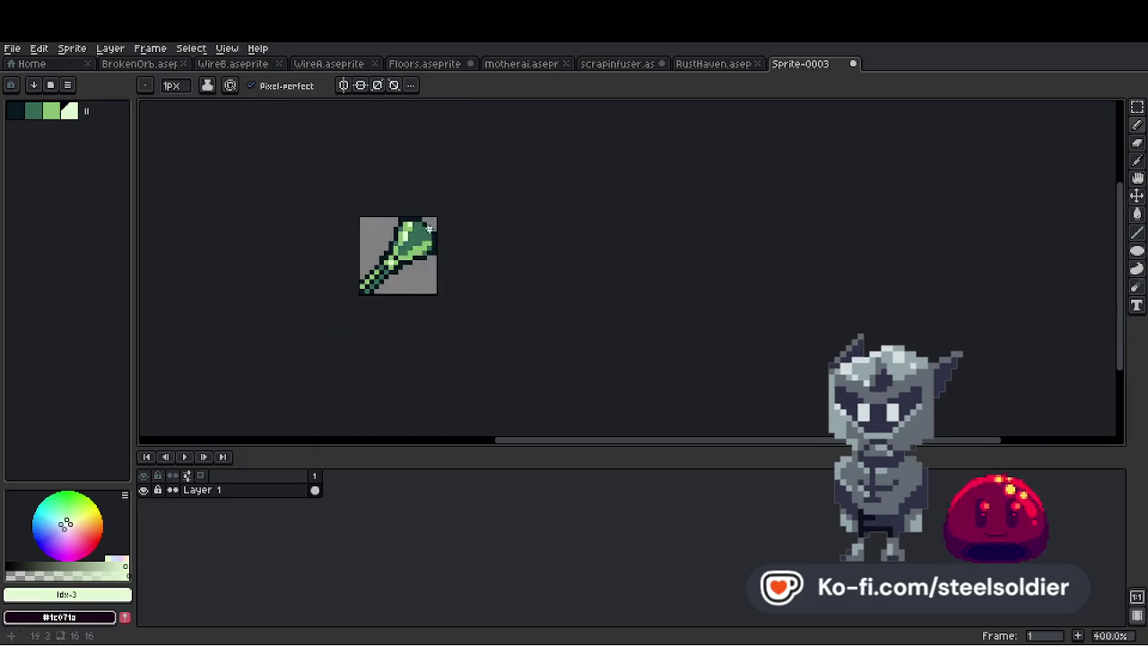
{"action": "scroll", "coordinate": [403, 251], "scroll_direction": "up", "scroll_amount": 3}
Paint one more dark outline pixel on the brush
{"action": "left_click", "coordinate": [436, 226], "text": "alt"}
{"action": "left_click", "coordinate": [407, 258]}
{"action": "scroll", "coordinate": [407, 258], "scroll_direction": "down", "scroll_amount": 6}
{"action": "scroll", "coordinate": [475, 243], "scroll_direction": "up", "scroll_amount": 5}
{"action": "scroll", "coordinate": [484, 269], "scroll_direction": "down", "scroll_amount": 4}
Draw one more pencil stroke on the brush and zoom to review the sprite
{"action": "scroll", "coordinate": [502, 278], "scroll_direction": "up", "scroll_amount": 2}
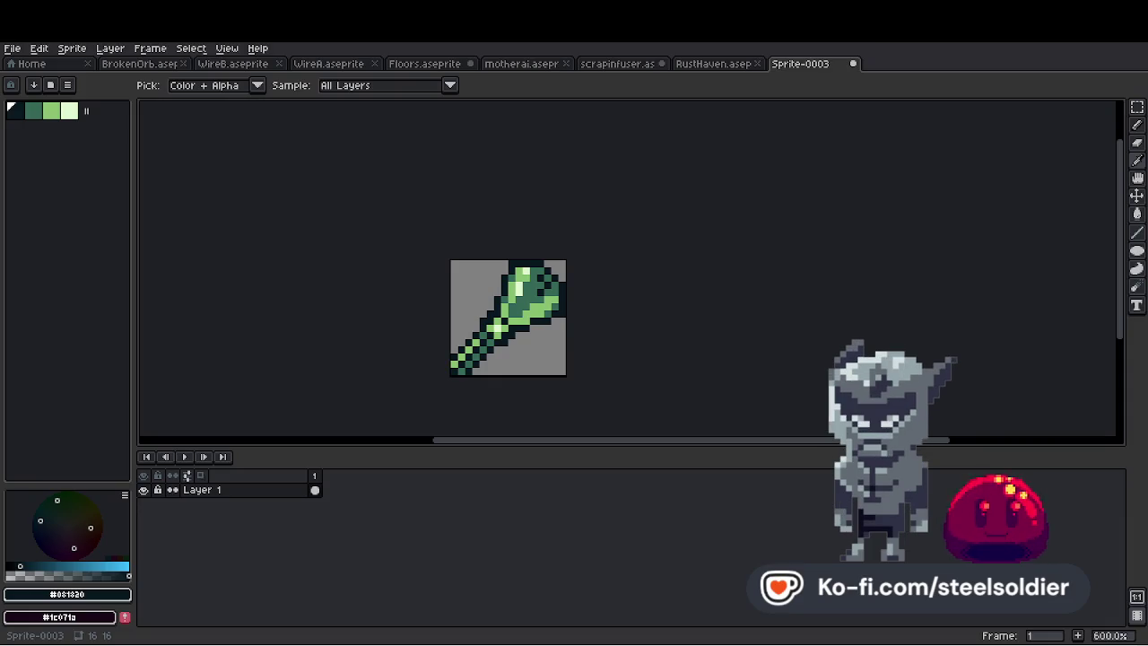
{"action": "key", "text": "b"}
{"action": "left_click_drag", "start_coordinate": [540, 307], "coordinate": [488, 320]}
{"action": "scroll", "coordinate": [466, 326], "scroll_direction": "up", "scroll_amount": 1}
{"action": "scroll", "coordinate": [529, 311], "scroll_direction": "down", "scroll_amount": 7}
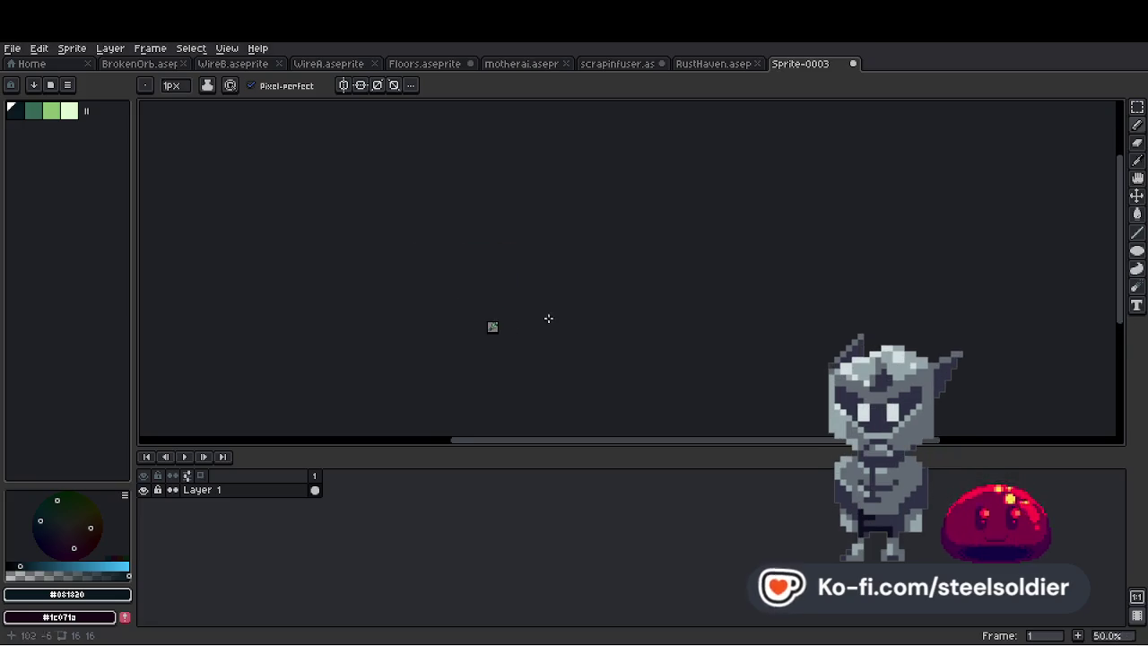
{"action": "scroll", "coordinate": [484, 346], "scroll_direction": "up", "scroll_amount": 6}
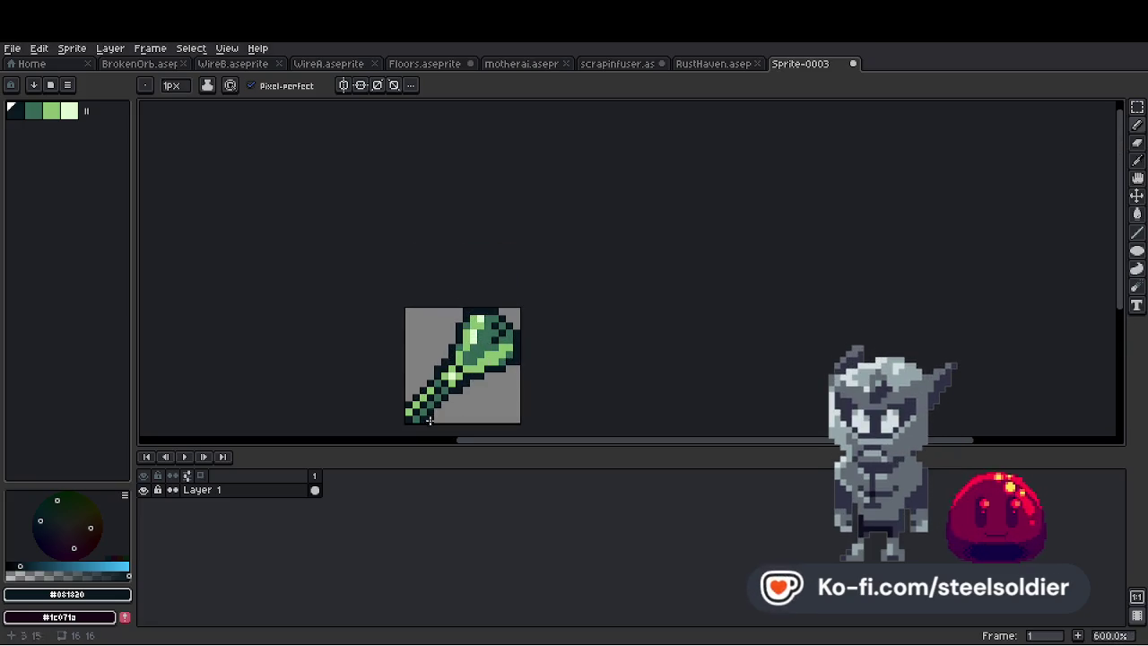
Close the Sprite-0003 tab and discard it with Don't Save
{"action": "scroll", "coordinate": [359, 400], "scroll_direction": "down", "scroll_amount": 3}
{"action": "scroll", "coordinate": [376, 419], "scroll_direction": "up", "scroll_amount": 1}
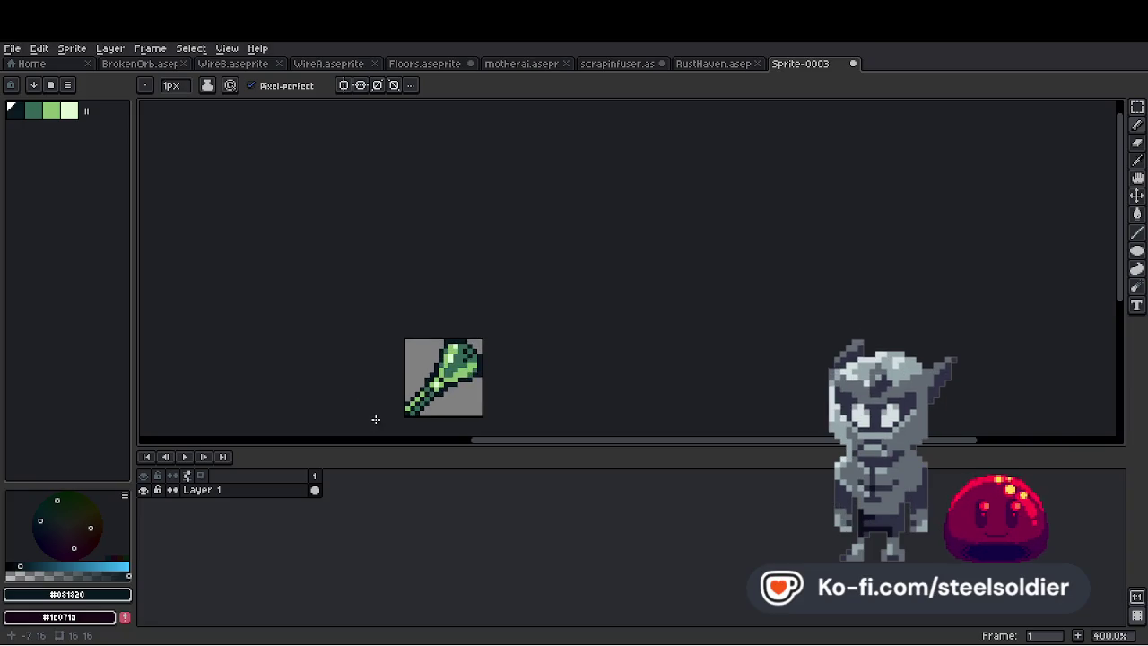
{"action": "left_click", "coordinate": [851, 65]}
{"action": "left_click", "coordinate": [571, 370]}
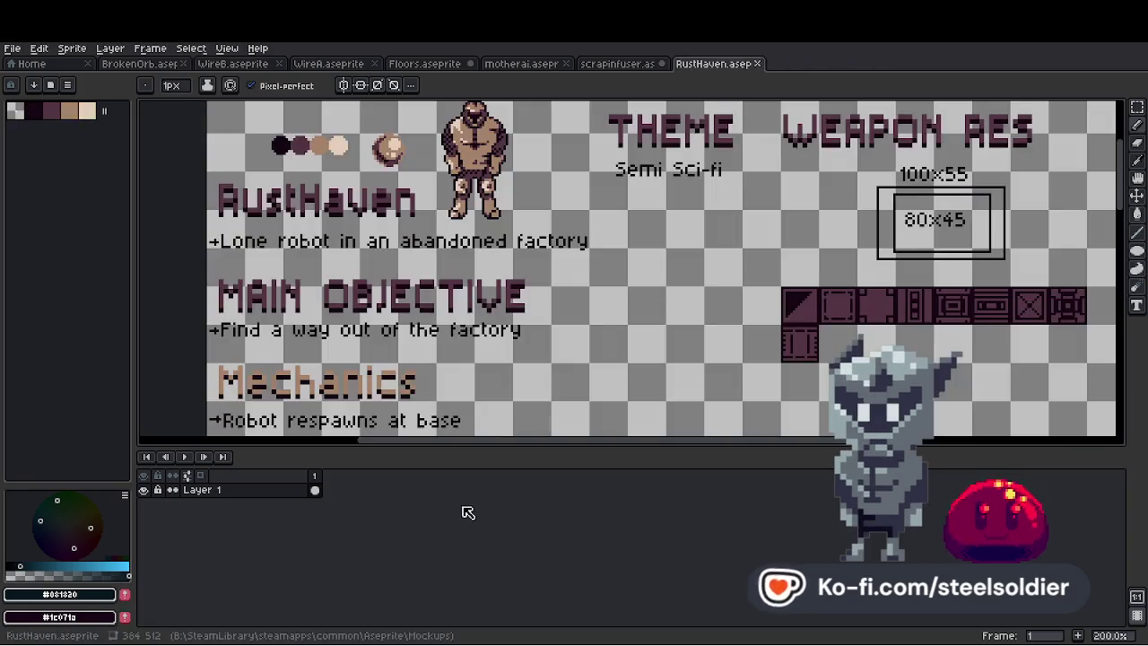